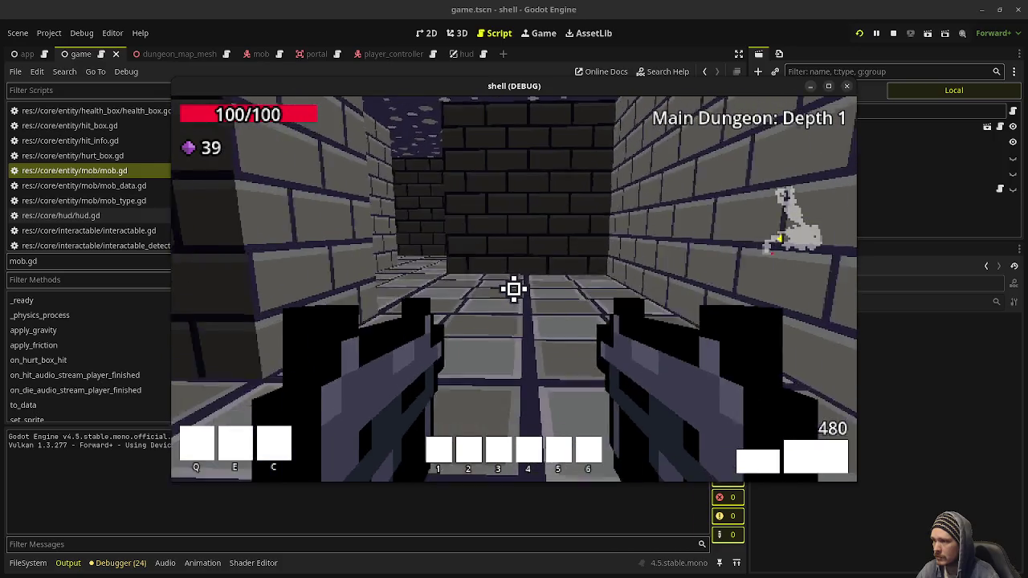
Shoot the mobs ahead on Depth 1 and advance through the dungeon toward a zombie.
mouse_move(514, 289)
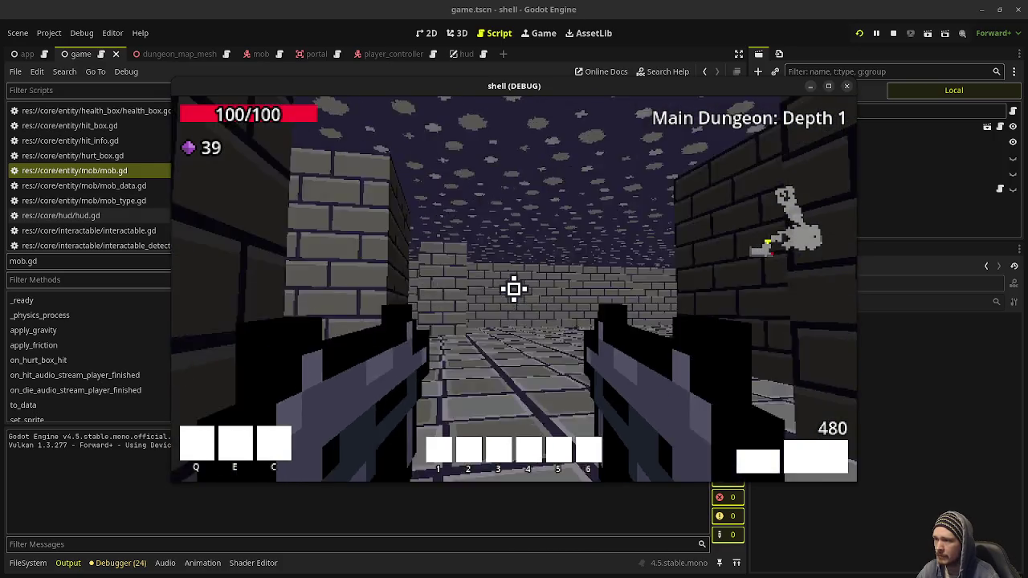
left_click(514, 289)
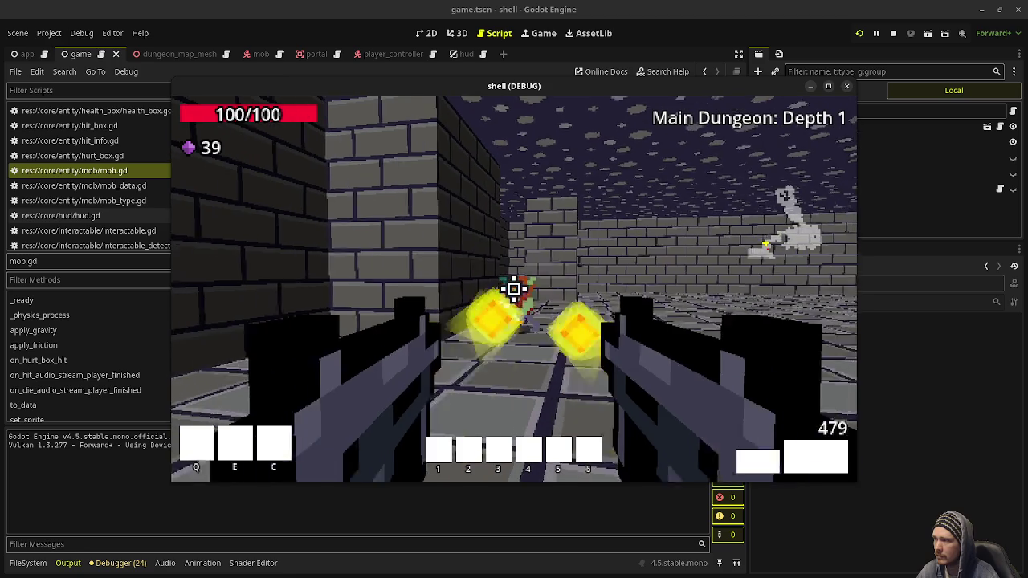
left_click(514, 289)
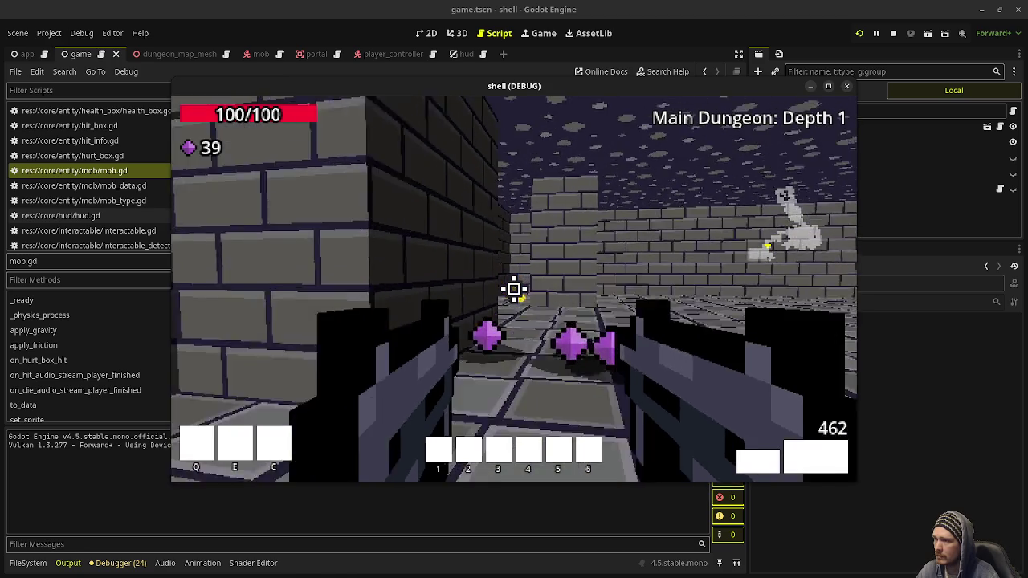
key("w")
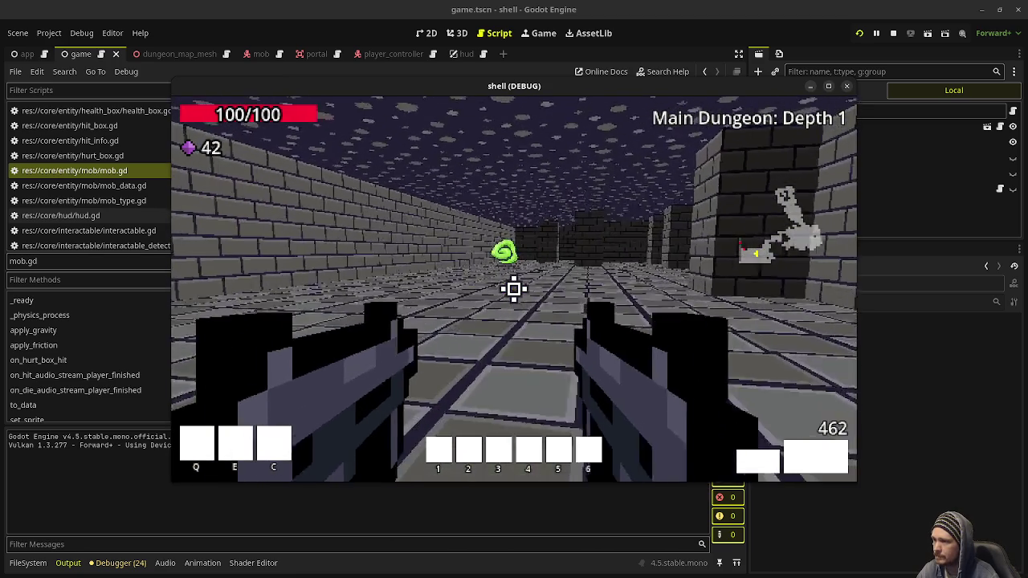
key("w")
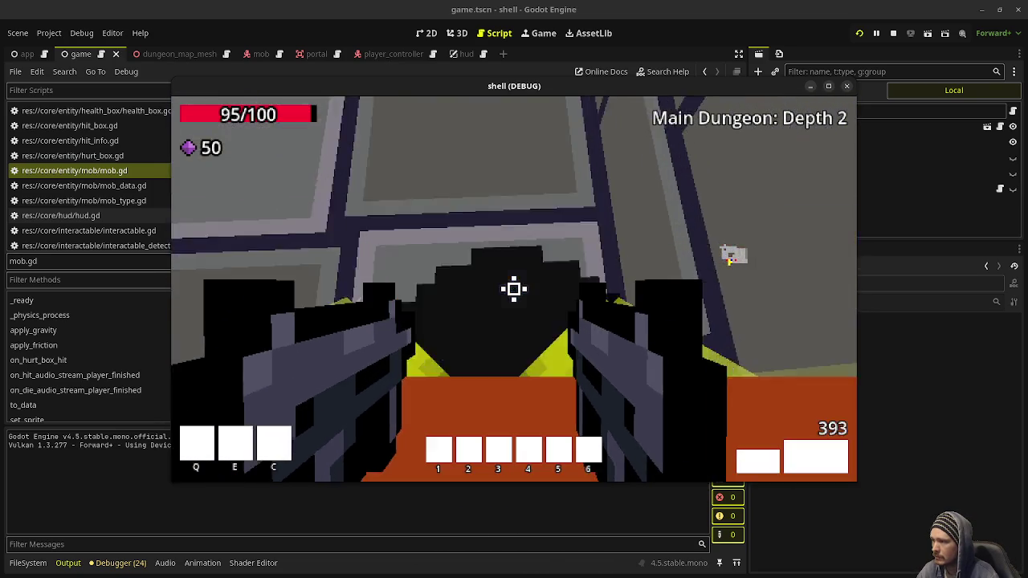
Shoot the zombies near the portal until they burst.
left_click(514, 290)
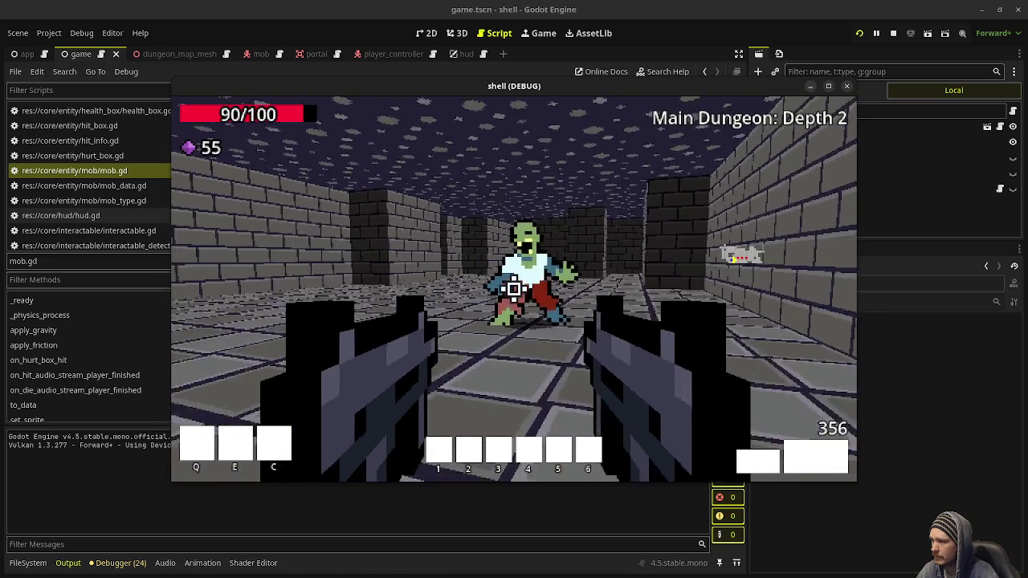
left_click(514, 290)
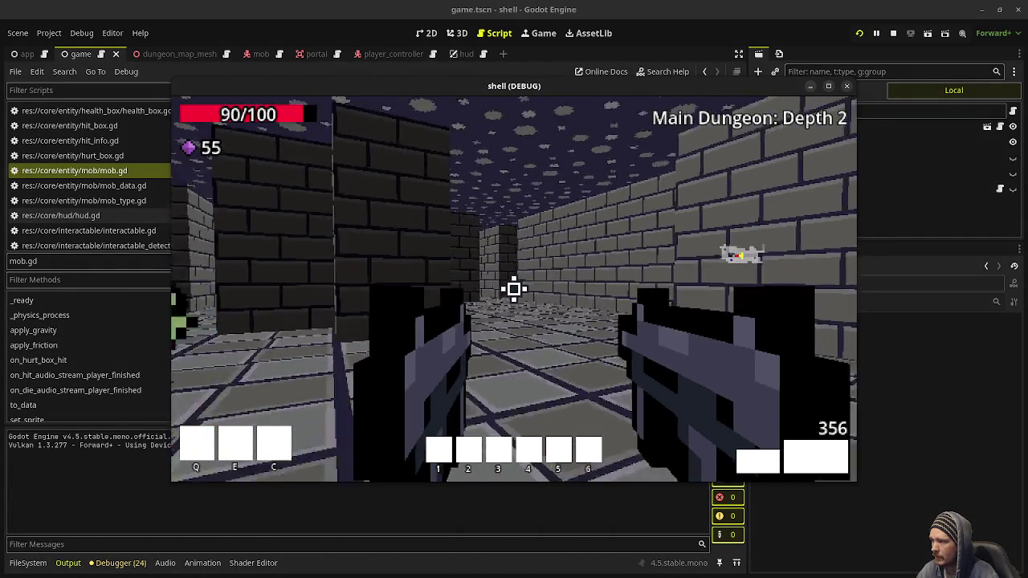
left_click(514, 289)
left_click(514, 289)
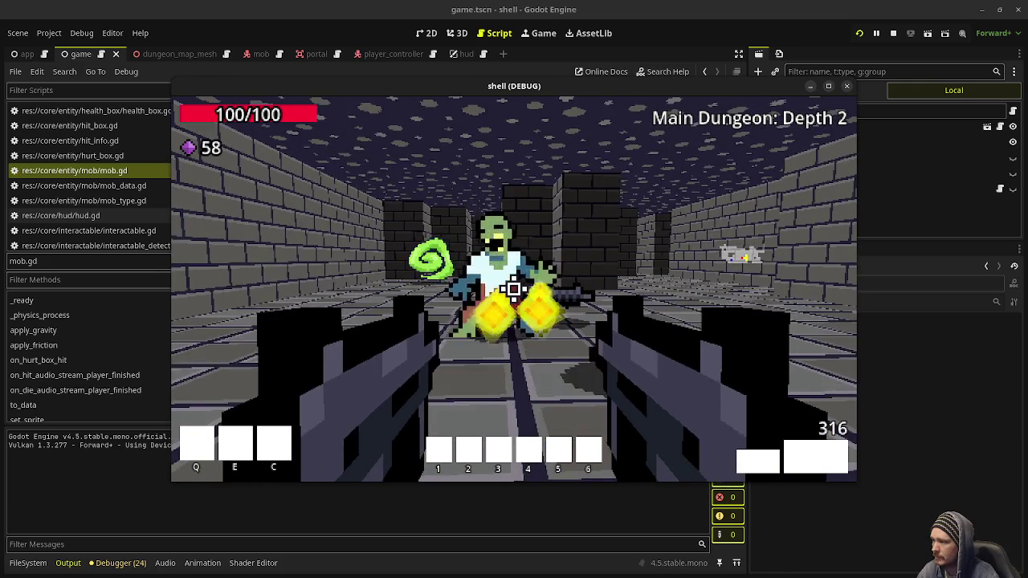
Walk down the Depth 2 corridor, picking up gems along the way.
key("w")
key("w")
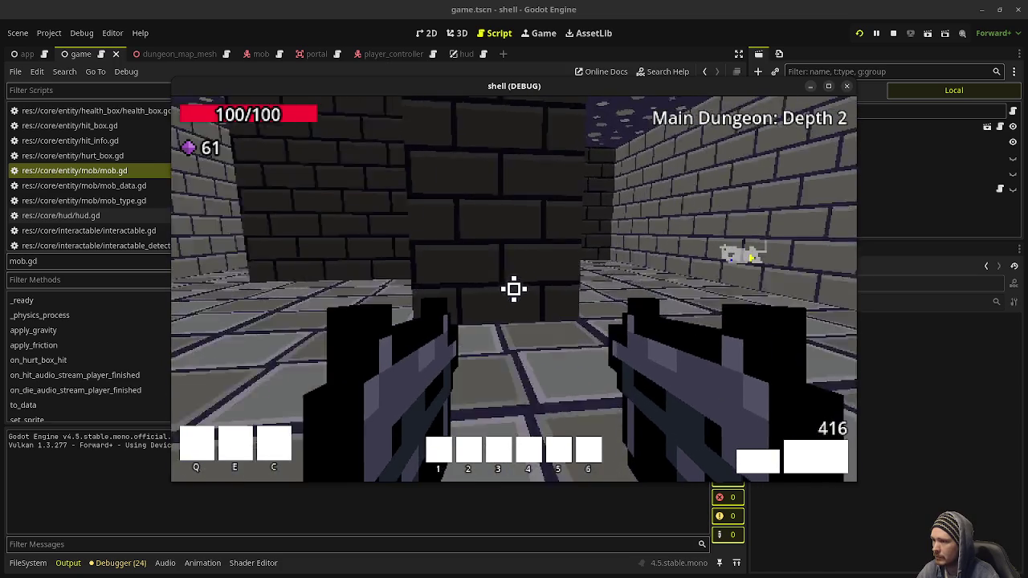
key("s")
key("w")
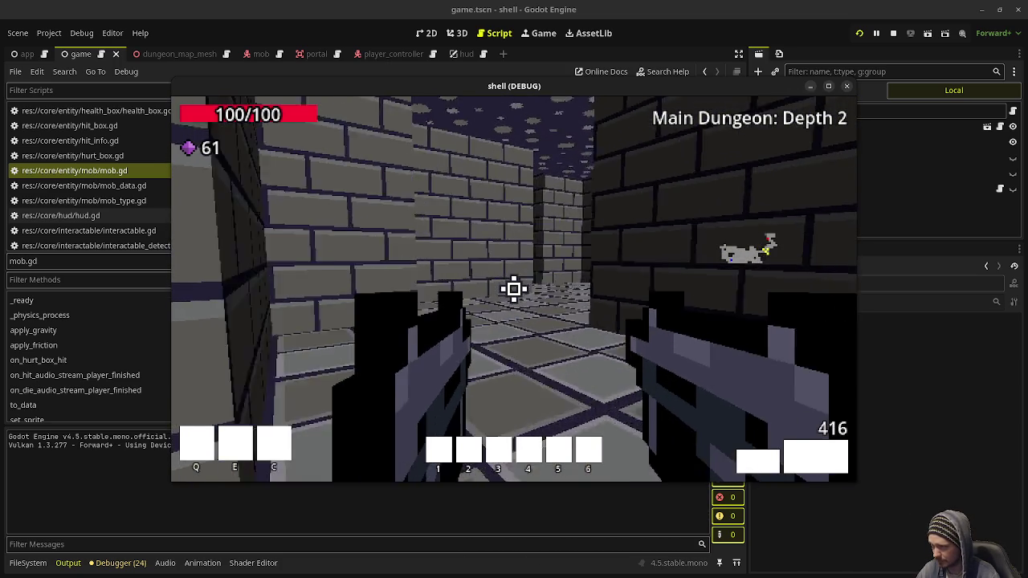
key("w")
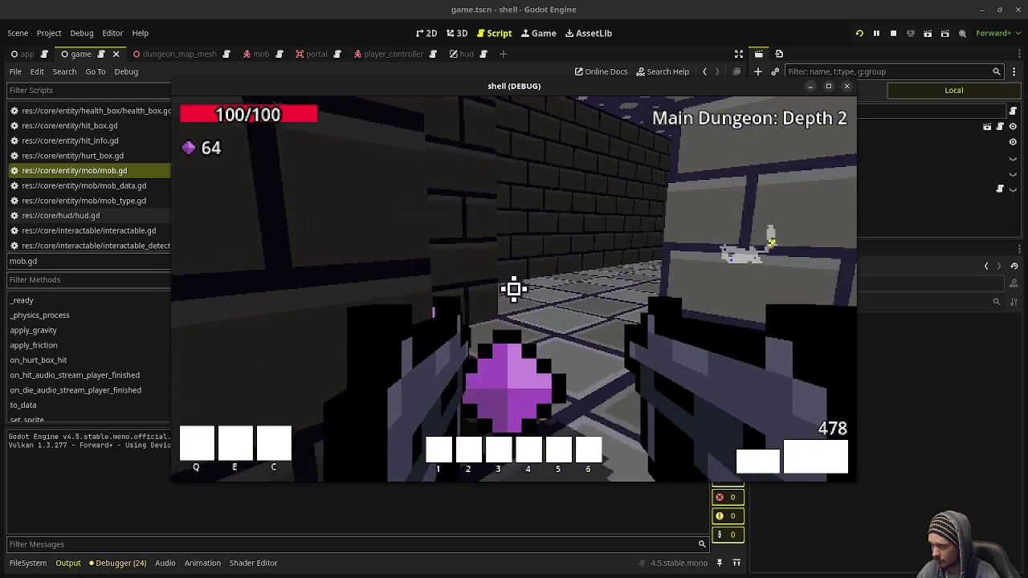
key("w")
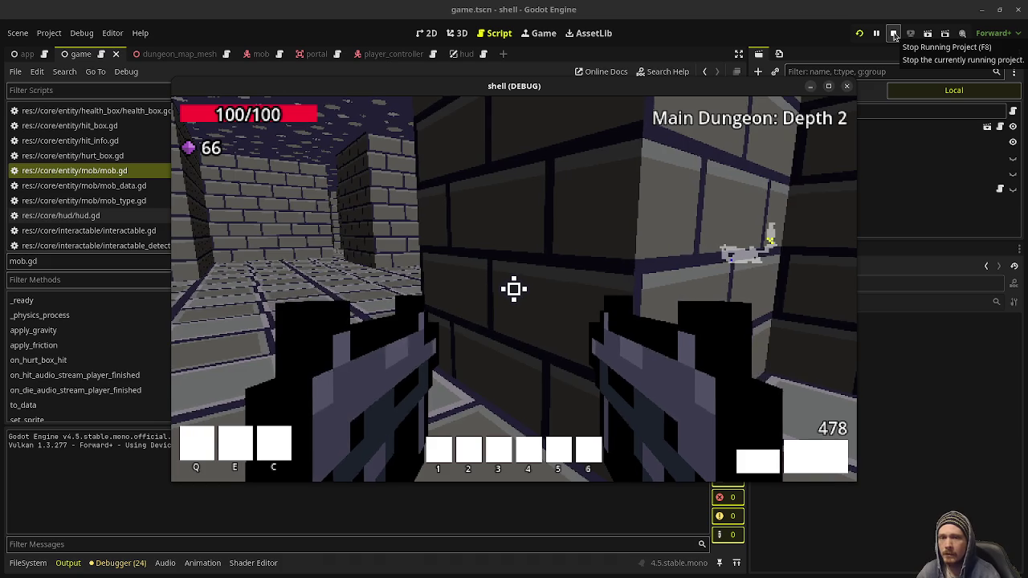
Fire down the corridor while advancing past the corner pillar.
left_click(514, 290)
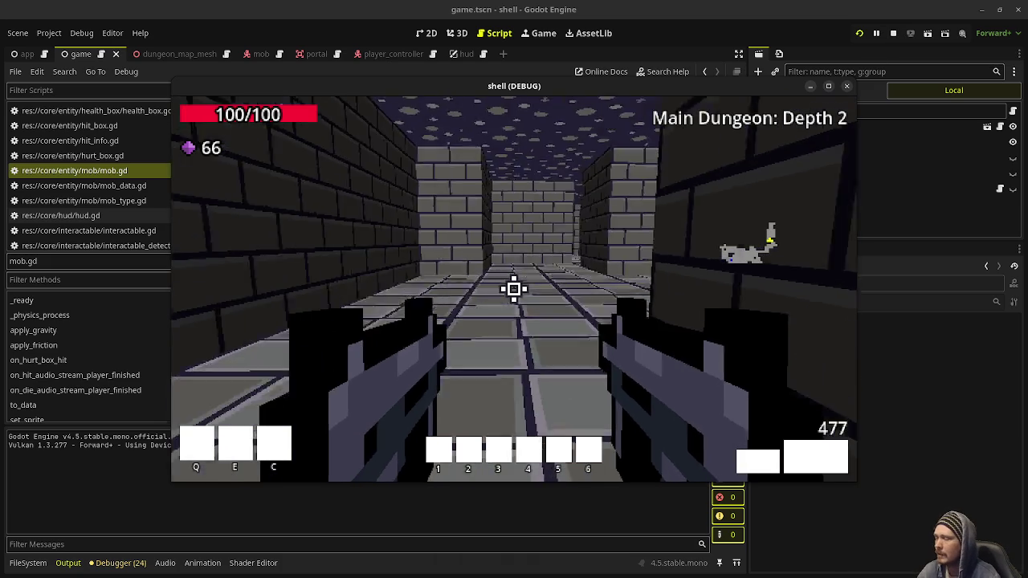
left_click(514, 289)
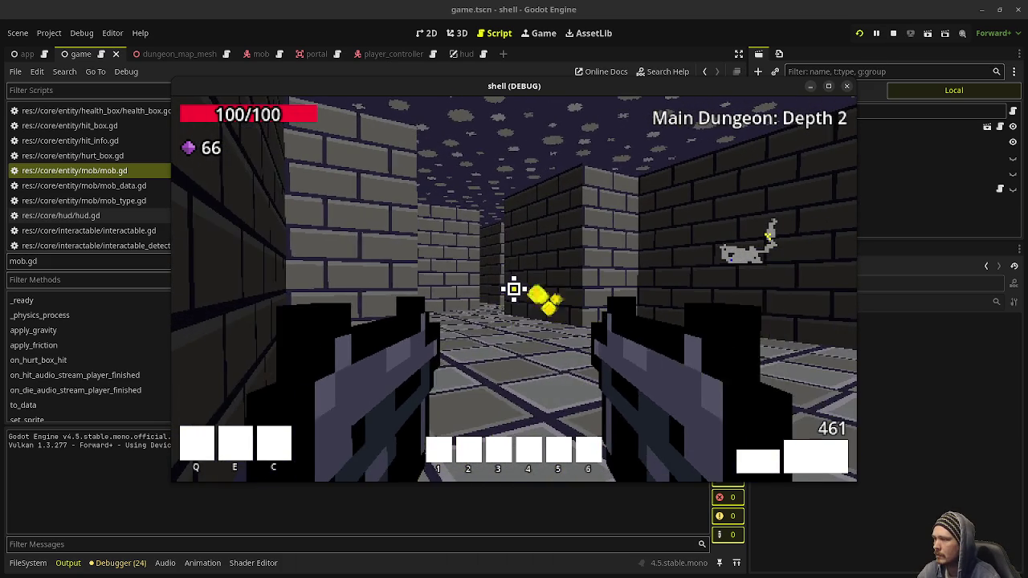
left_click(514, 289)
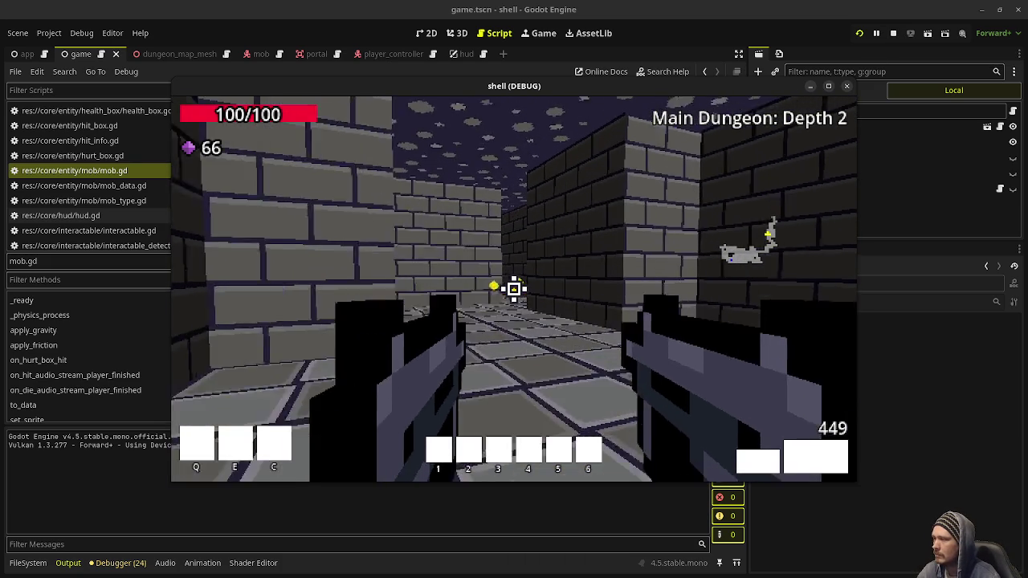
key("w")
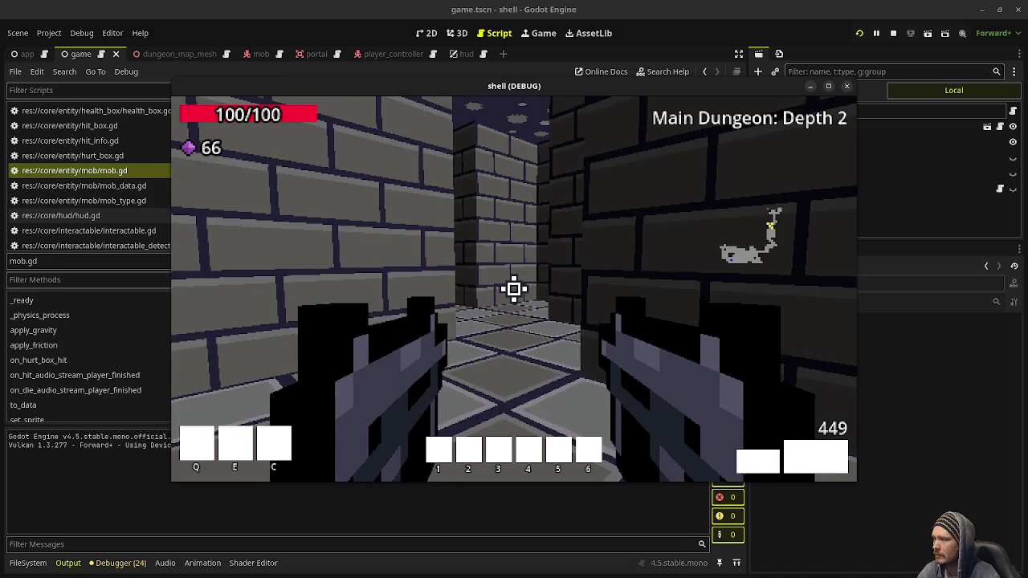
key("w")
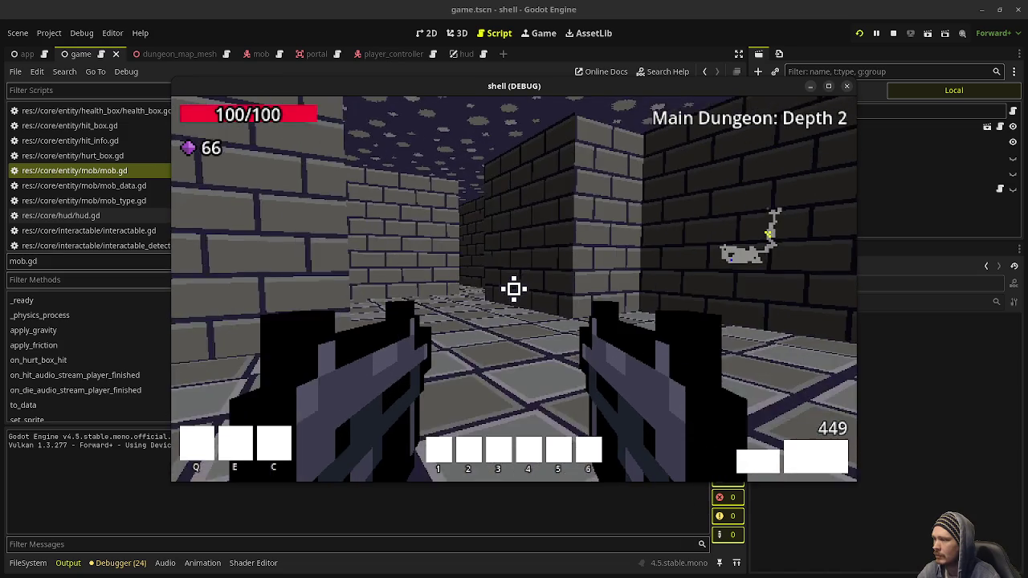
Walk the long Depth 2 corridor to its end wall and onward.
key("w")
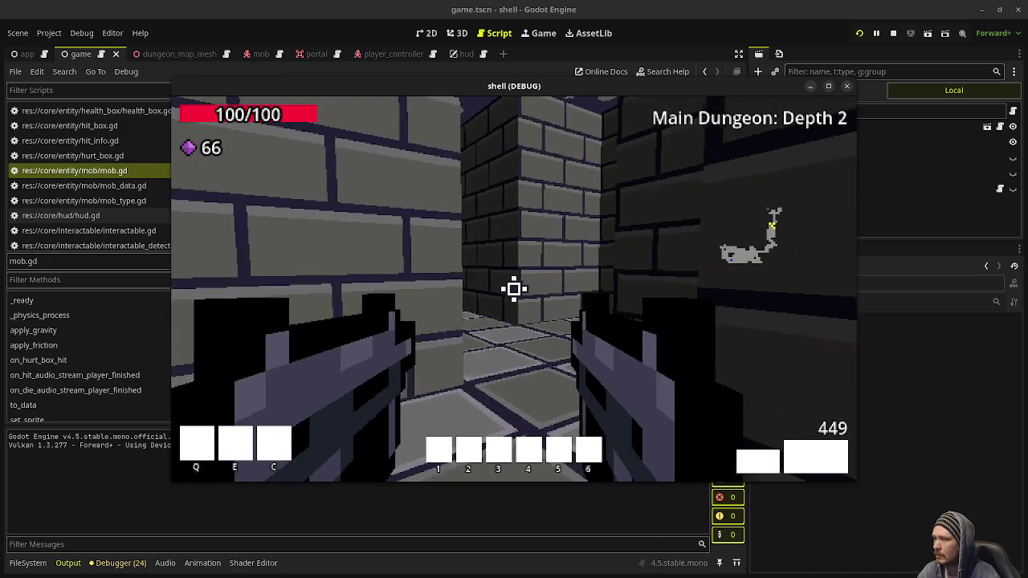
key("w")
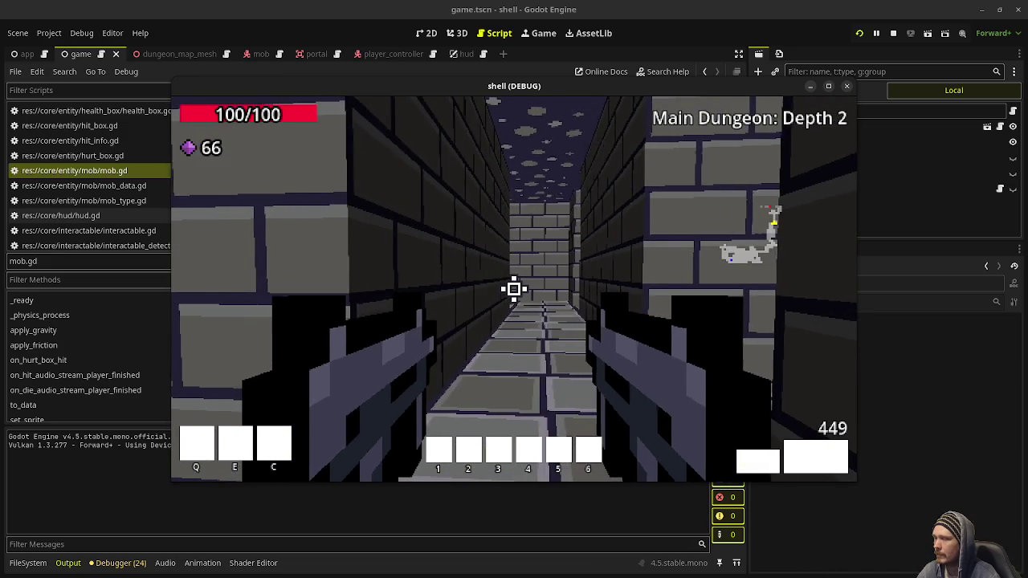
key("w")
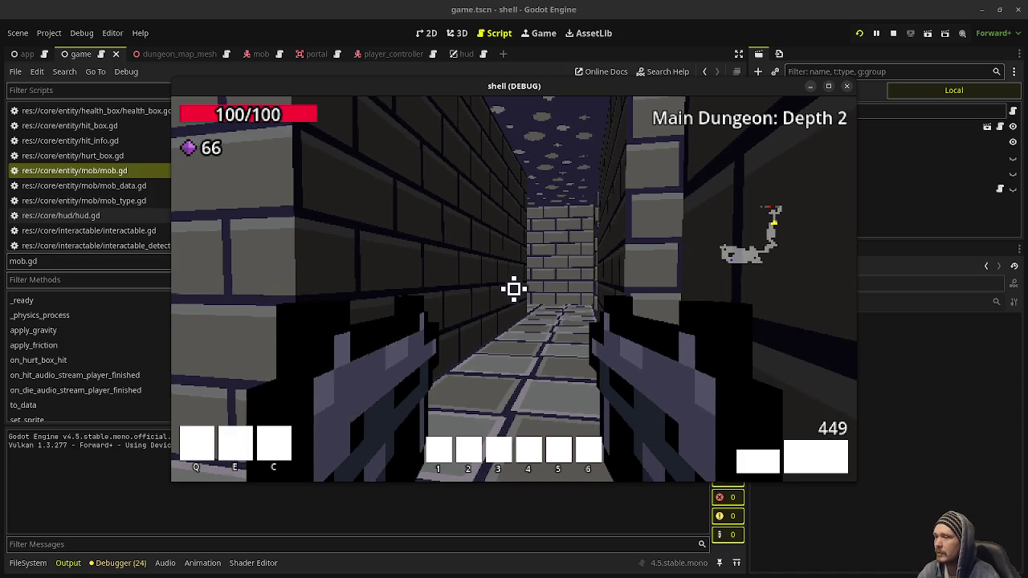
key("w")
key("w")
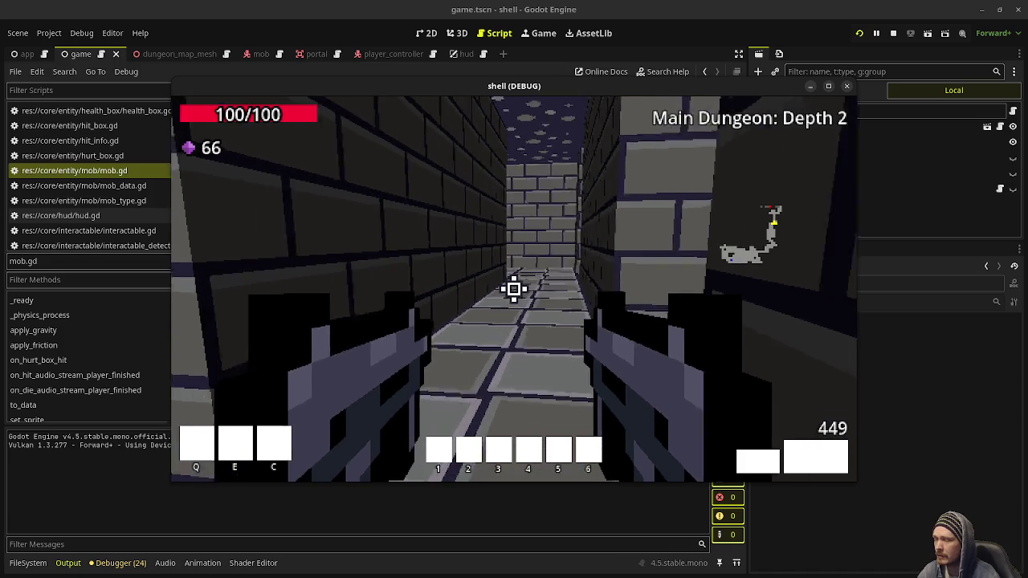
key("w")
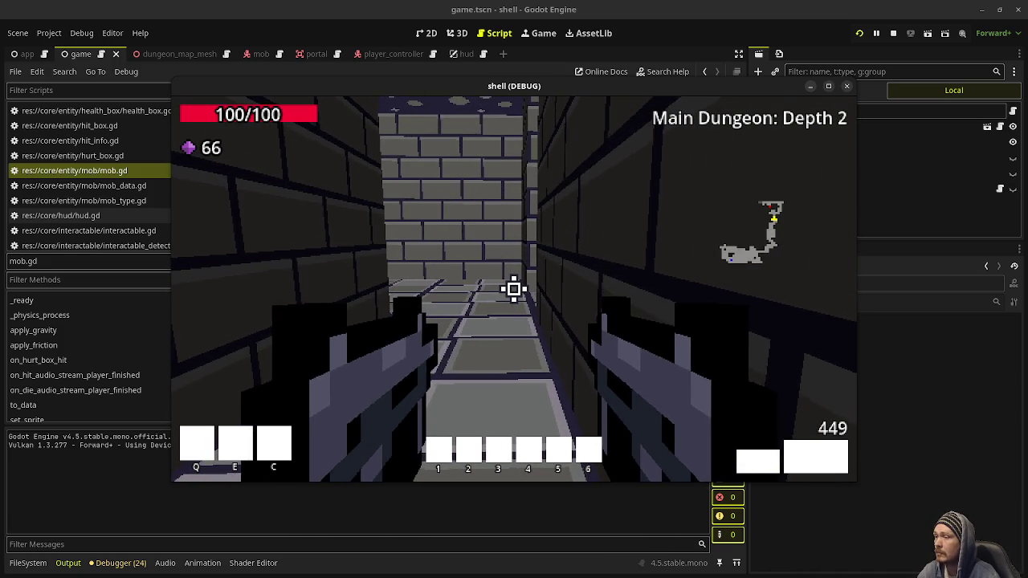
key("w")
key("w")
key("w")
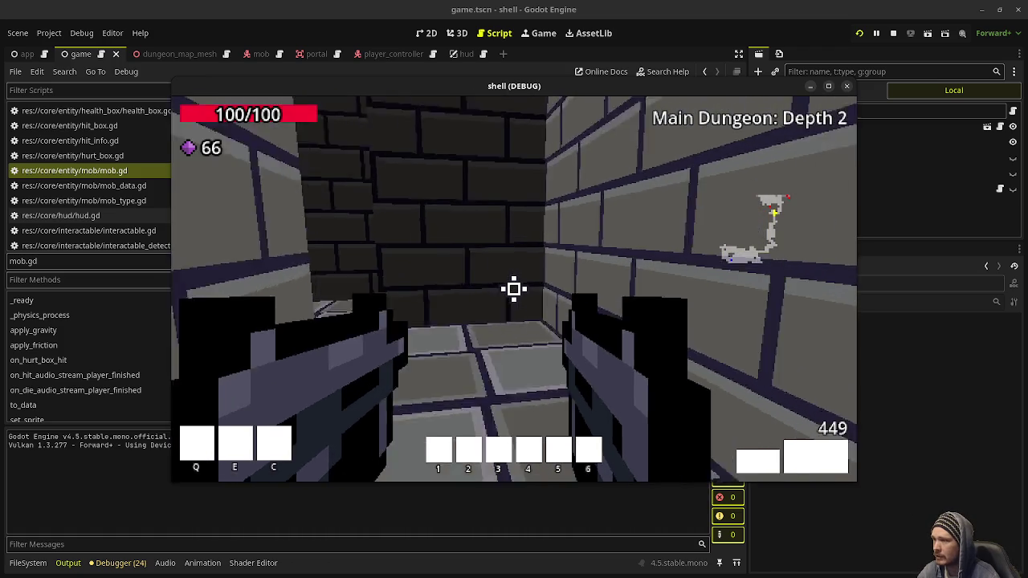
key("w")
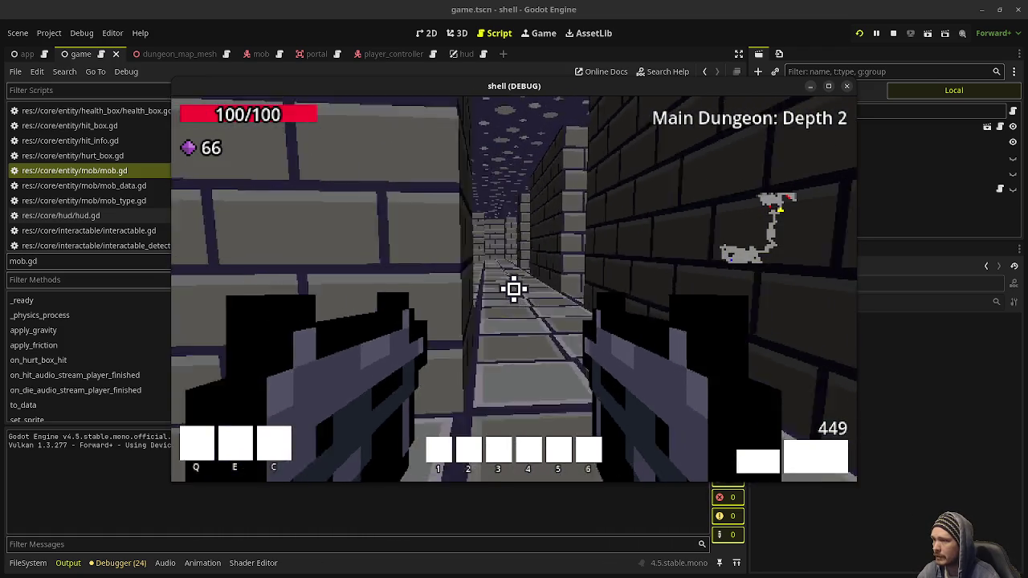
key("w")
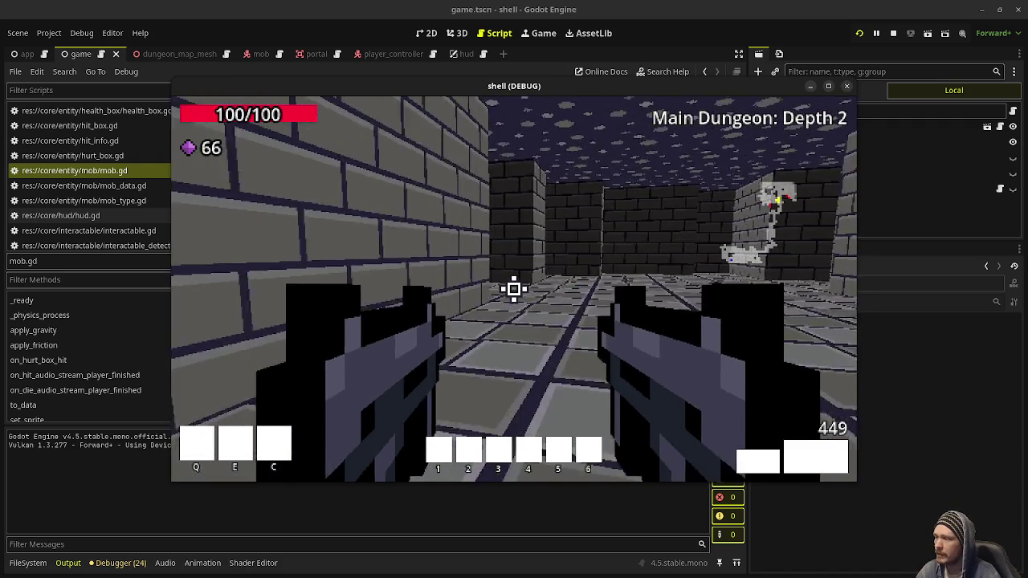
Shoot the goblin and a zombie dead so they drop gems.
left_click_drag(514, 289, 514, 289)
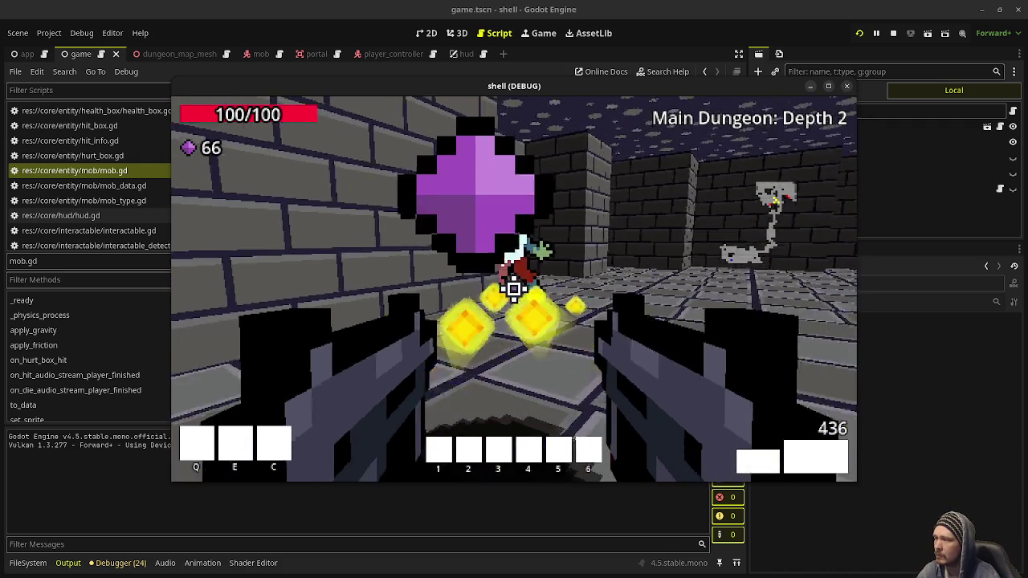
left_click(514, 288)
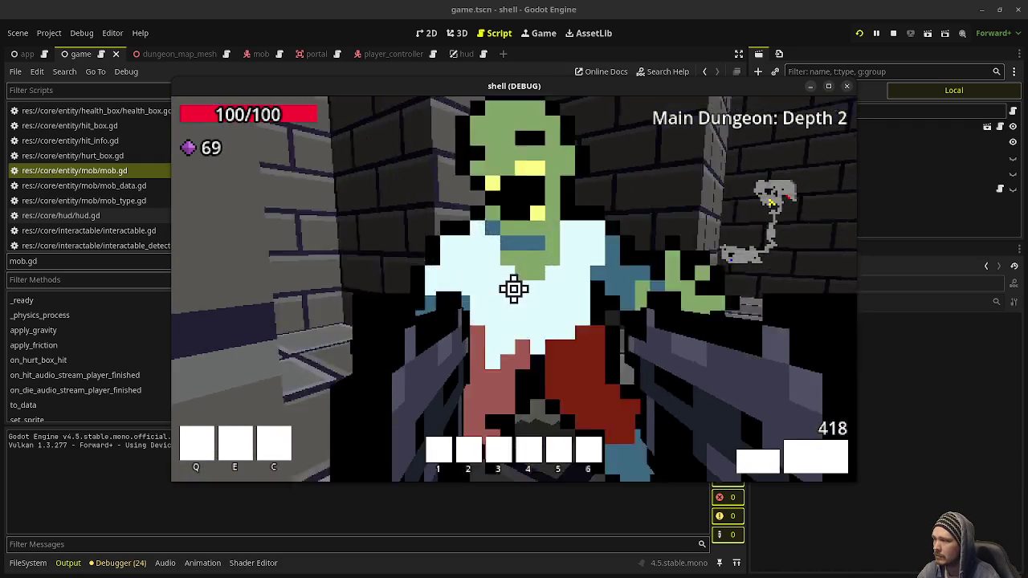
left_click_drag(515, 290, 514, 289)
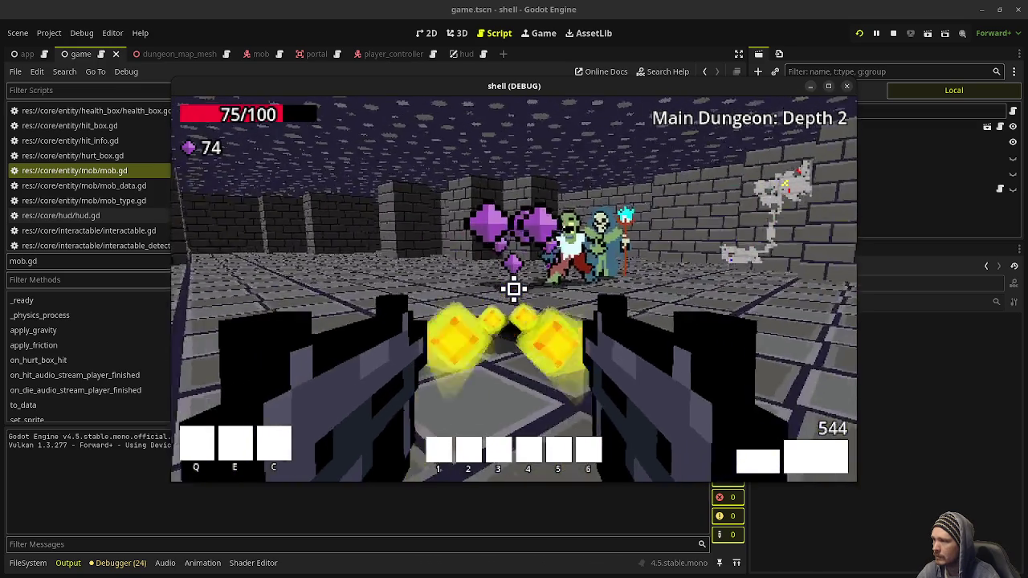
Collect the dropped gems and walk past the green mob to another brick corridor.
key("w")
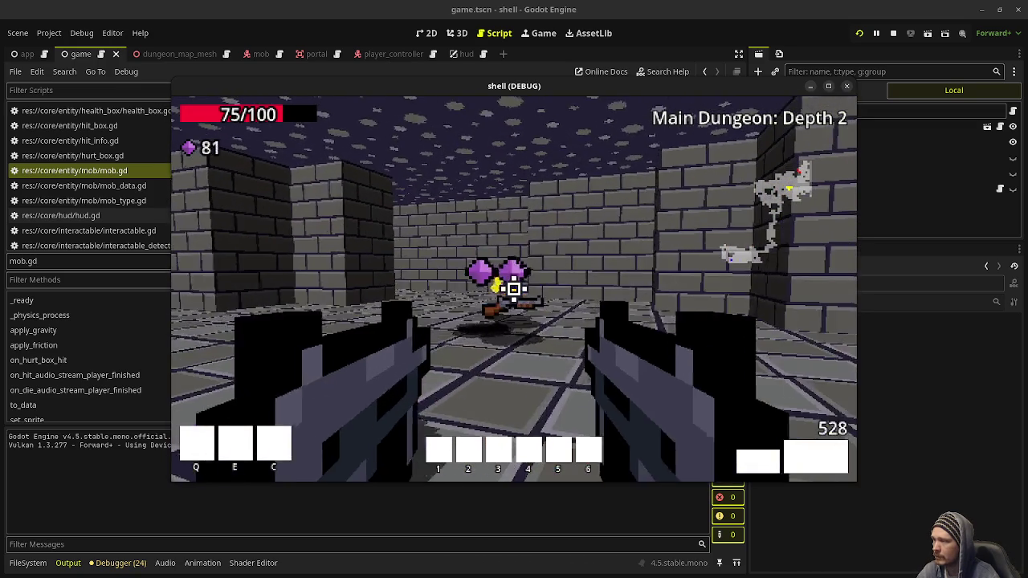
key("w")
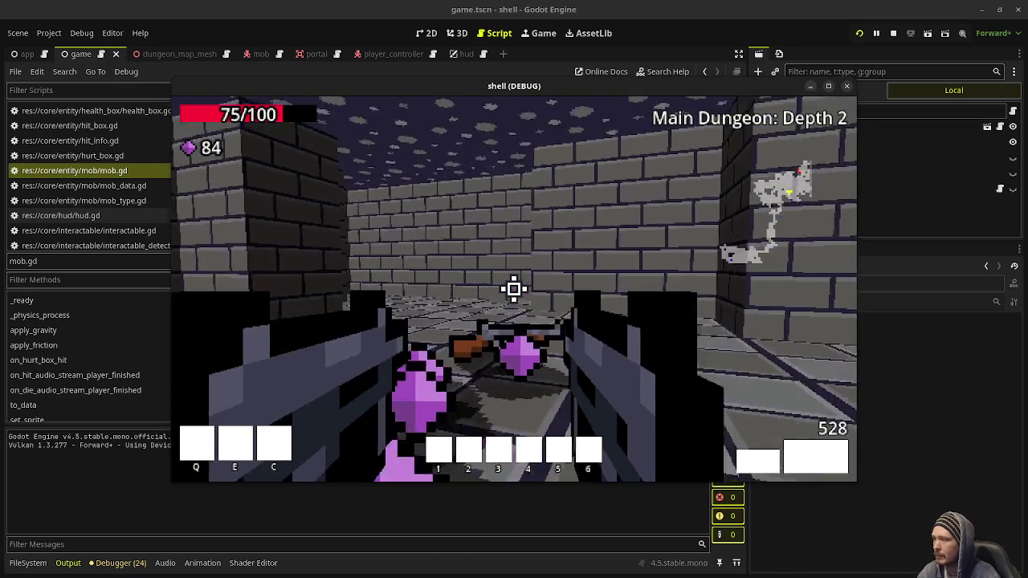
key("w")
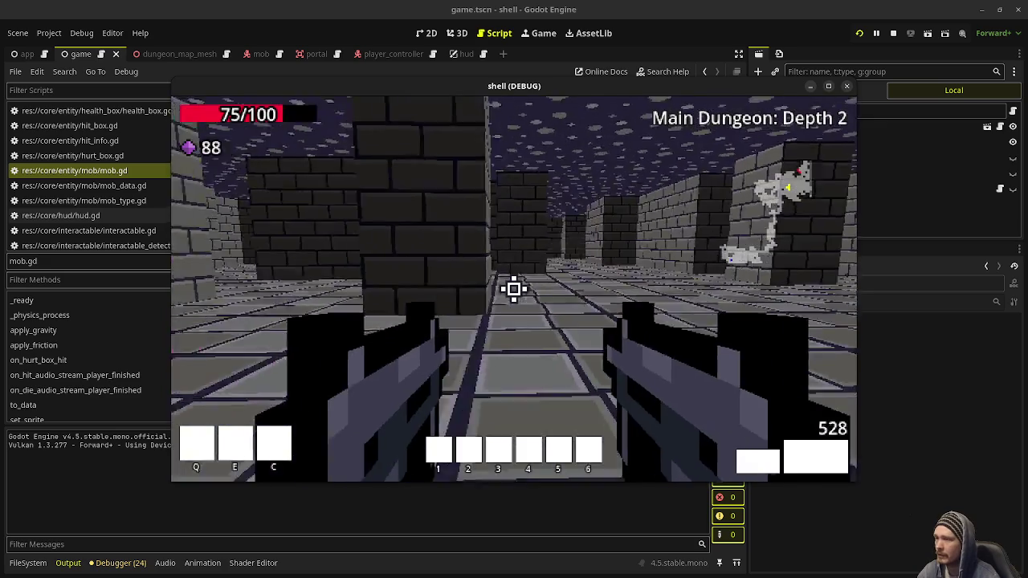
key("w")
key("w")
key("w")
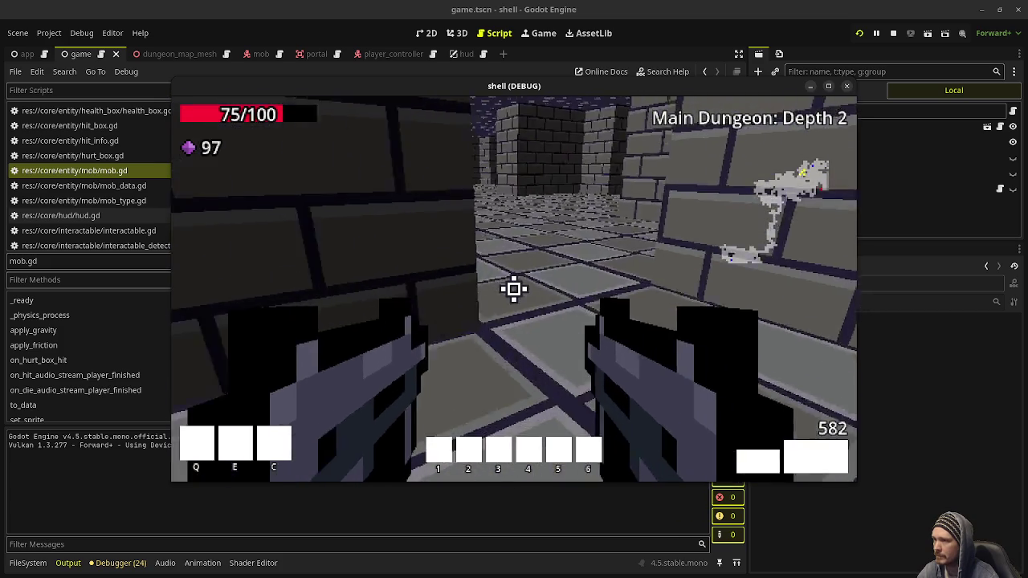
key("w")
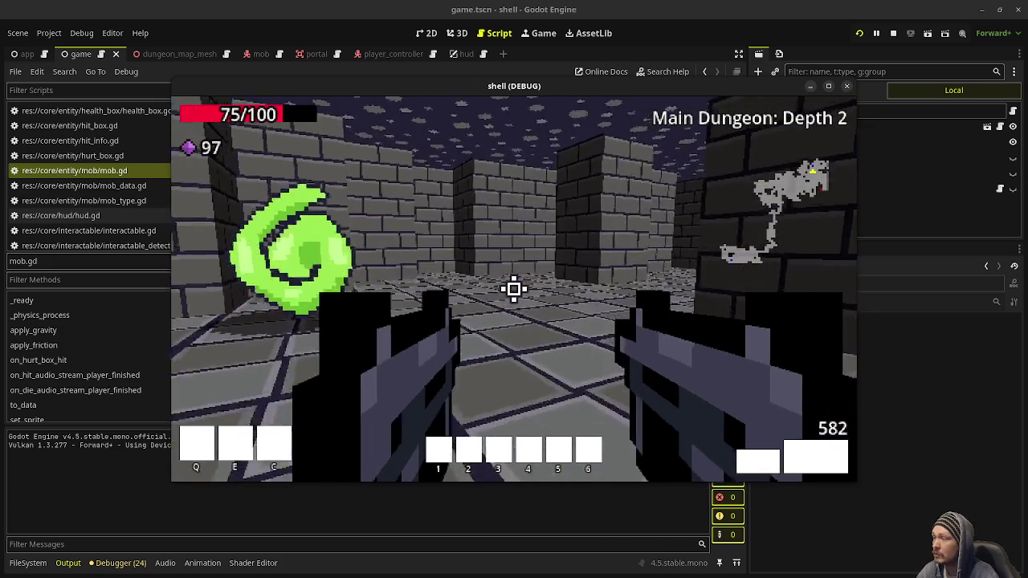
key("w")
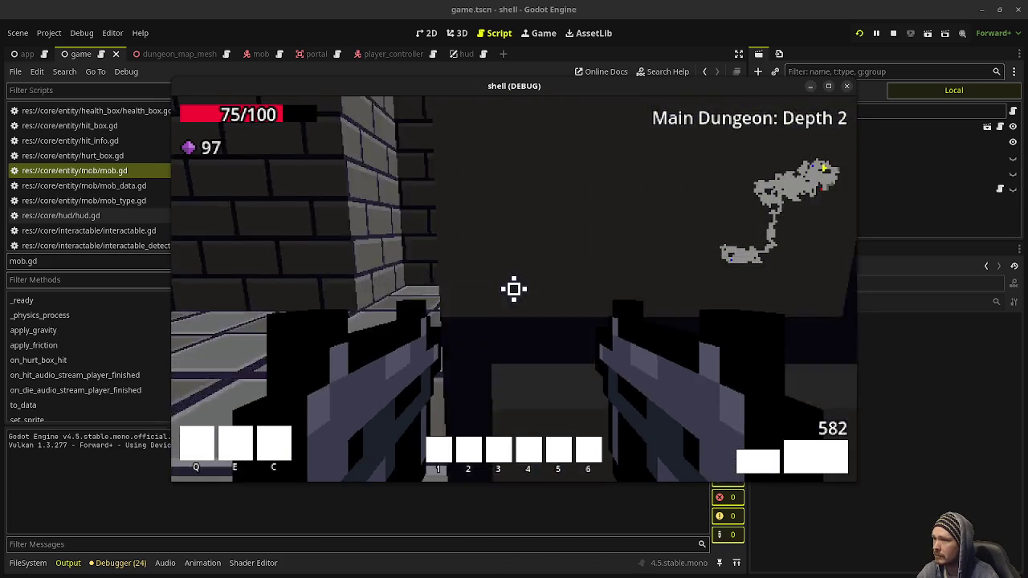
key("w")
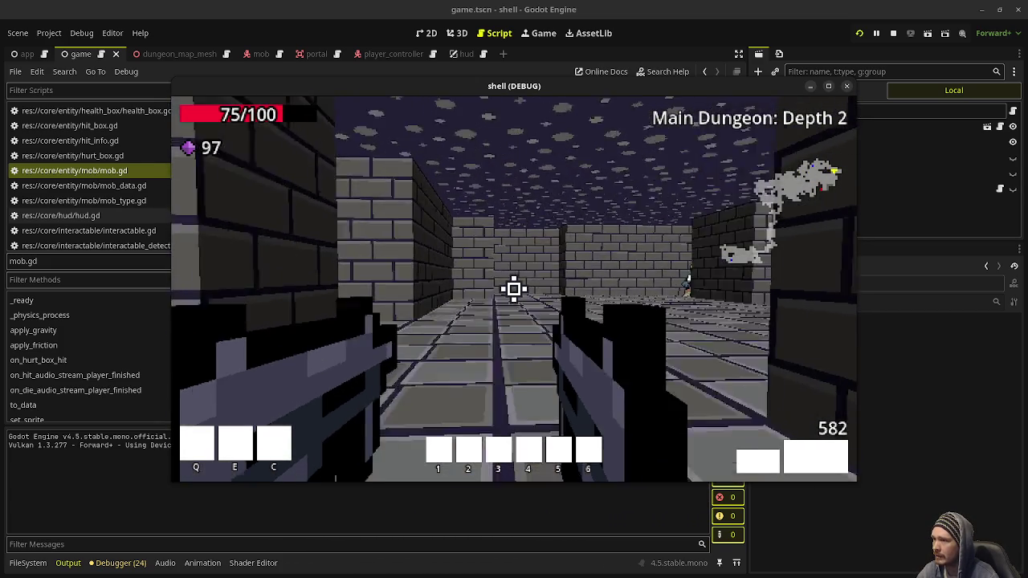
Shoot the mob ahead until it dies, grab its gem and fire again for sound.
left_click(514, 288)
key("w")
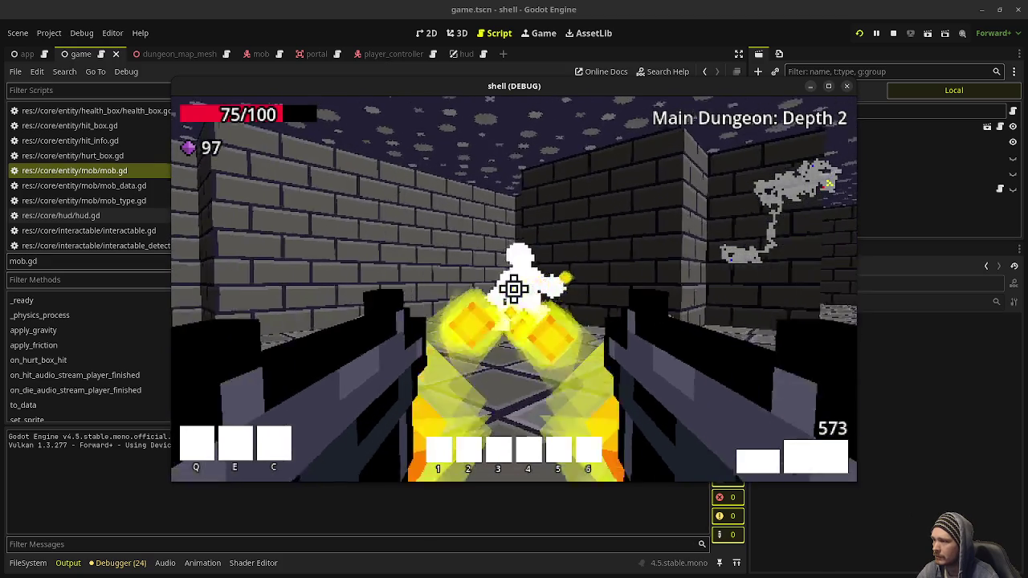
left_click(515, 288)
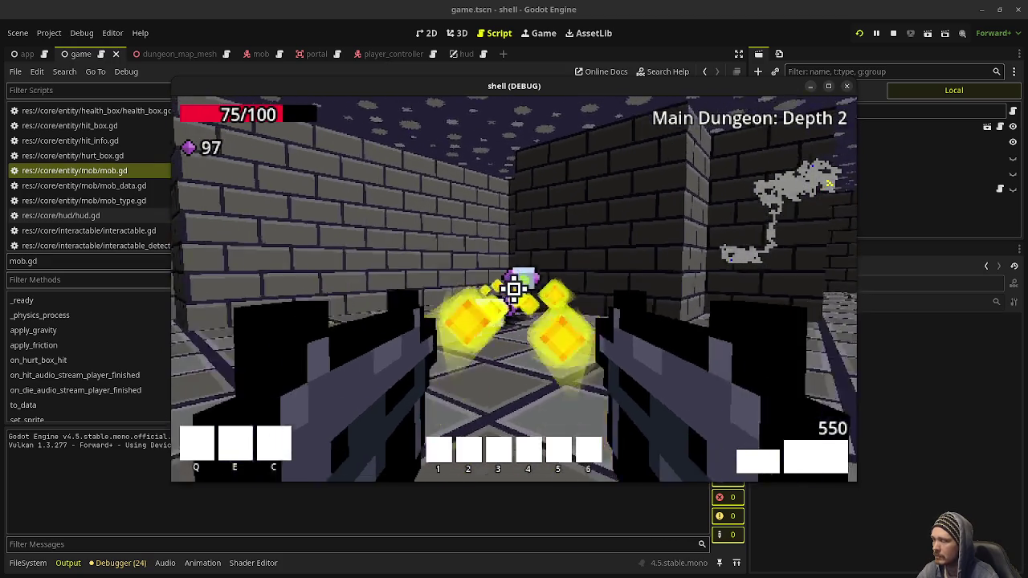
key("w")
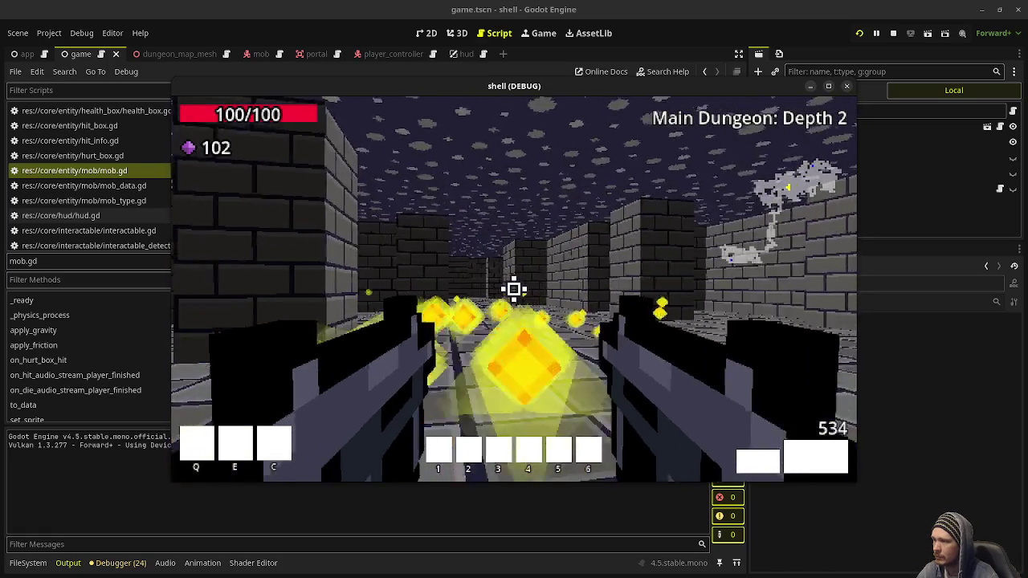
left_click(514, 289)
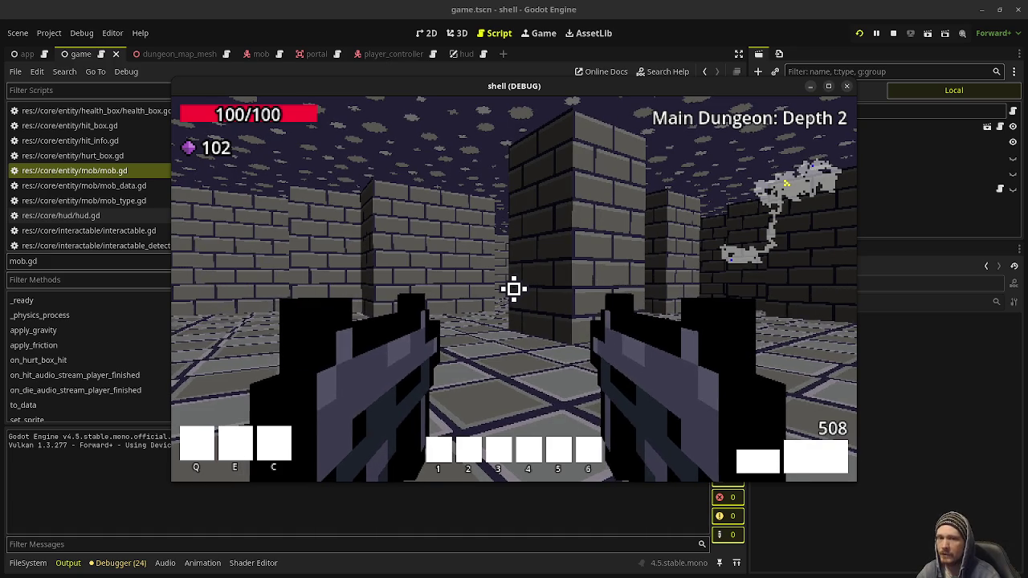
Walk past the brick pillar into the open tiled room.
key("w")
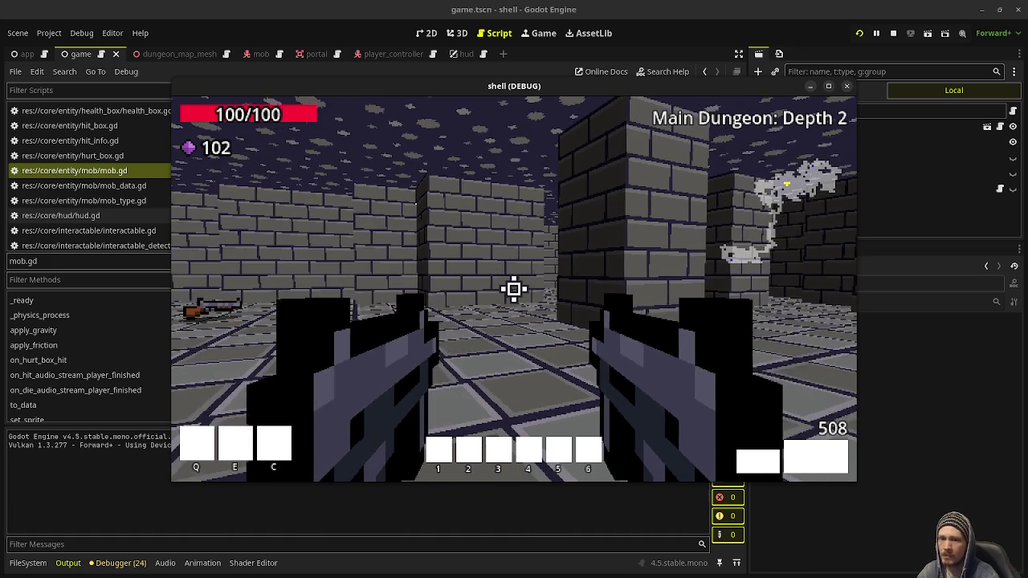
key("w")
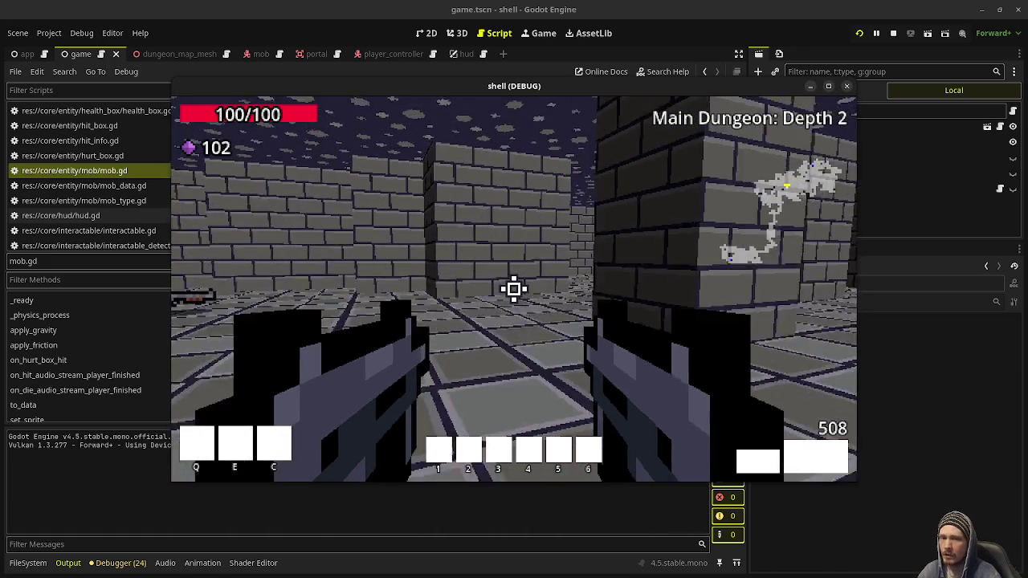
key("w")
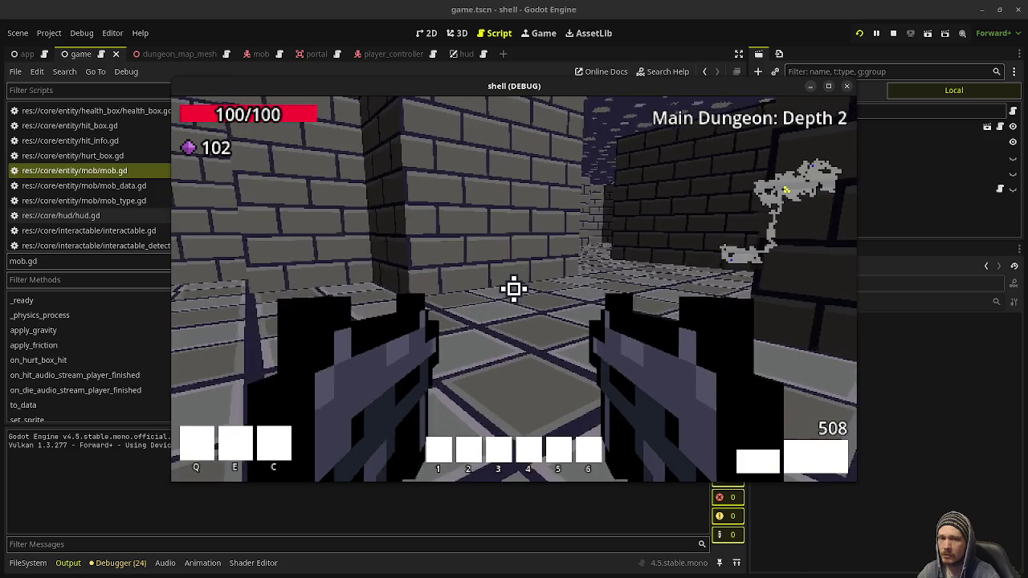
key("w")
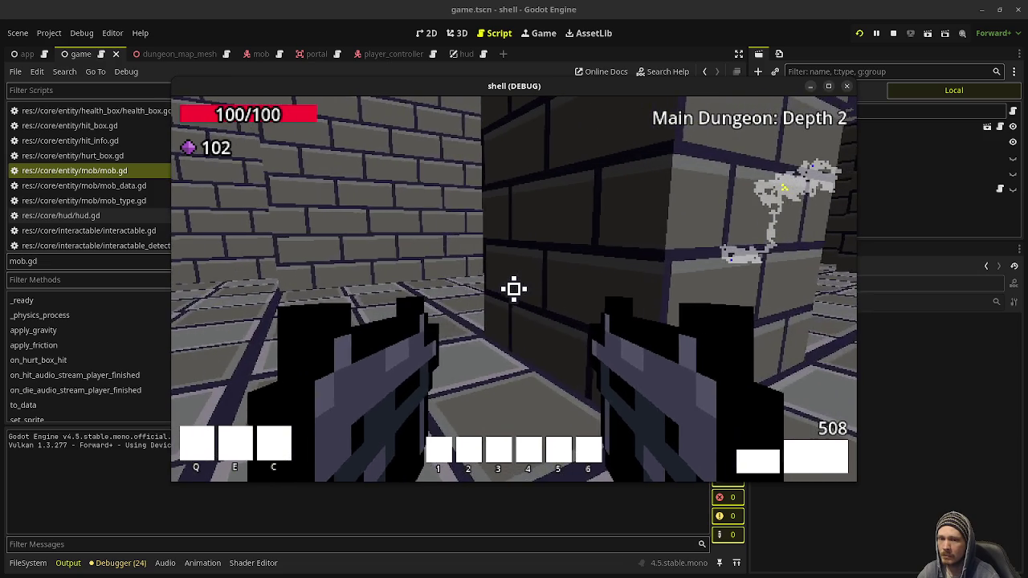
key("w")
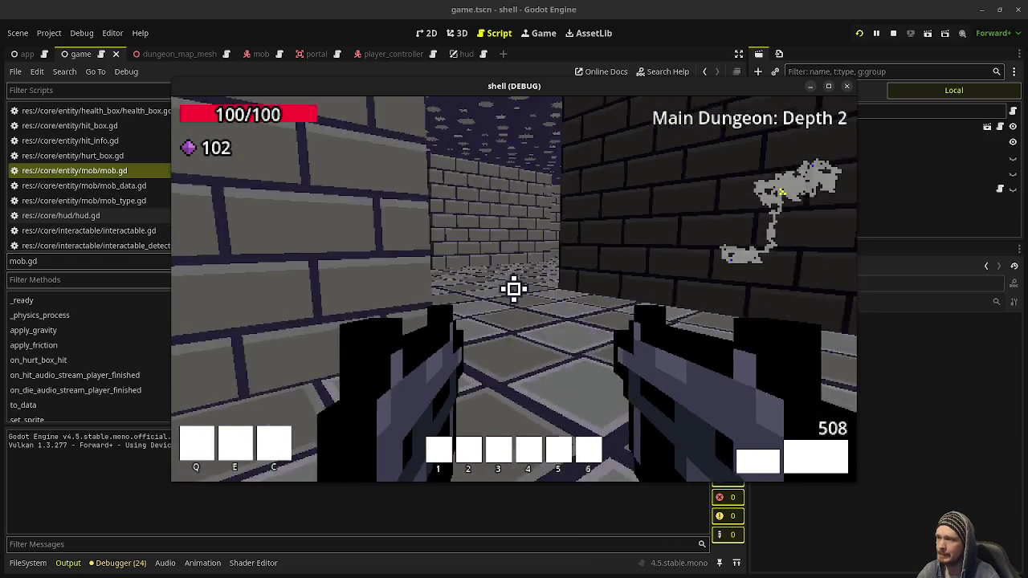
key("w")
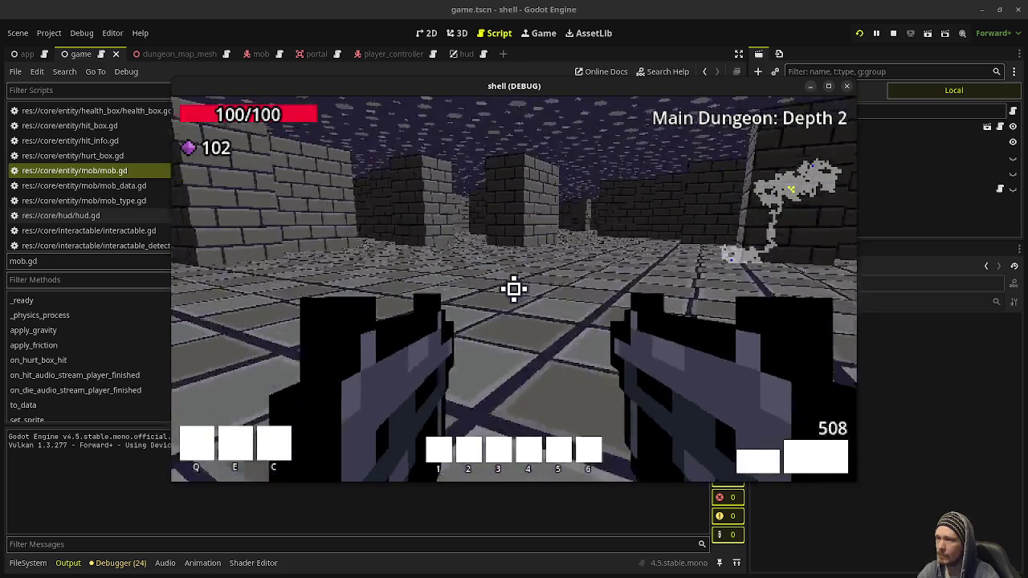
Walk past the green swirl through the corridors toward another green swirl.
key("w")
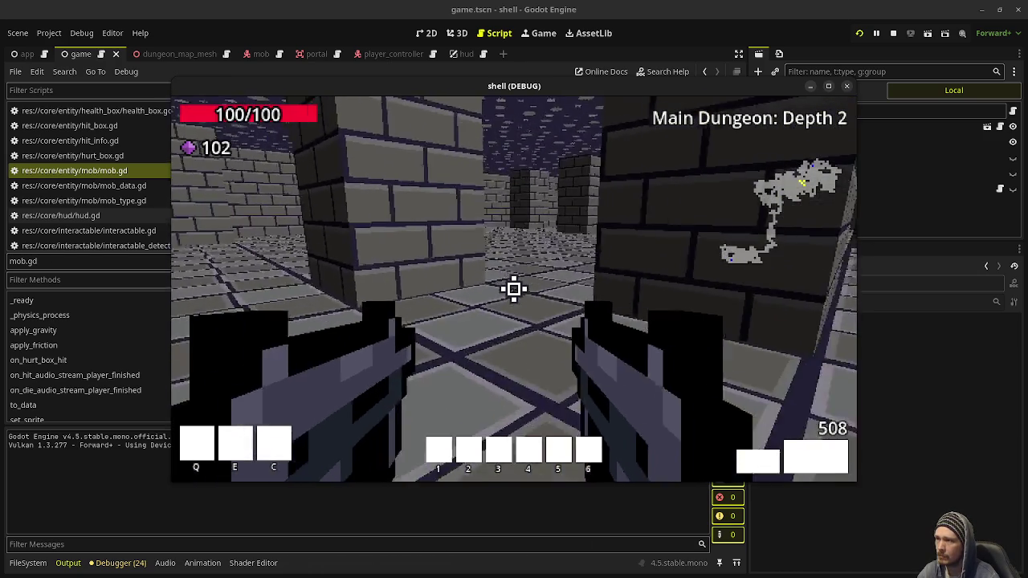
key("w")
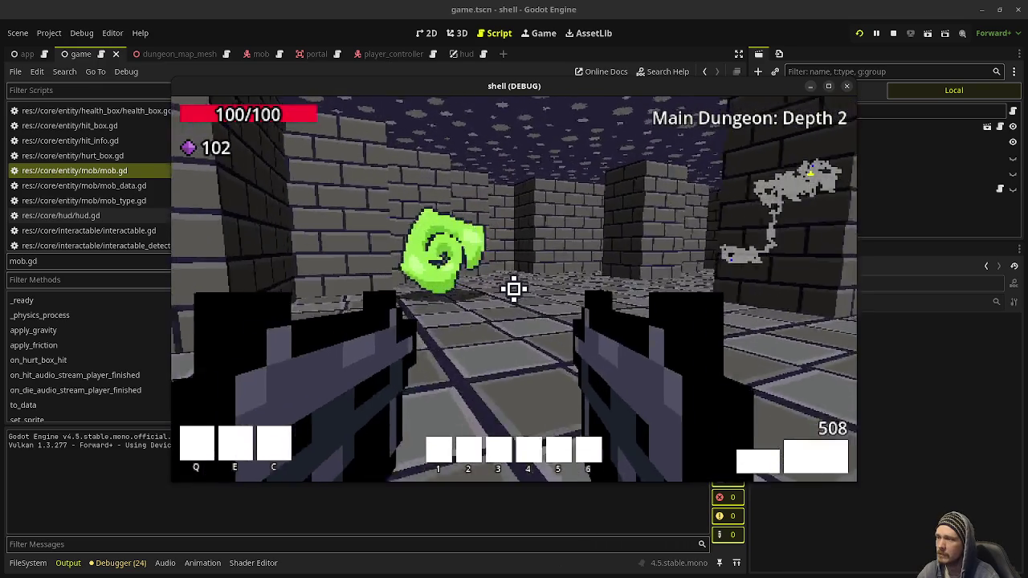
key("w")
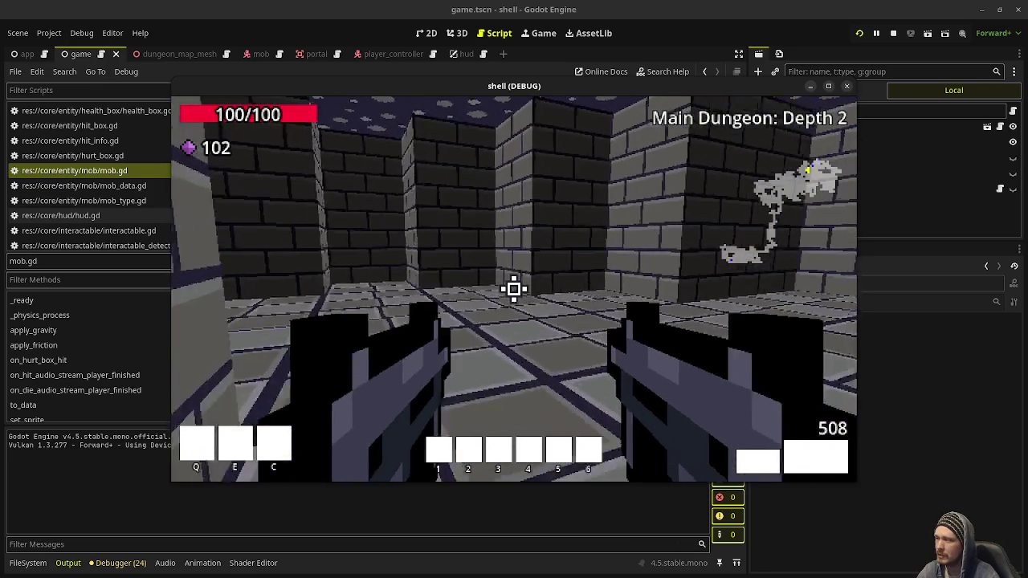
key("w")
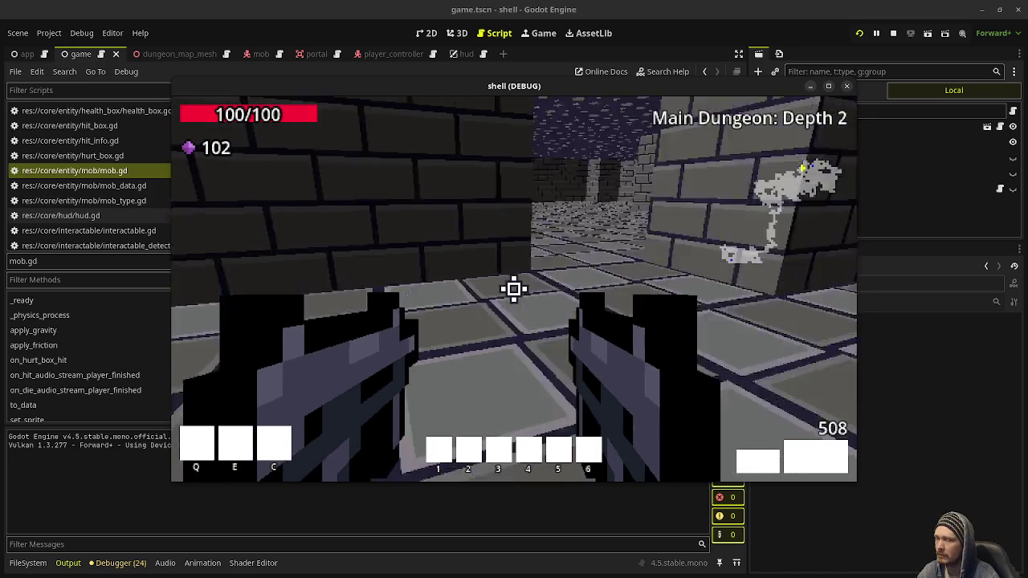
key("w")
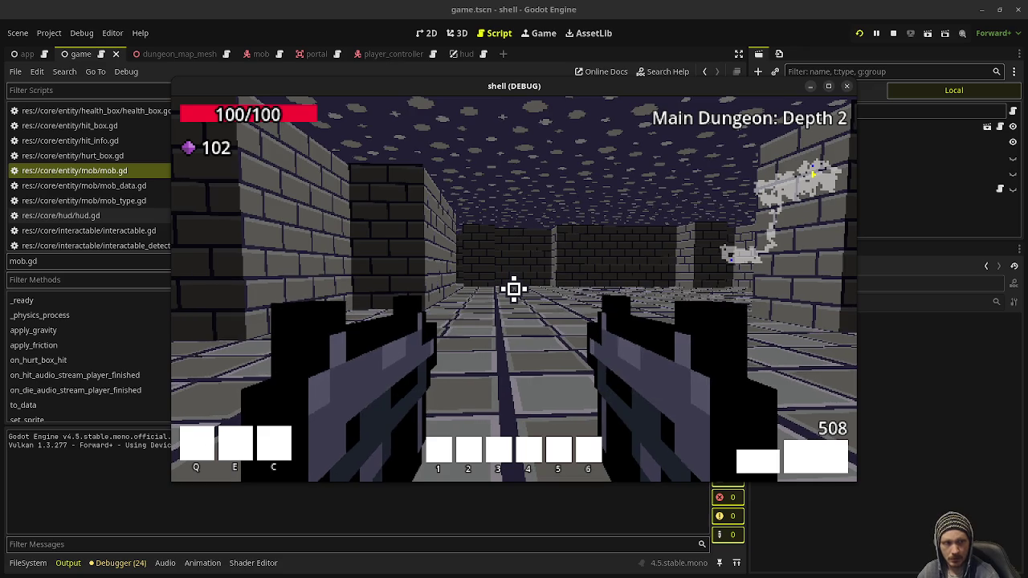
key("w")
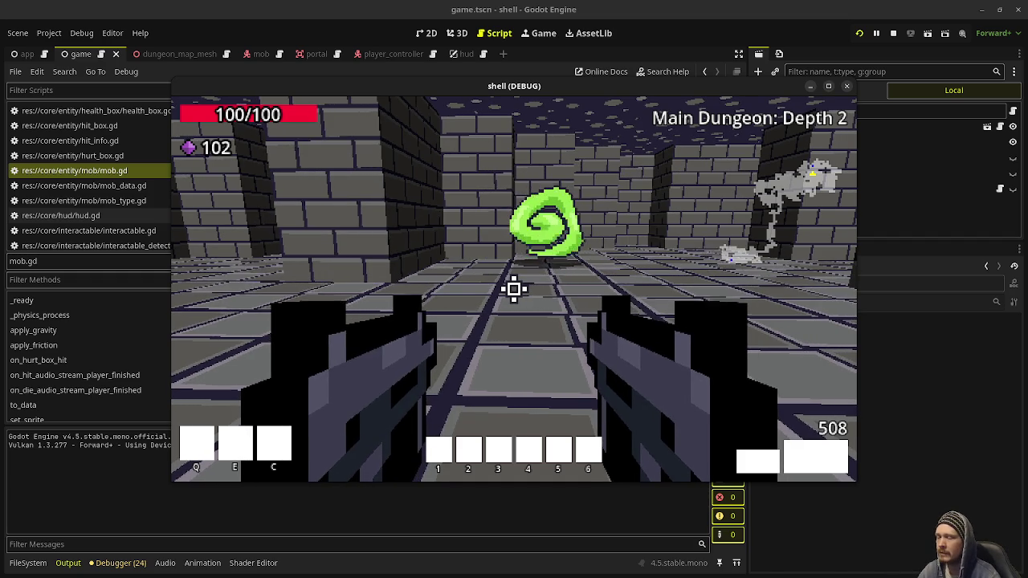
Walk up to the green swirl on Depth 2, keeping it centred.
key("w")
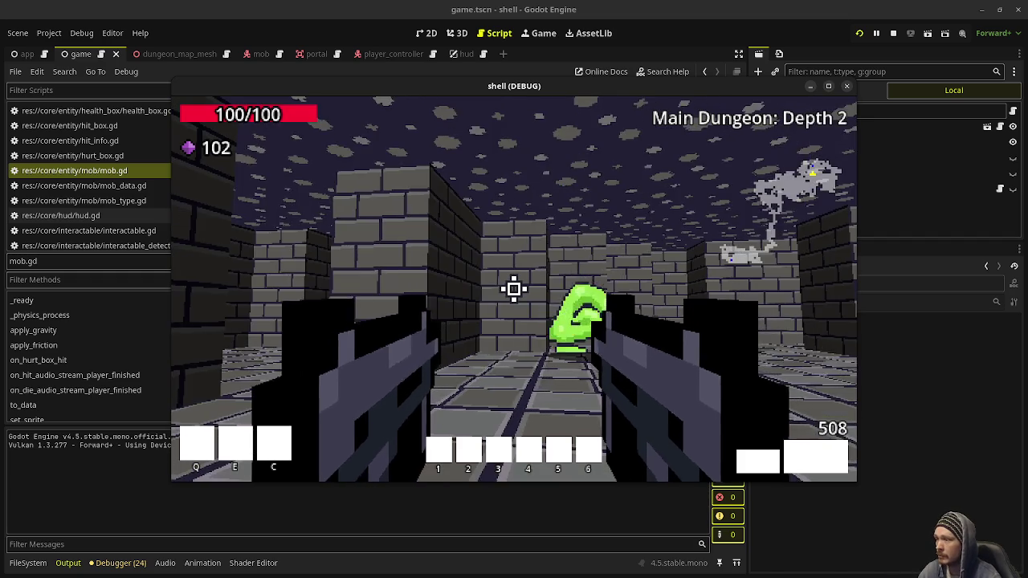
key("w")
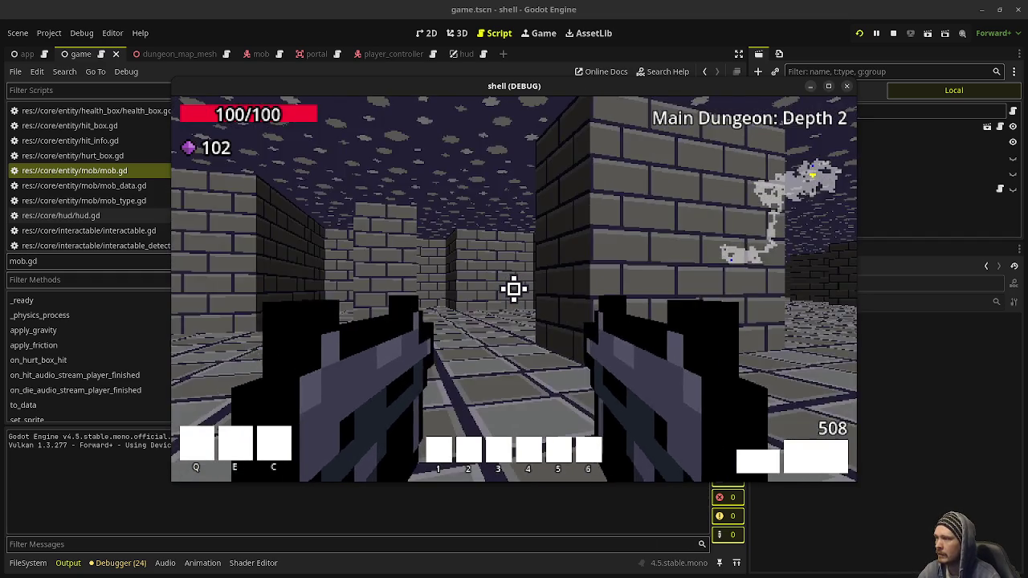
key("w")
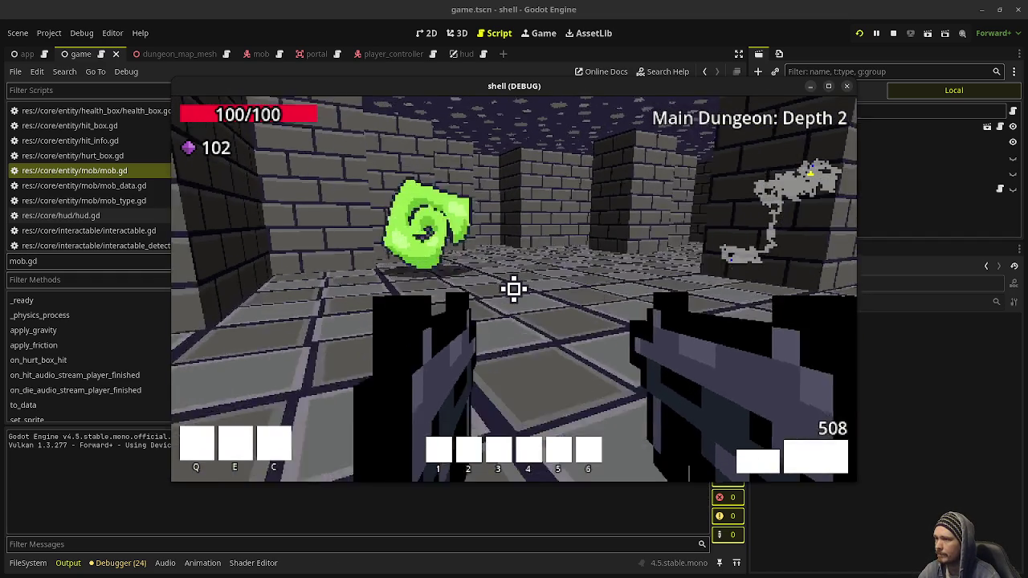
key("w")
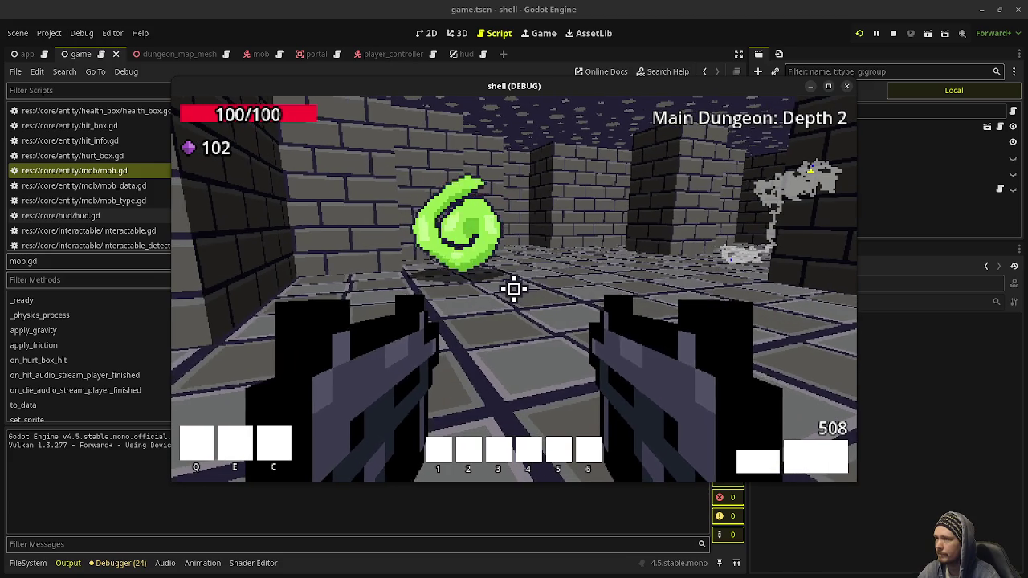
key("w")
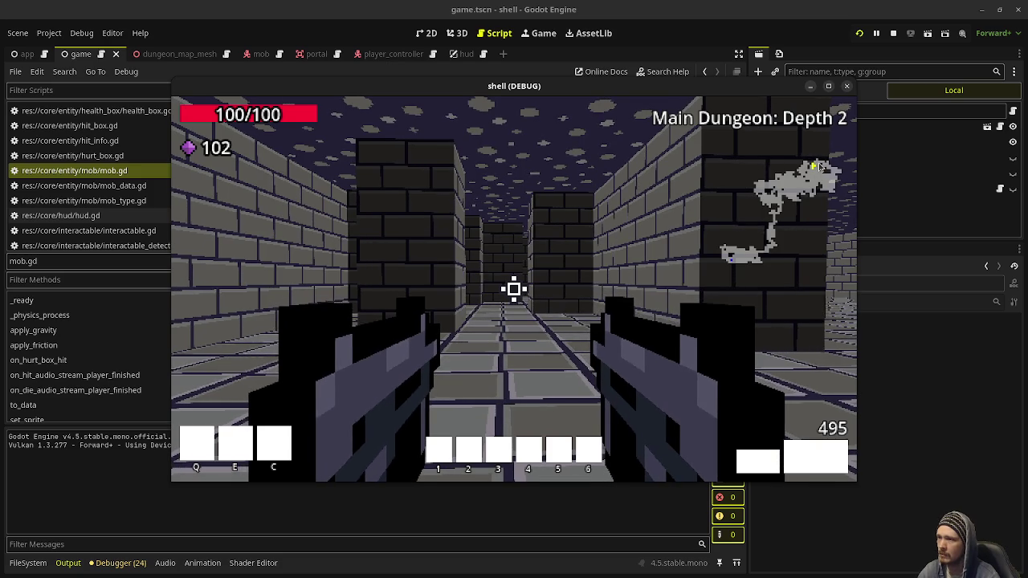
Fire down the corridor, kill the enemy there and advance to its gems.
left_click(799, 193)
key("w")
left_click(800, 193)
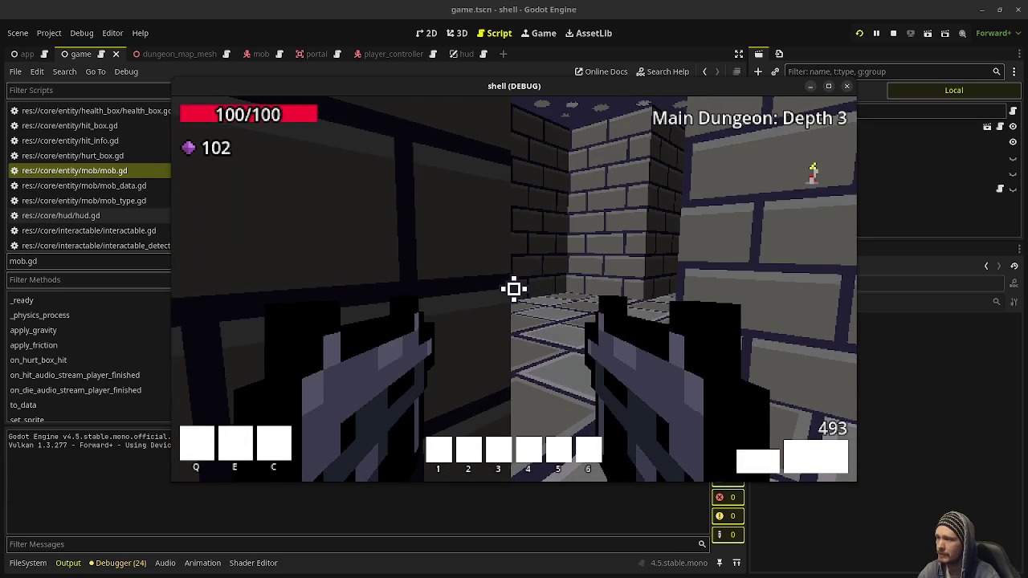
key("w")
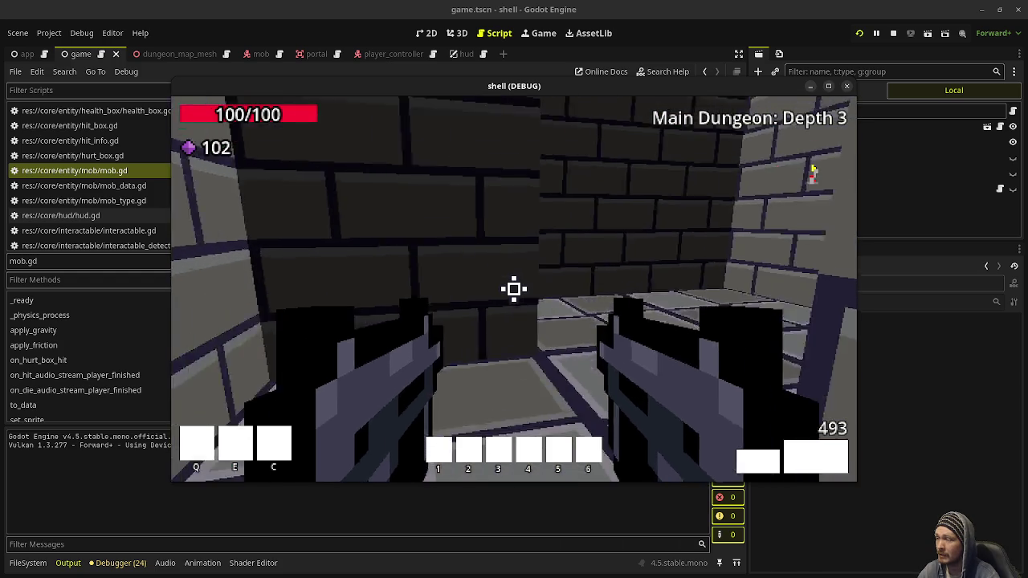
left_click(514, 289)
left_click(515, 289)
key("w")
Shoot the approaching zombie dead and pick up its gems.
left_click(514, 290)
left_click(514, 289)
key("w")
left_click(514, 289)
left_click(514, 289)
key("w")
key("w")
key("w")
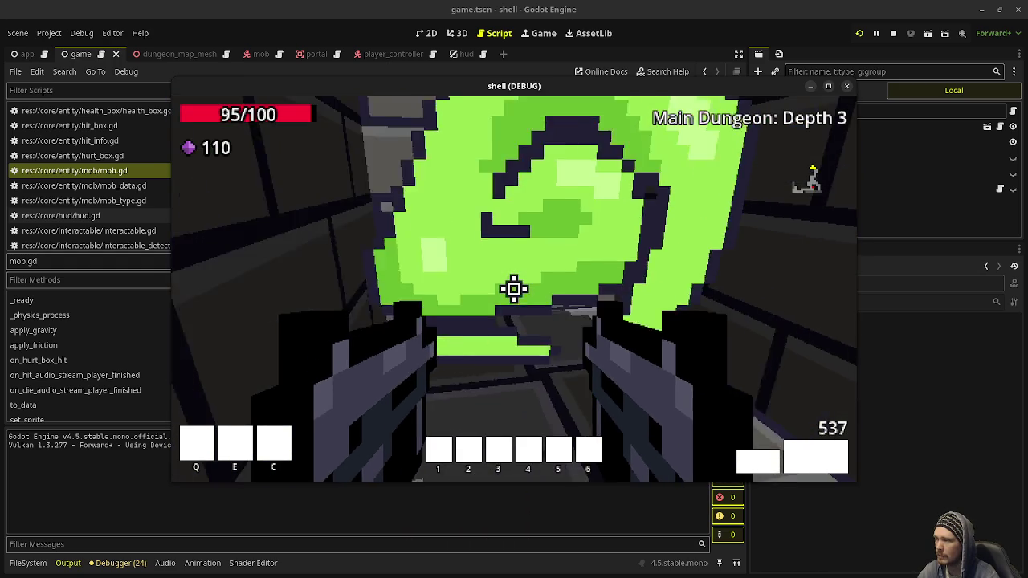
Walk through the green portal to Depth 3 and down the corridor to the junction.
key("w")
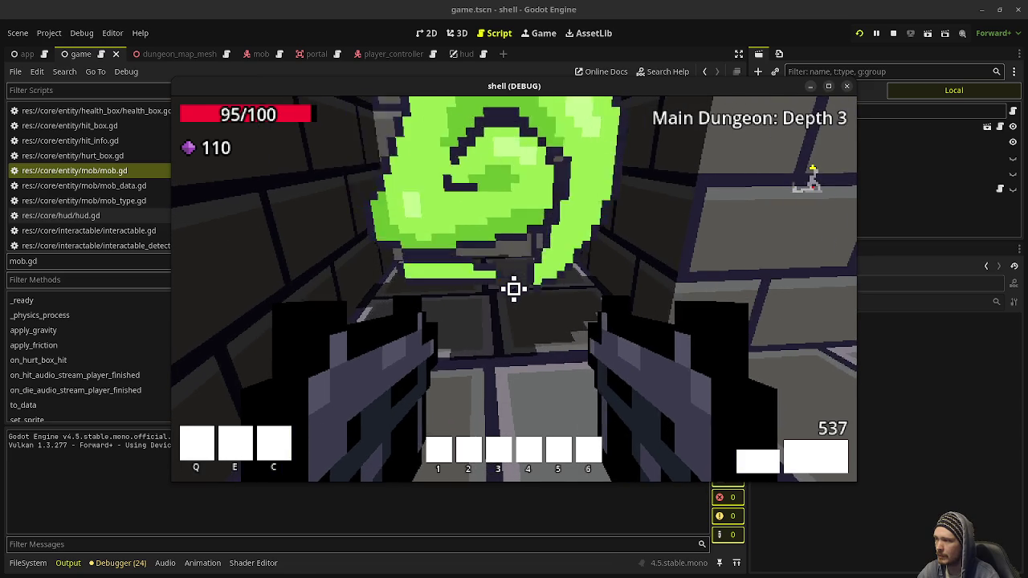
key("w")
key("w")
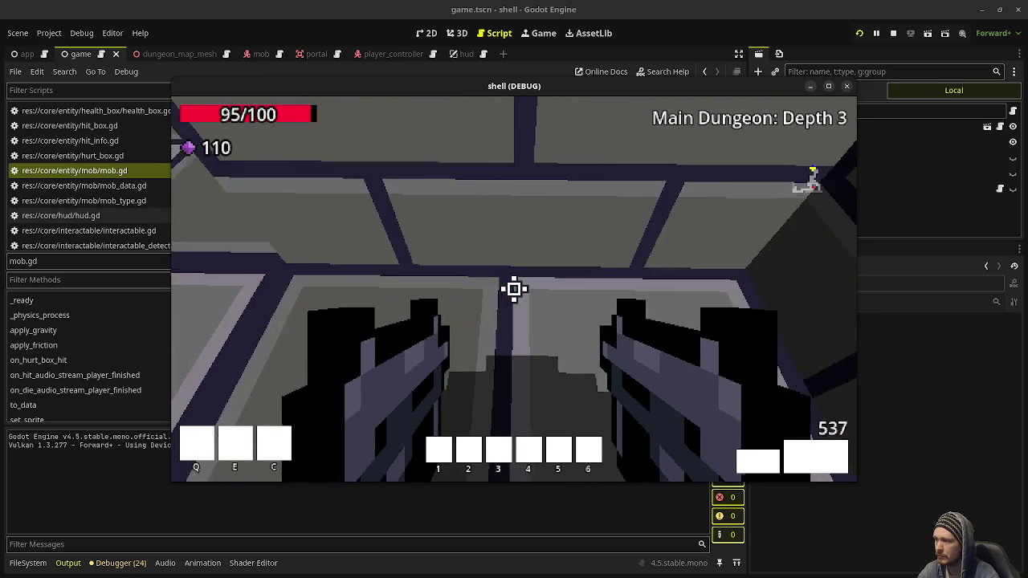
key("w")
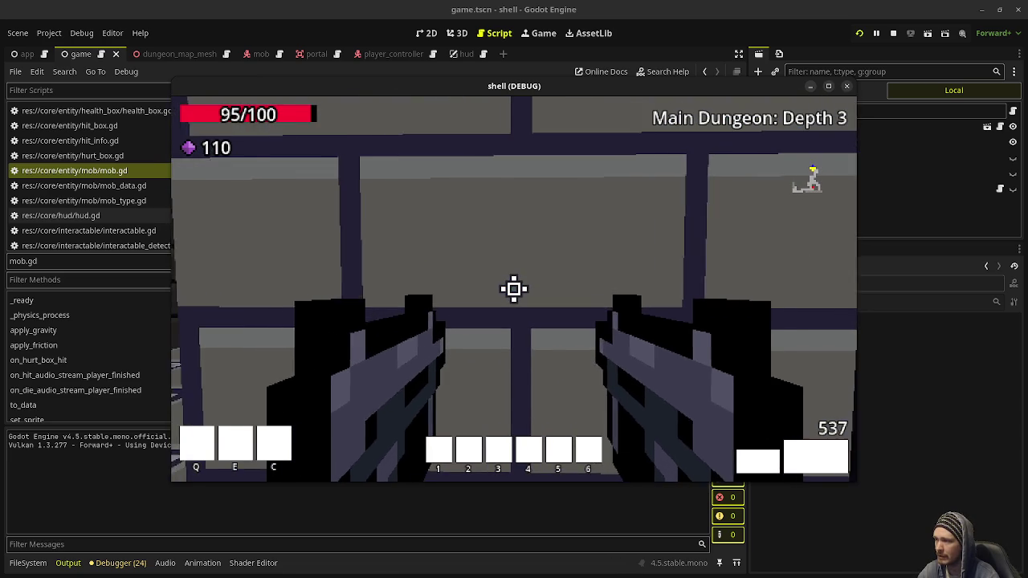
key("d")
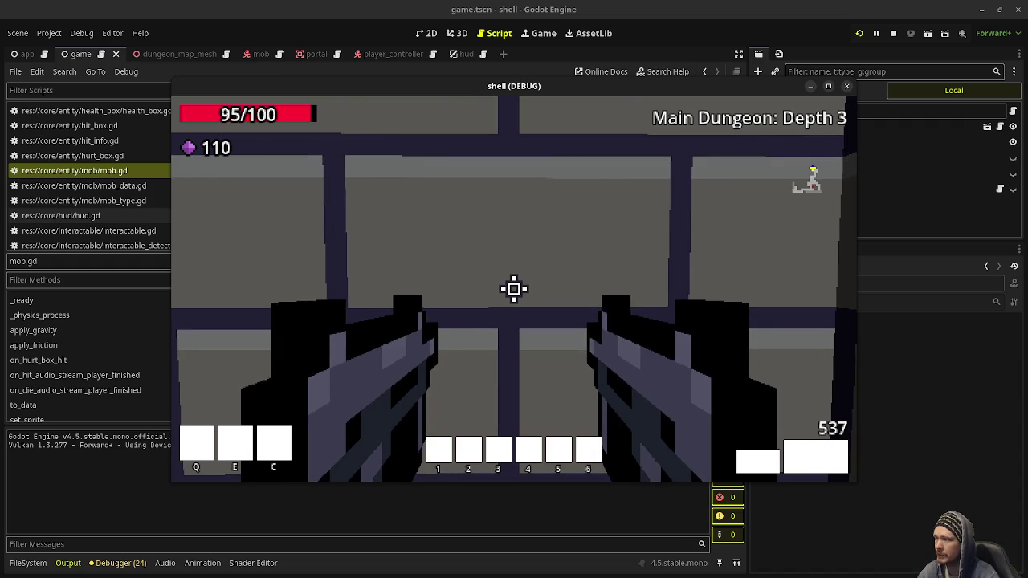
key("w")
key("w")
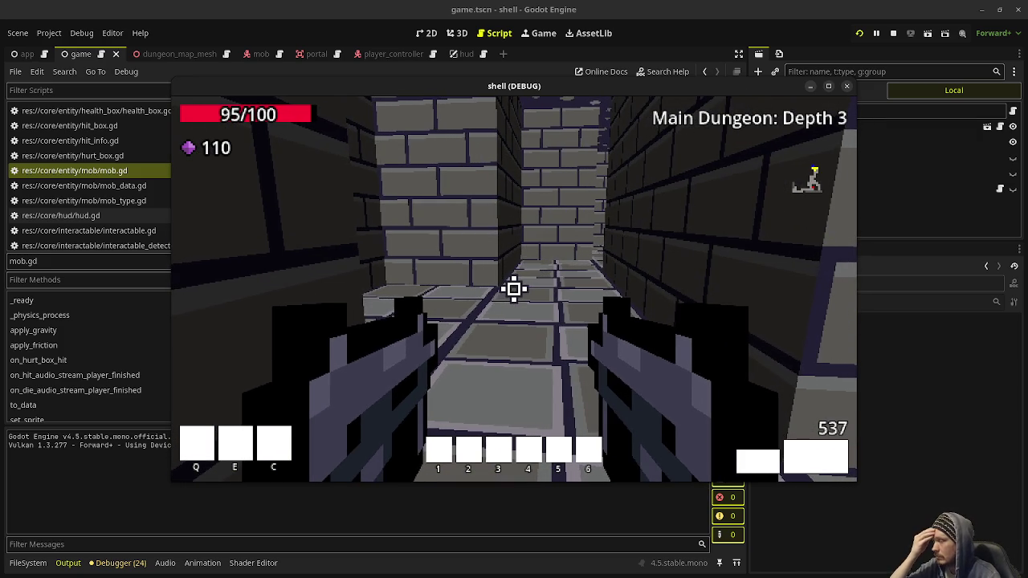
key("w")
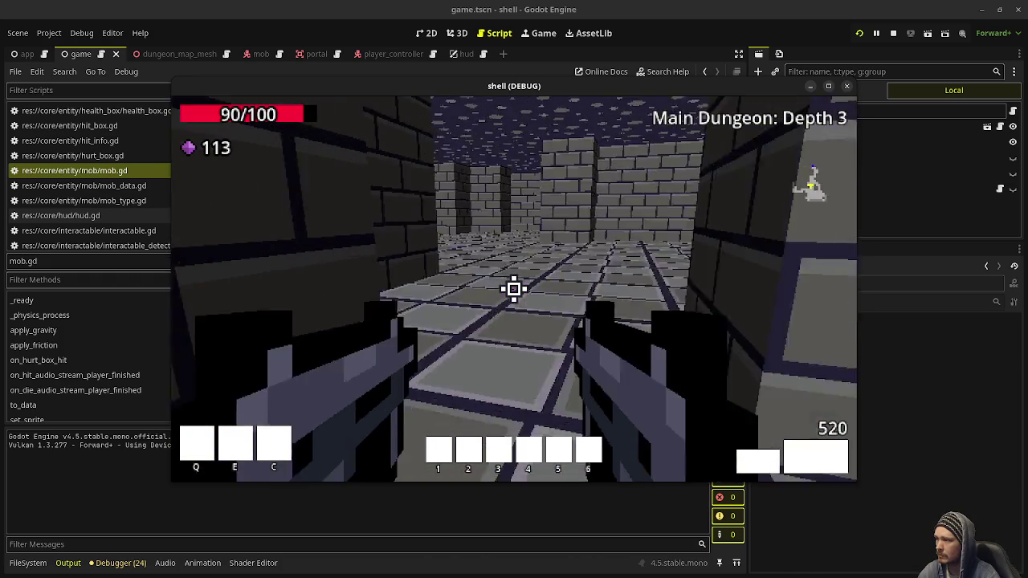
key("w")
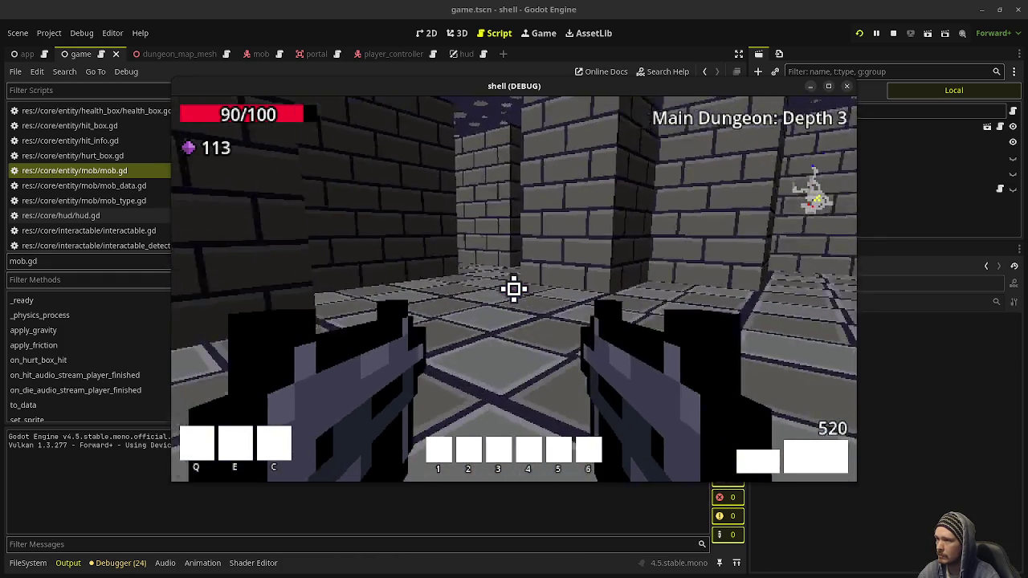
Shoot the zombie at the junction until it dies.
left_click(514, 290)
left_click(514, 289)
left_click(514, 289)
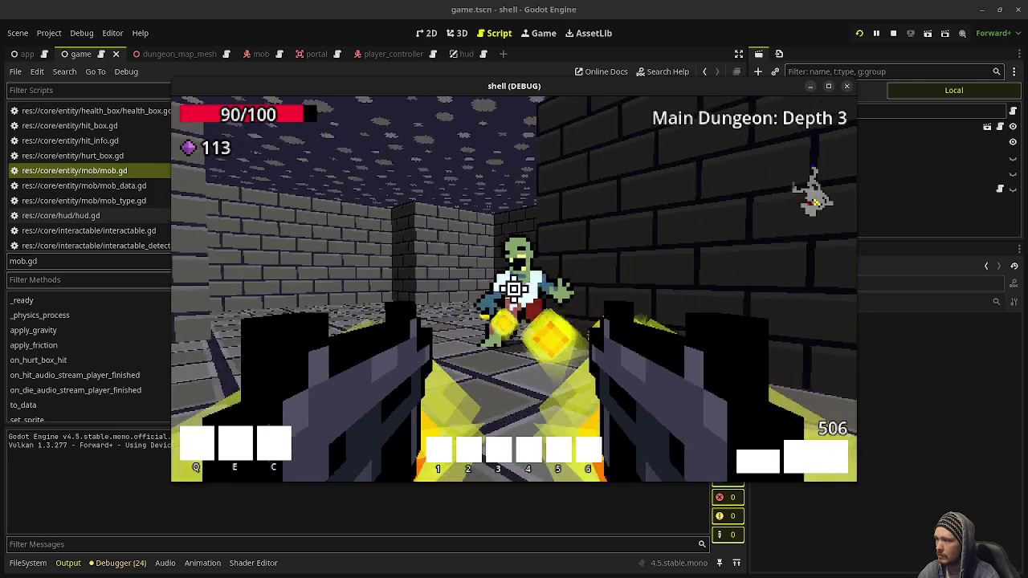
left_click(514, 289)
key("w")
Switch to weapon 2 and shoot the next zombie dead.
key("2")
left_click(515, 290)
left_click(514, 289)
left_click(515, 289)
left_click(514, 289)
left_click(514, 289)
left_click(514, 289)
Collect the health and gems, then move the game window down to reveal mob.gd.
key("w")
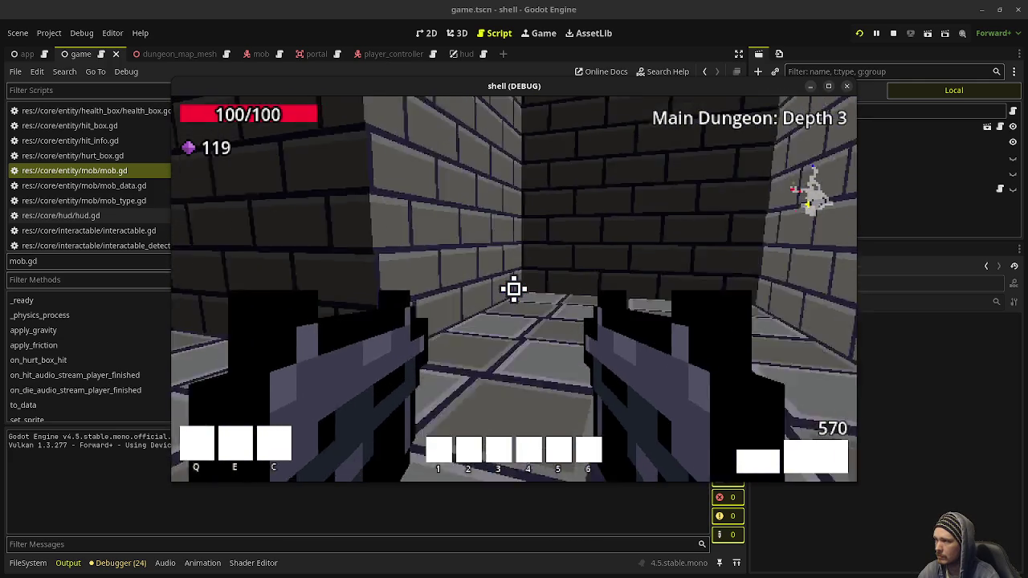
key("w")
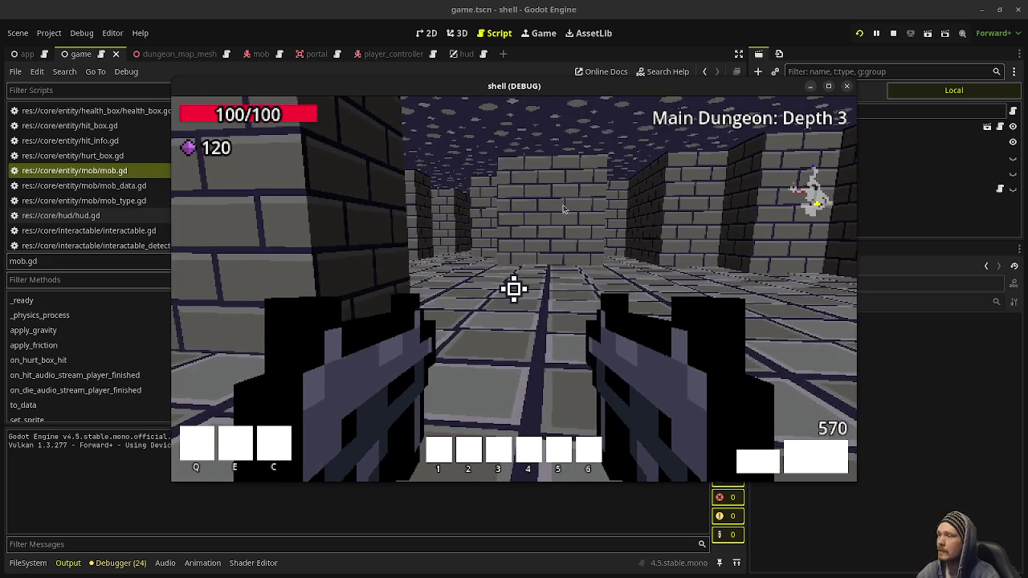
mouse_move(560, 254)
left_mouse_down()
mouse_move(560, 434)
mouse_move(512, 577)
left_mouse_up()
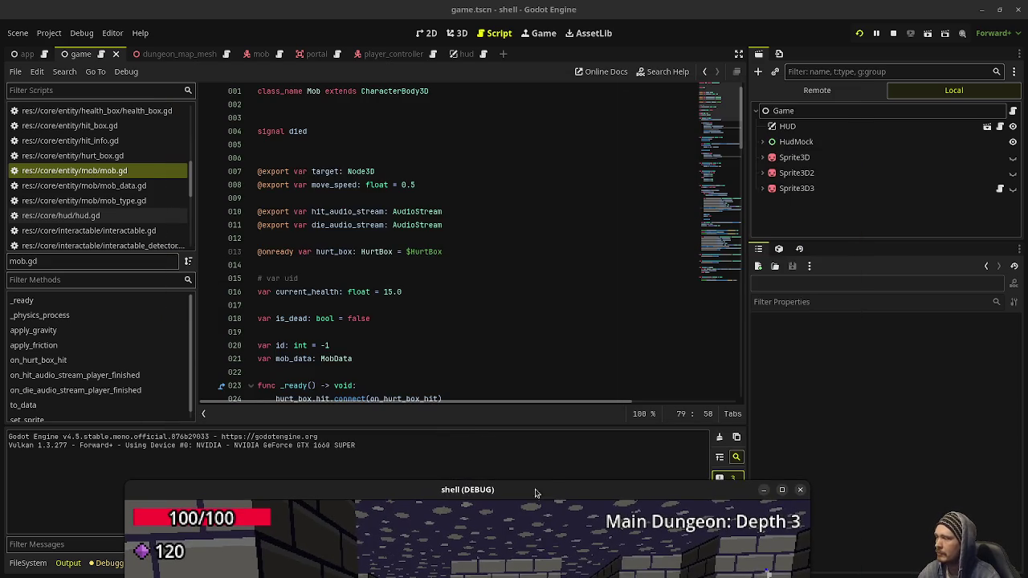
Open player_controller.gd, scroll to its input handling block, and rerun the game with F5.
scroll(159, 170, "up", 3)
scroll(158, 170, "down", 3)
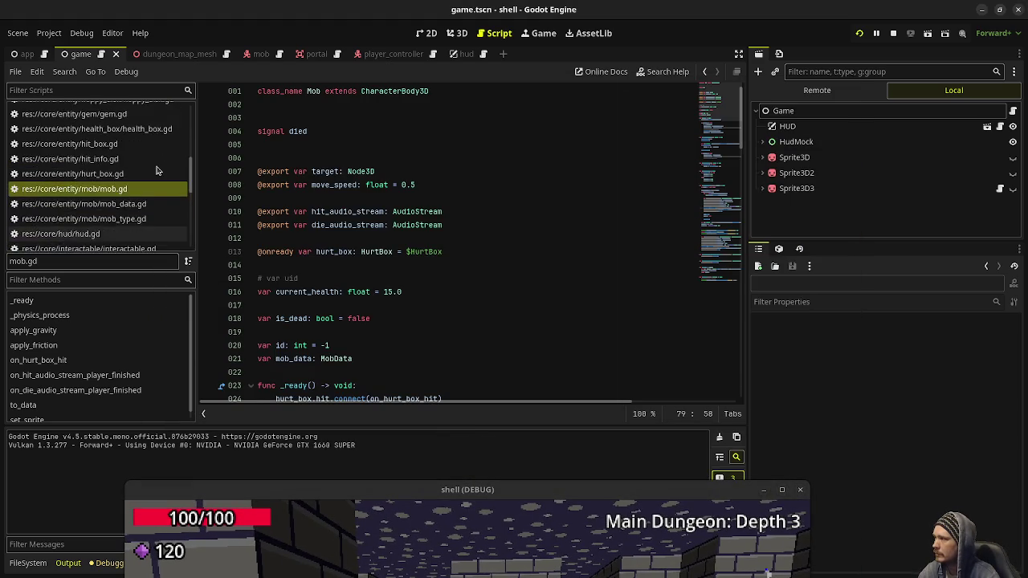
scroll(141, 172, "down", 3)
left_click(138, 168)
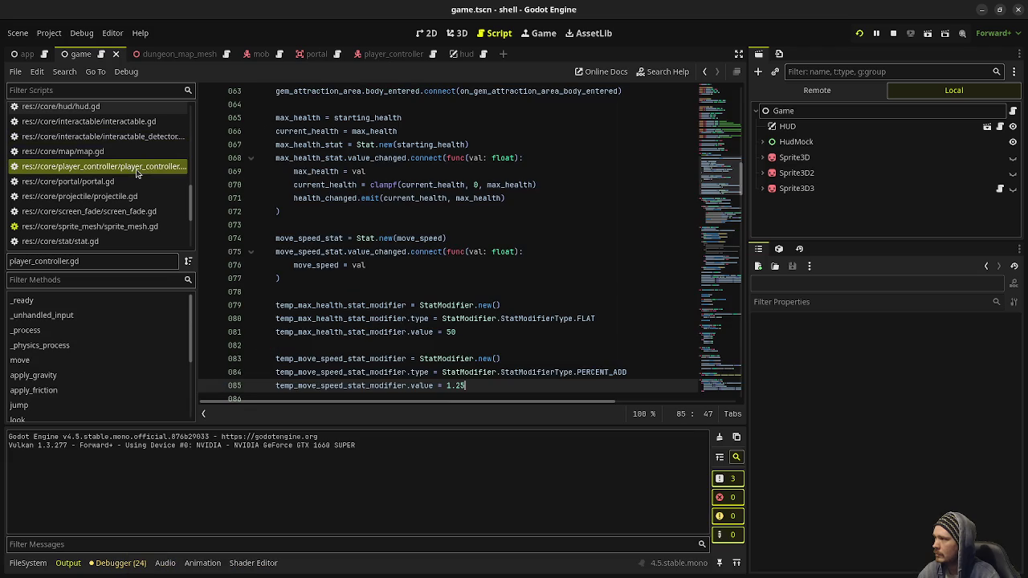
scroll(133, 213, "down", 3)
scroll(133, 213, "down", 1)
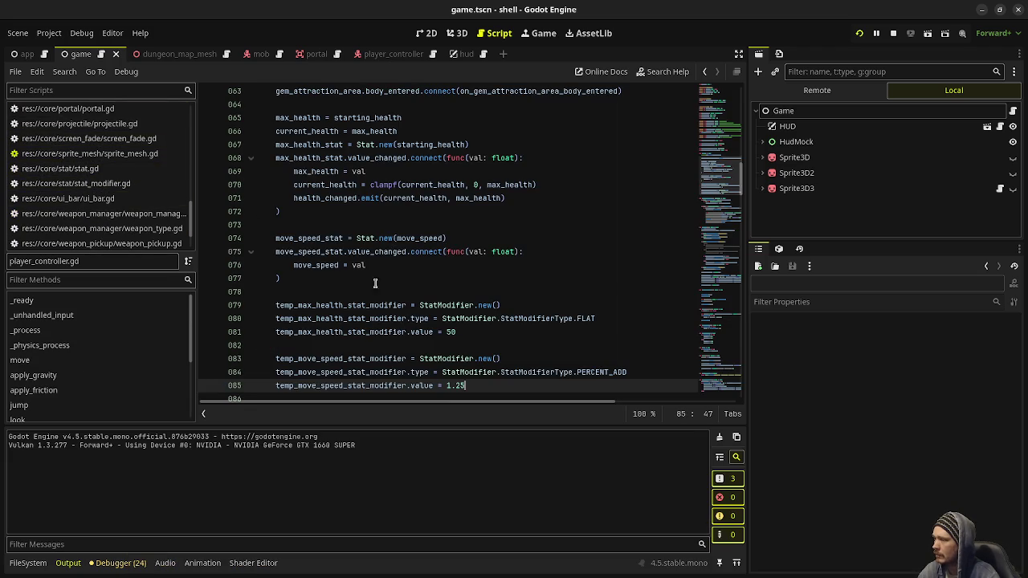
scroll(490, 317, "up", 4)
scroll(489, 317, "up", 5)
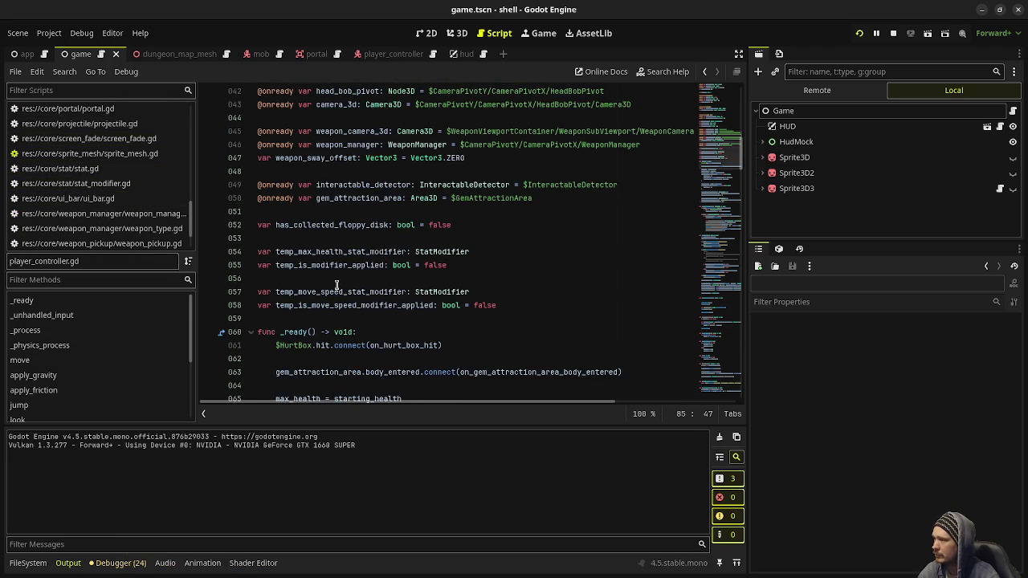
scroll(421, 296, "up", 2)
scroll(421, 296, "down", 20)
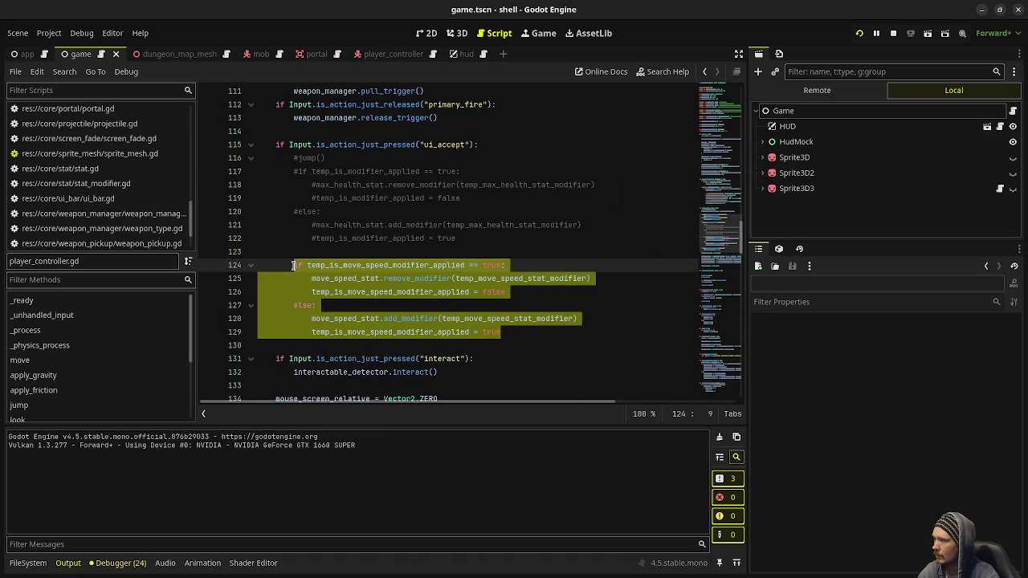
key("F5")
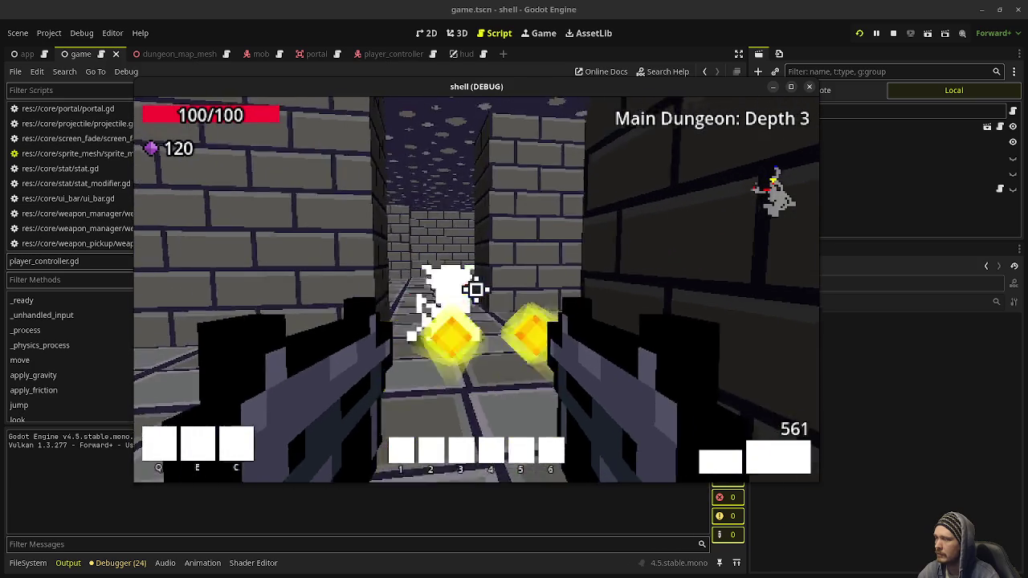
Shoot the ghost enemies, then move the game window aside and return to player_controller.gd.
key("w")
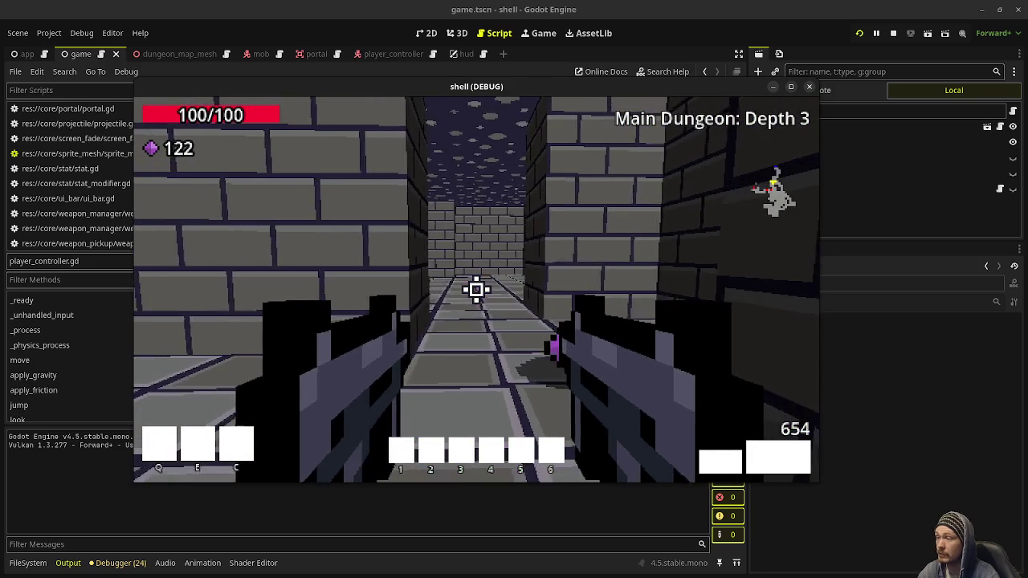
left_click(476, 289)
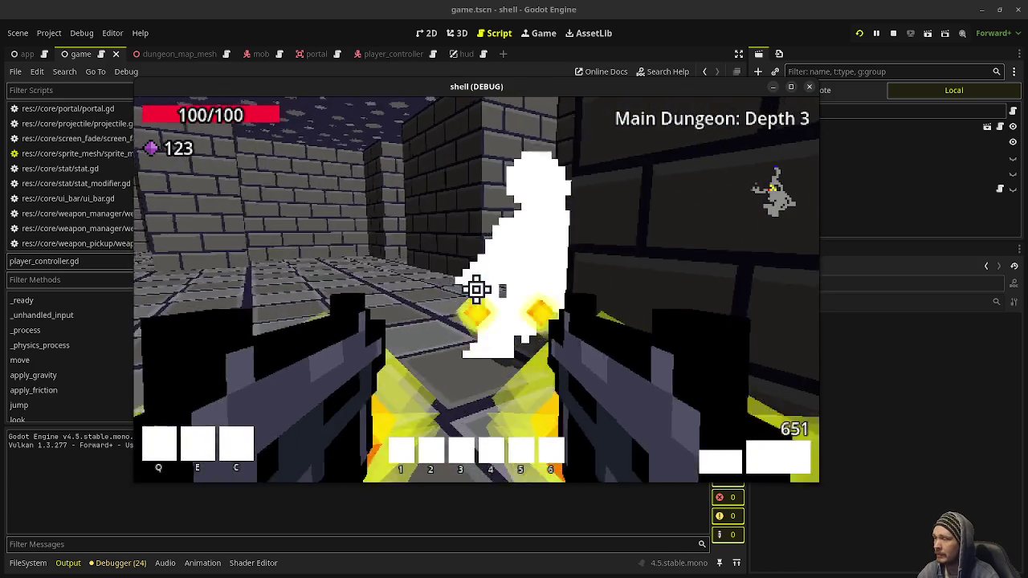
left_click(476, 289)
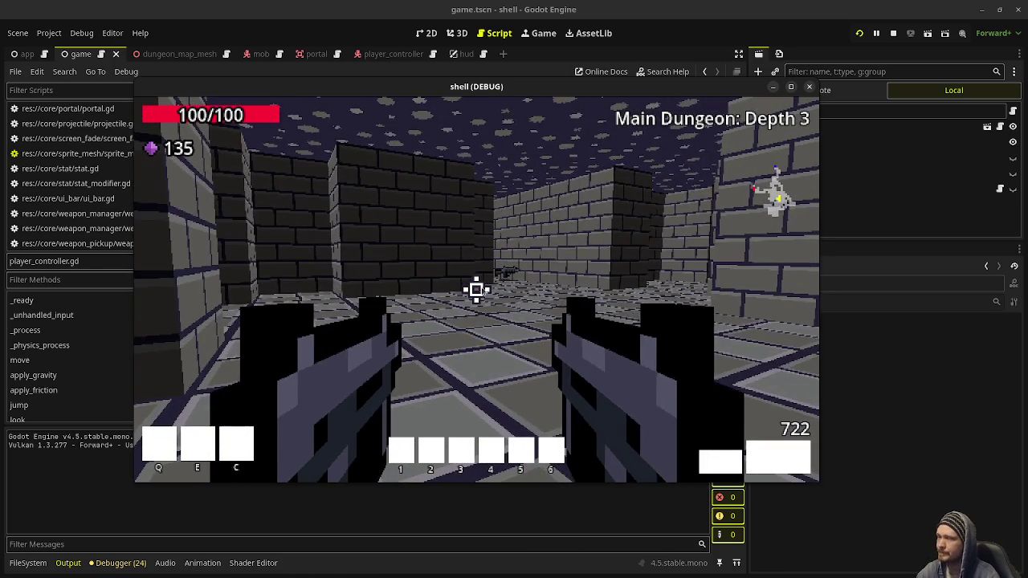
left_click_drag(614, 192, 611, 569)
left_click(434, 252)
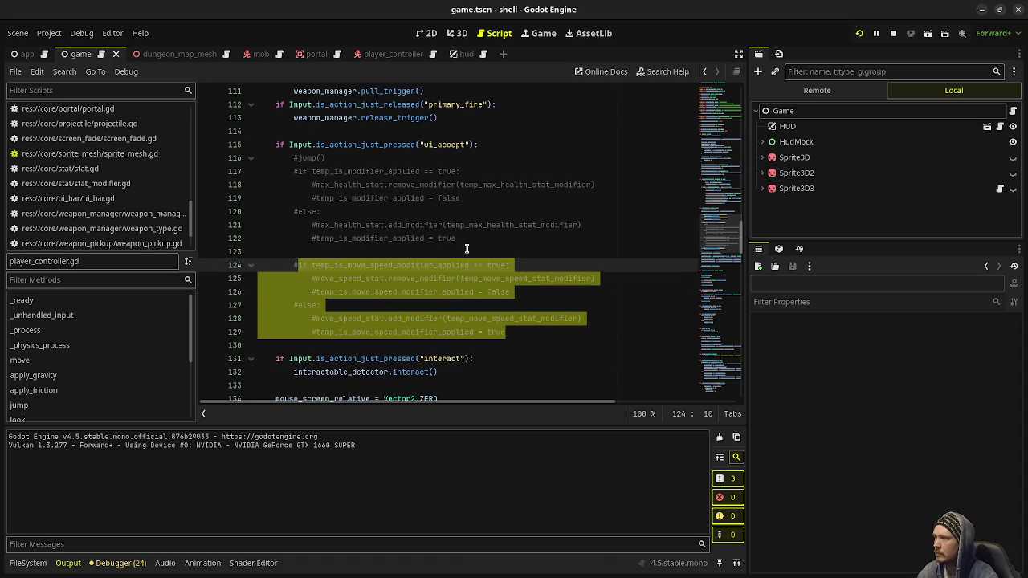
Select and uncomment max-health lines 117–122, then bring the game window back in front.
left_click_drag(481, 239, 333, 198)
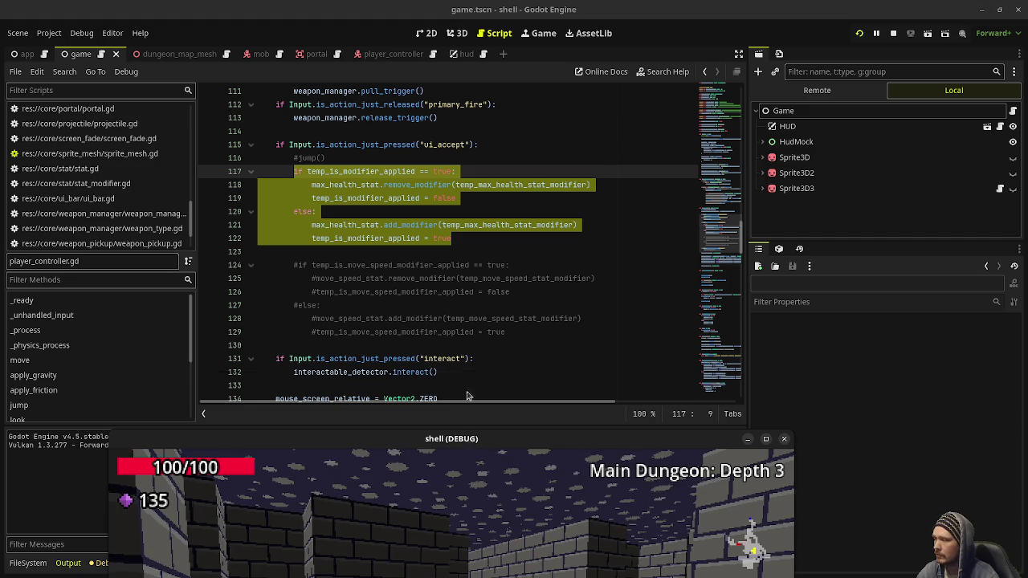
left_click_drag(468, 441, 472, 124)
Toggle max health to 150 and walk through the open tiled area into the corridor.
key("w")
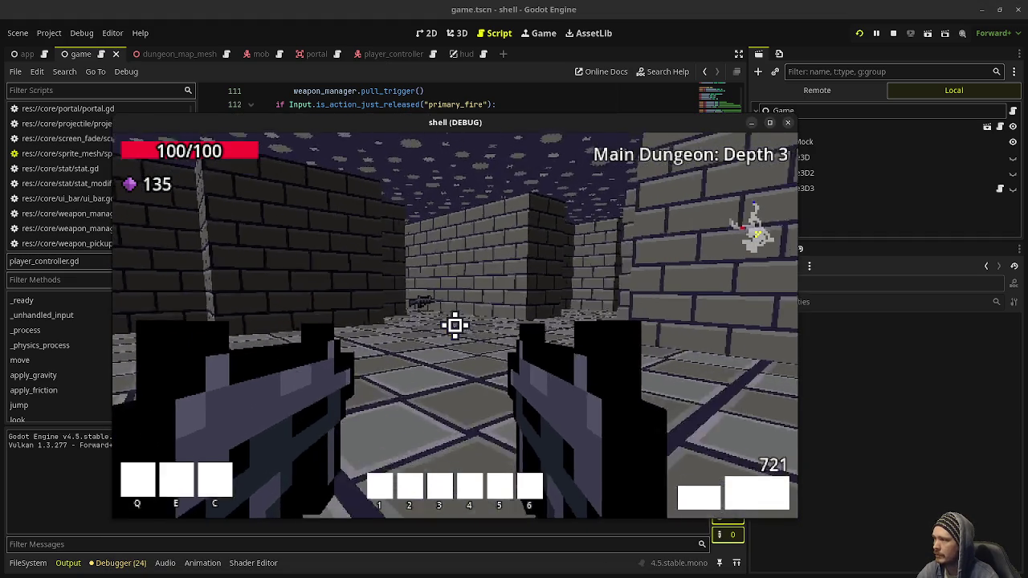
key("w")
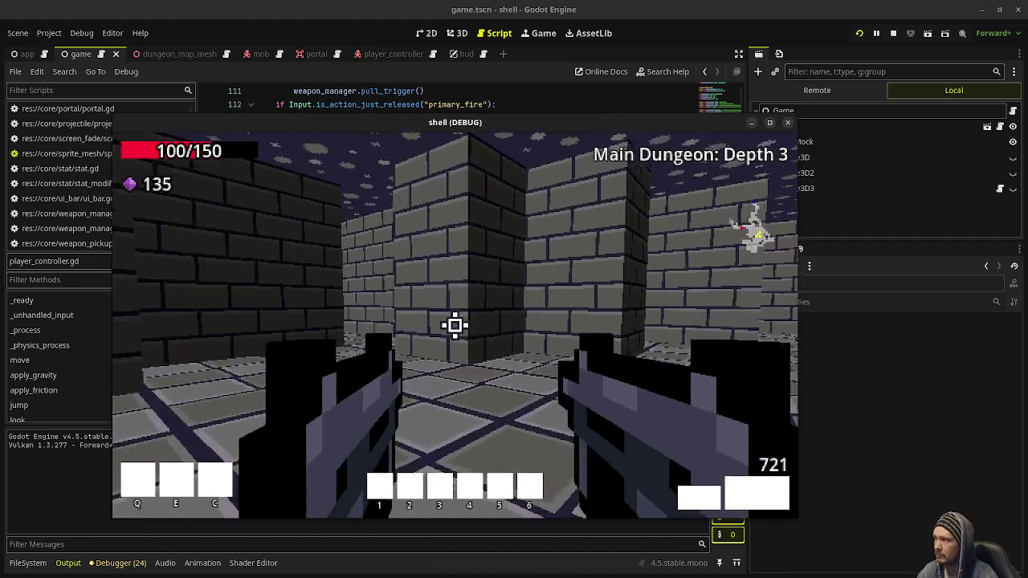
key("w")
key("w")
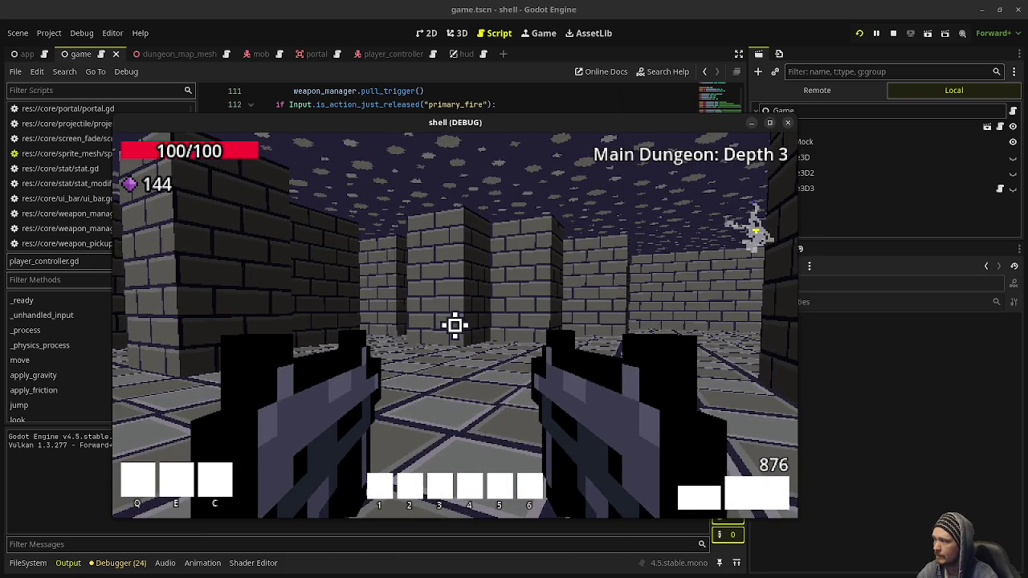
key("w")
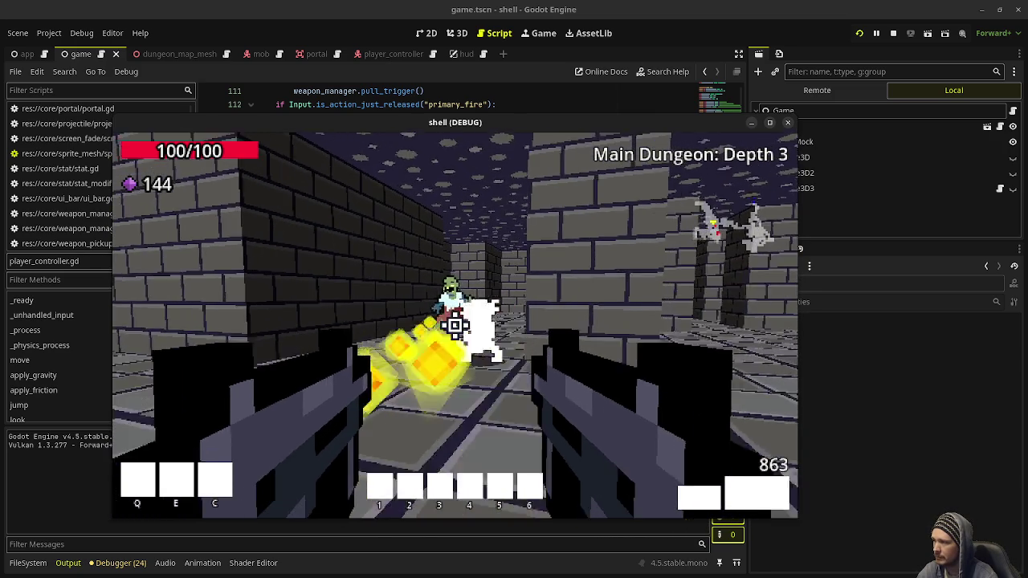
Fire continuously at the zombies on the right, then continue down the corridor.
left_click_drag(455, 326, 455, 325)
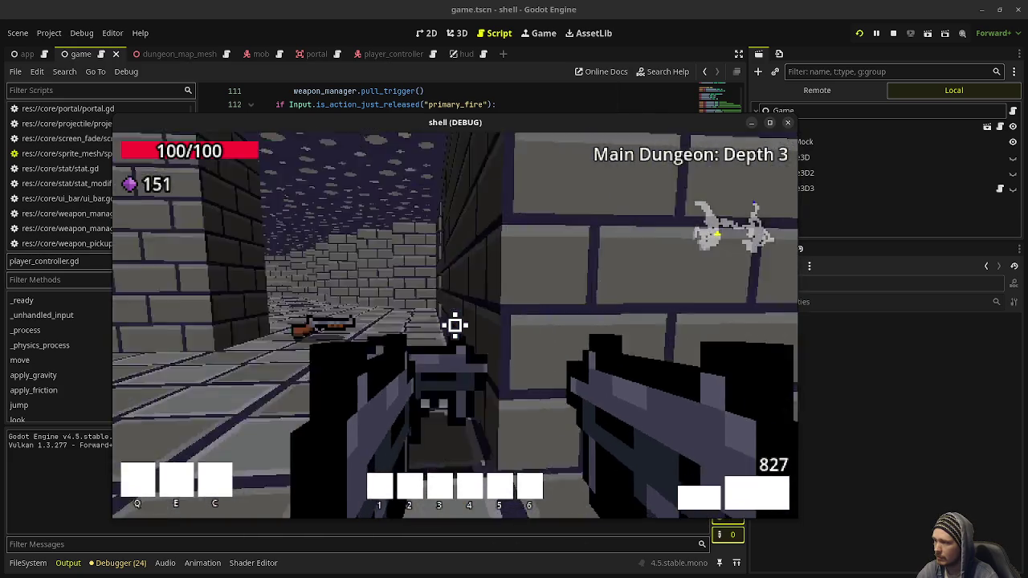
mouse_move(454, 325)
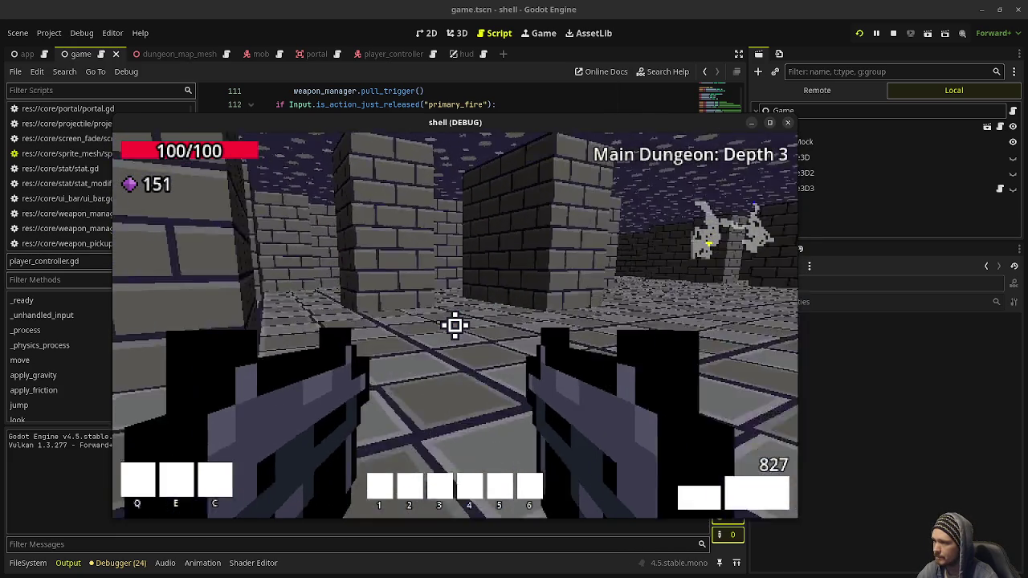
key("w")
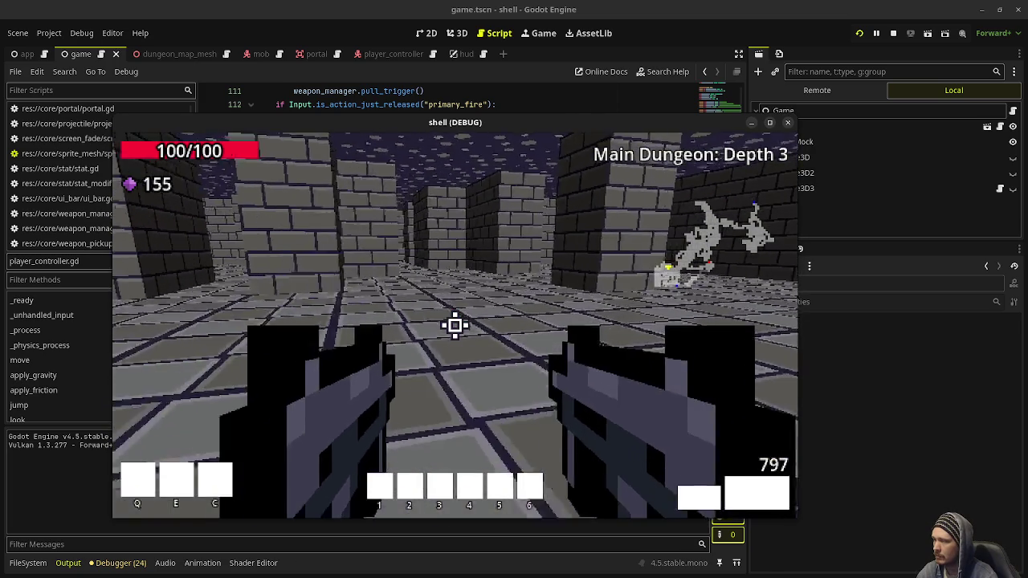
key("w")
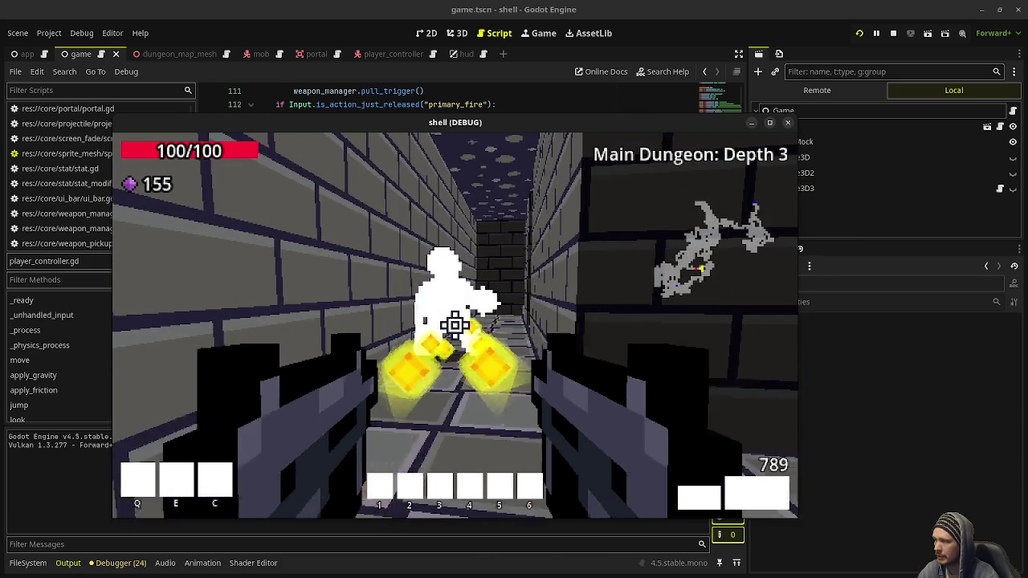
Shoot the zombie, collect its gem and ammo, and walk on into the wider room.
left_click(455, 325)
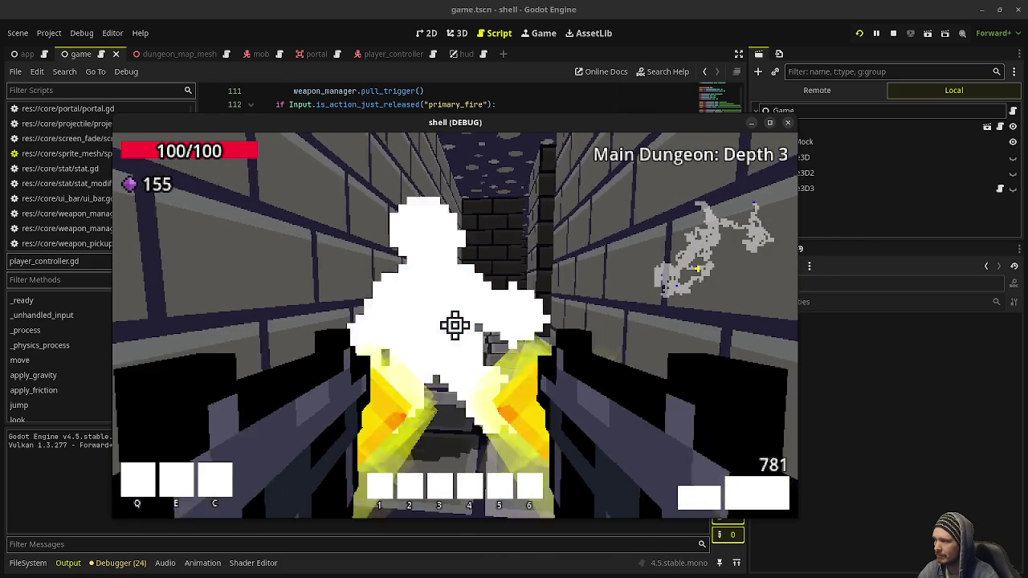
key("w")
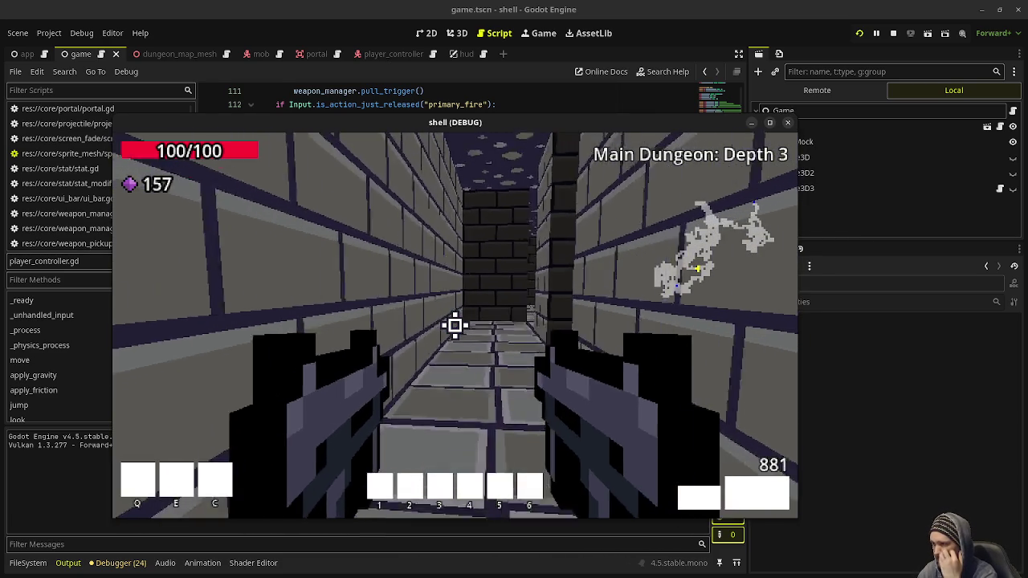
mouse_move(455, 325)
key("w")
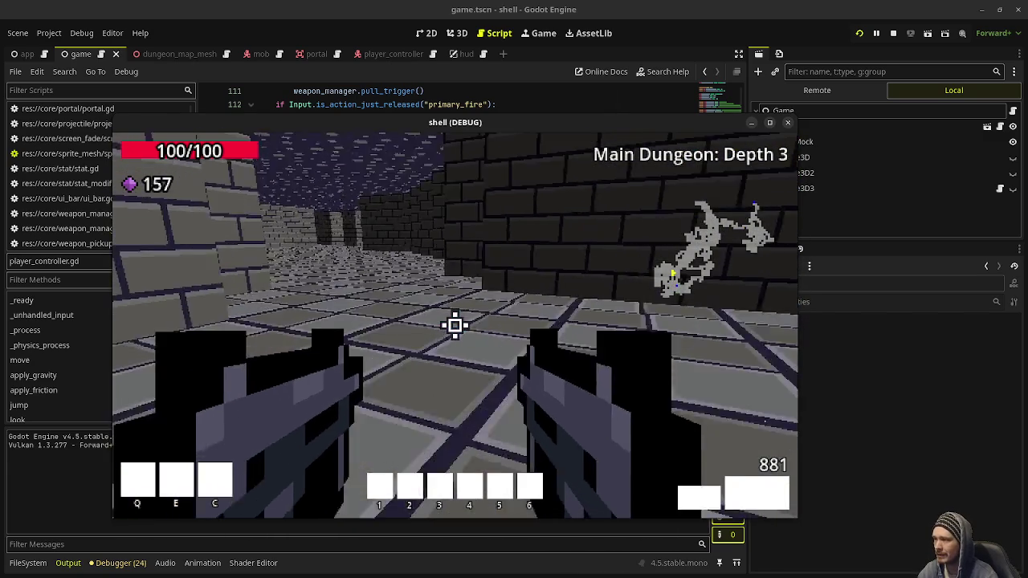
key("w")
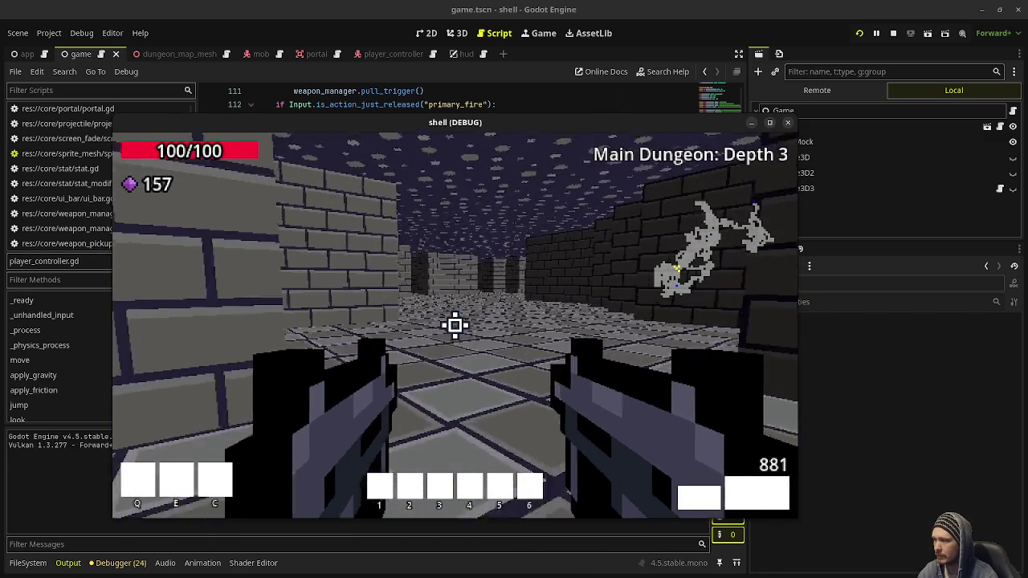
Walk through the green portal to Depth 4 and shoot the mobs there.
key("w")
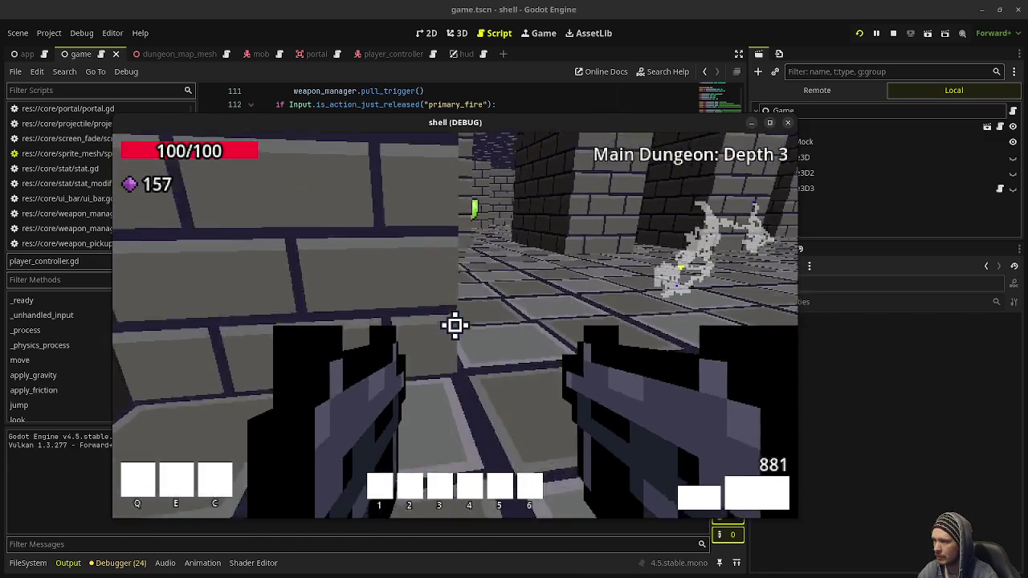
key("w")
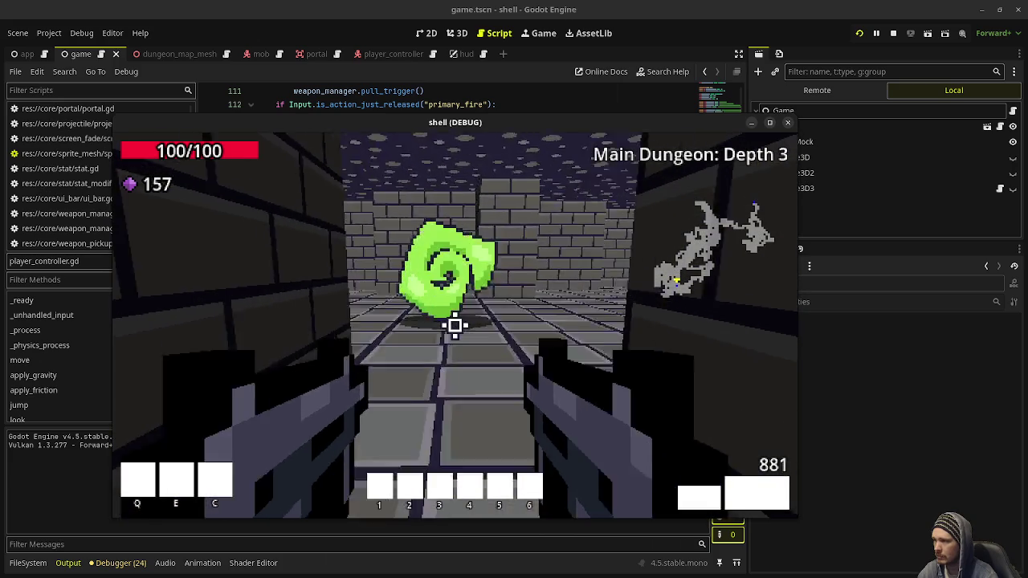
key("w")
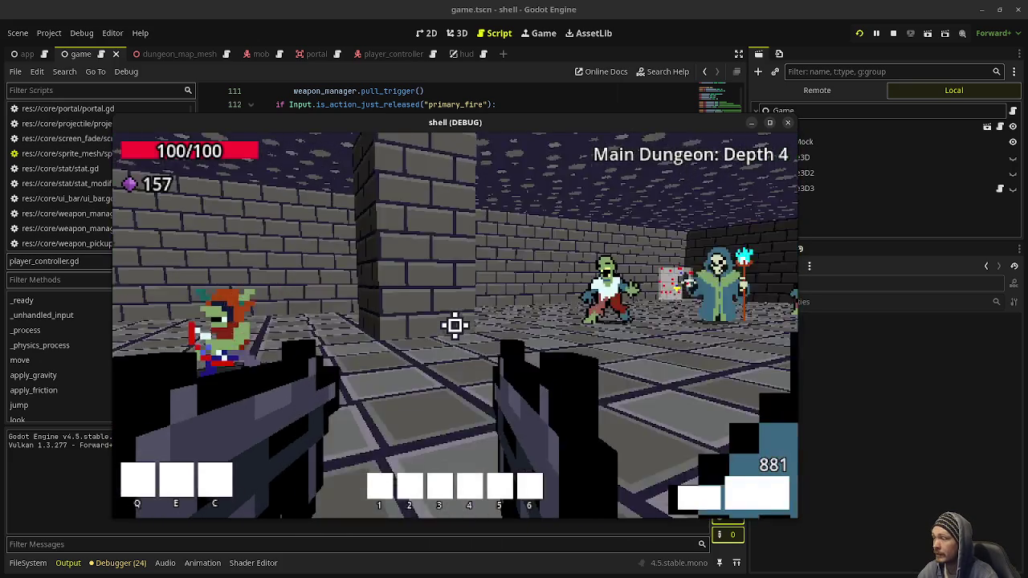
left_click_drag(454, 326, 455, 325)
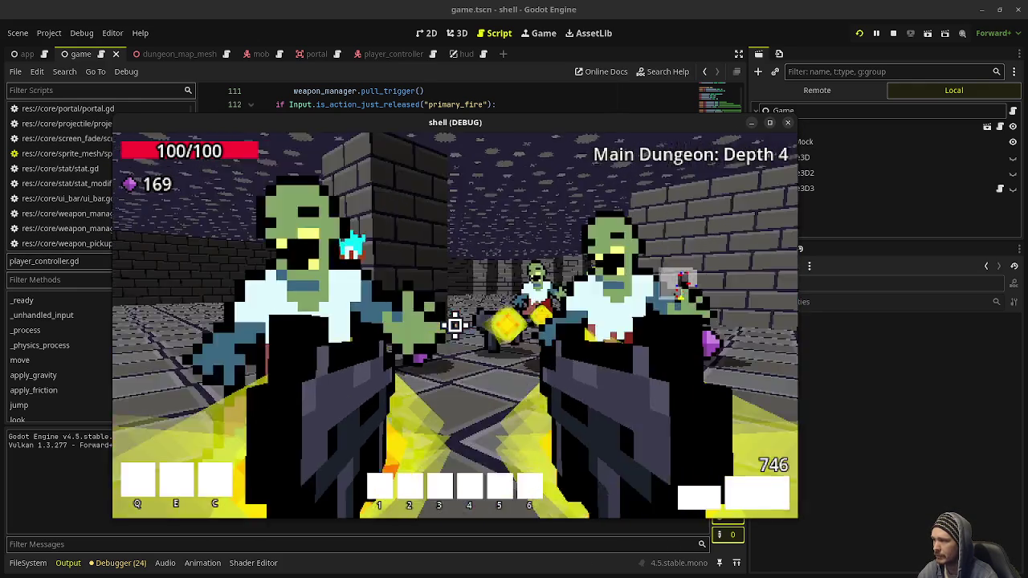
left_click_drag(454, 325, 454, 325)
Explore Depth 4 collecting gems toward the floor pistol, then stop the game.
key("w")
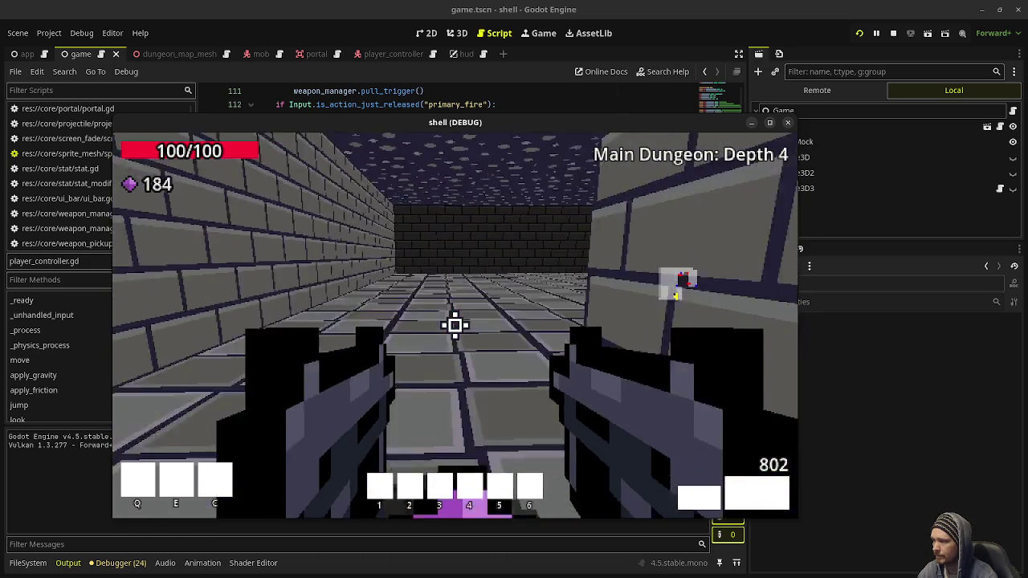
key("w")
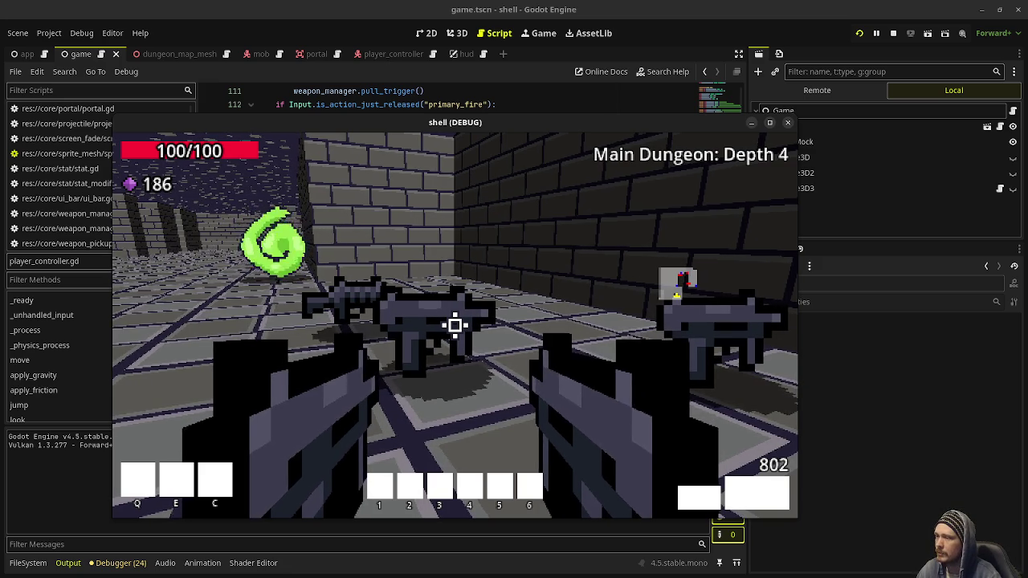
key("w")
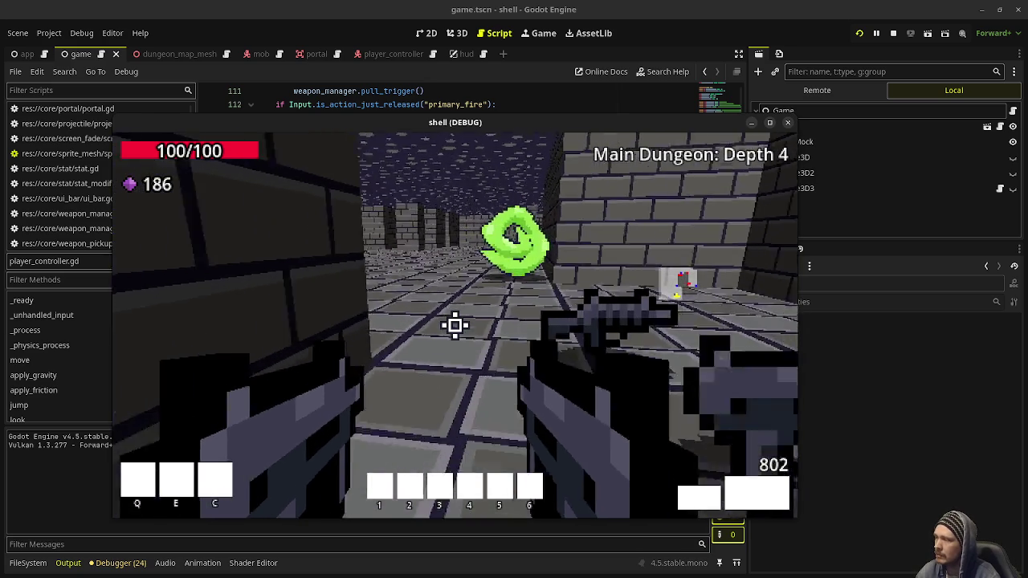
key("w")
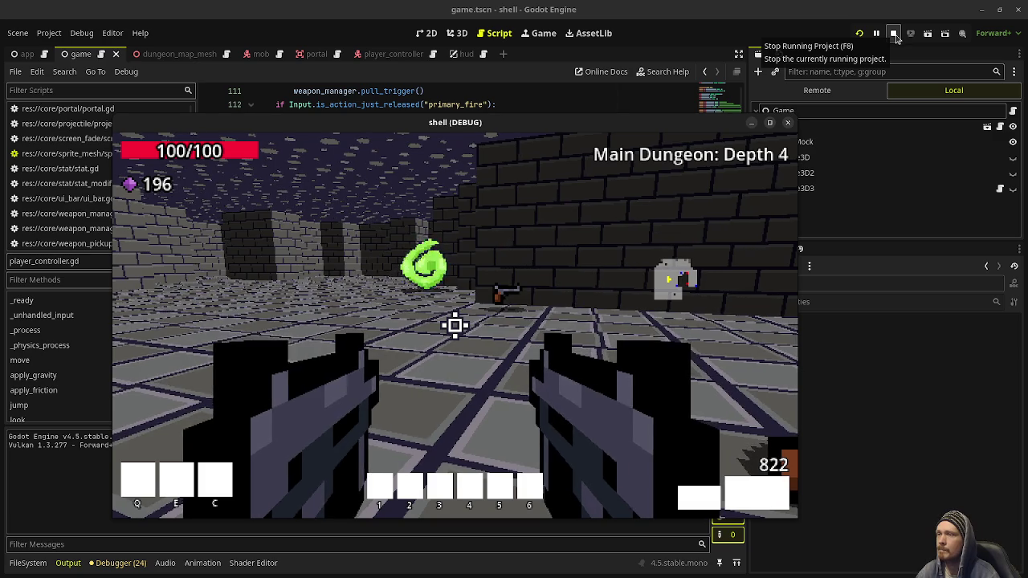
key("w")
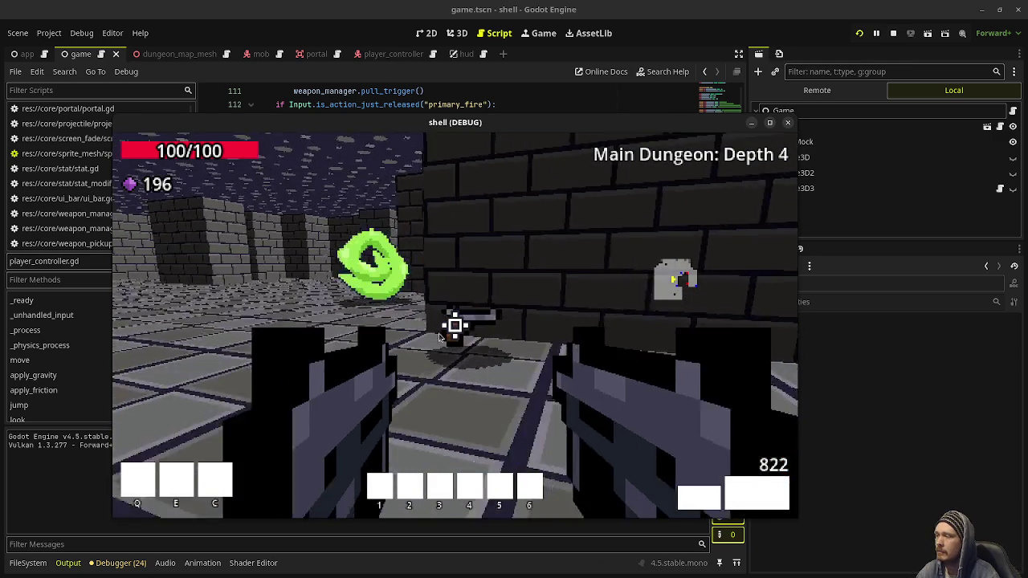
key("w")
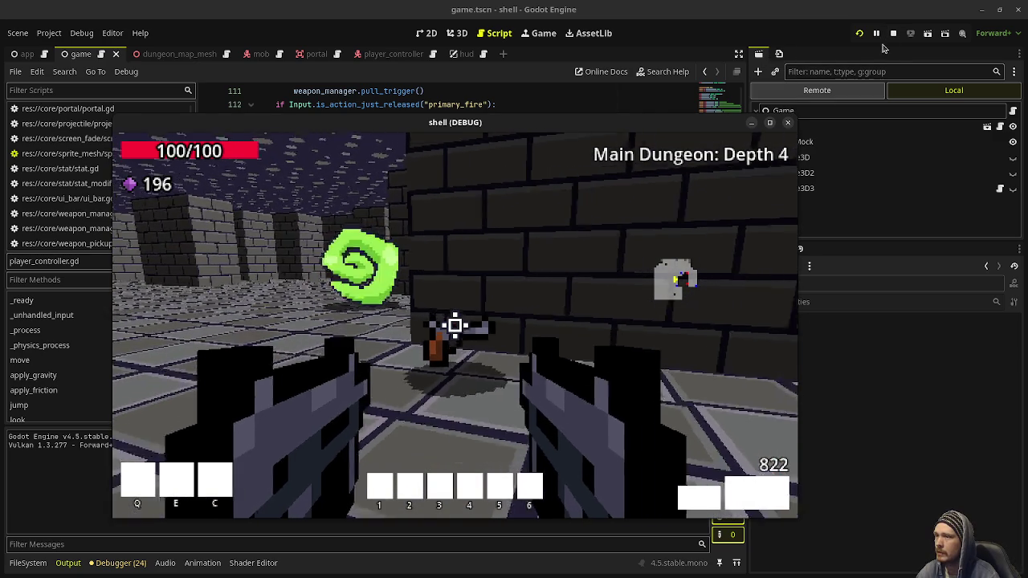
left_click(893, 33)
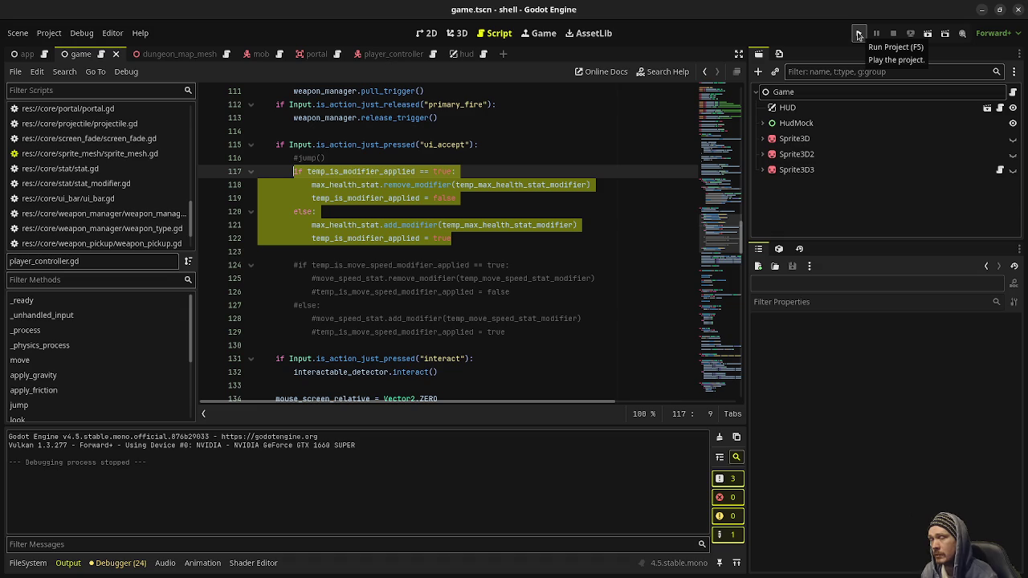
Relaunch the game at Depth 1, shoot a mob by the brick wall, and pick up gems.
left_click(858, 35)
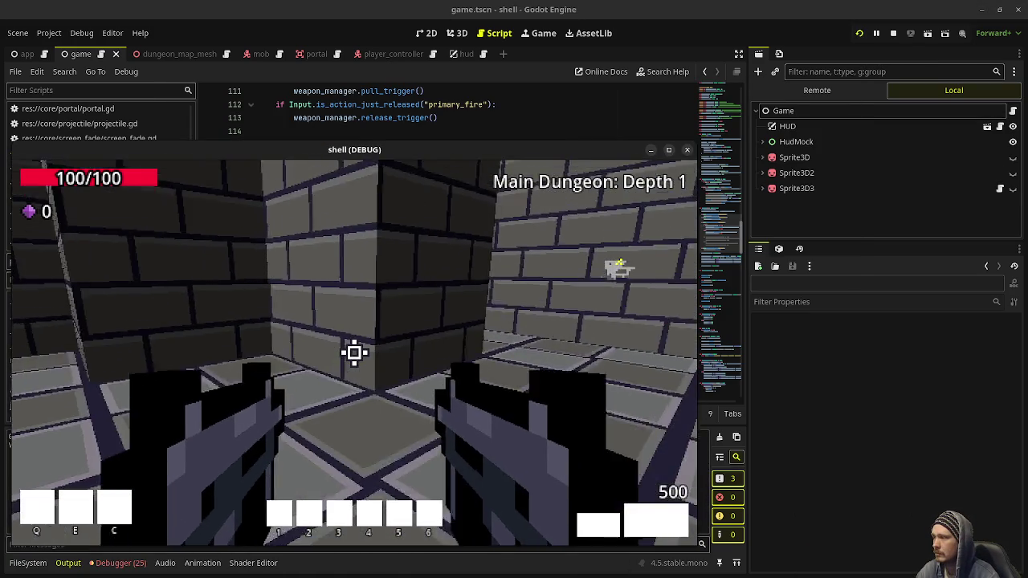
key("w")
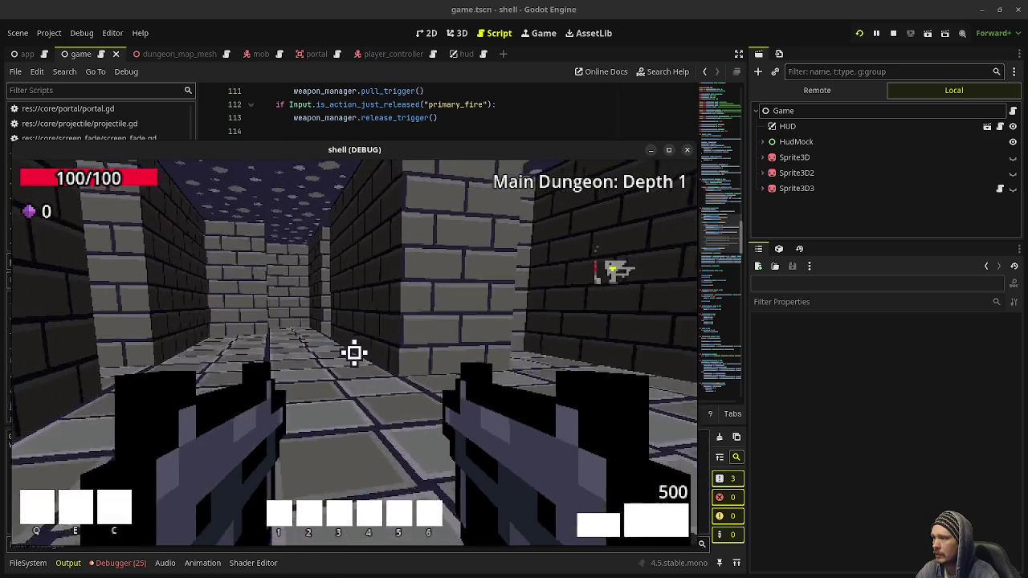
key("w")
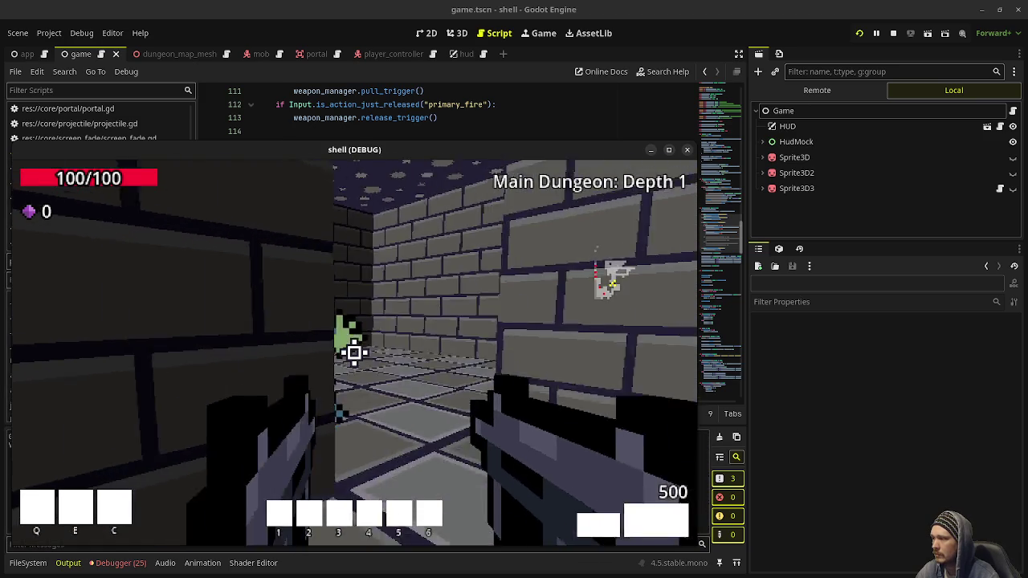
left_click_drag(354, 351, 356, 351)
key("w")
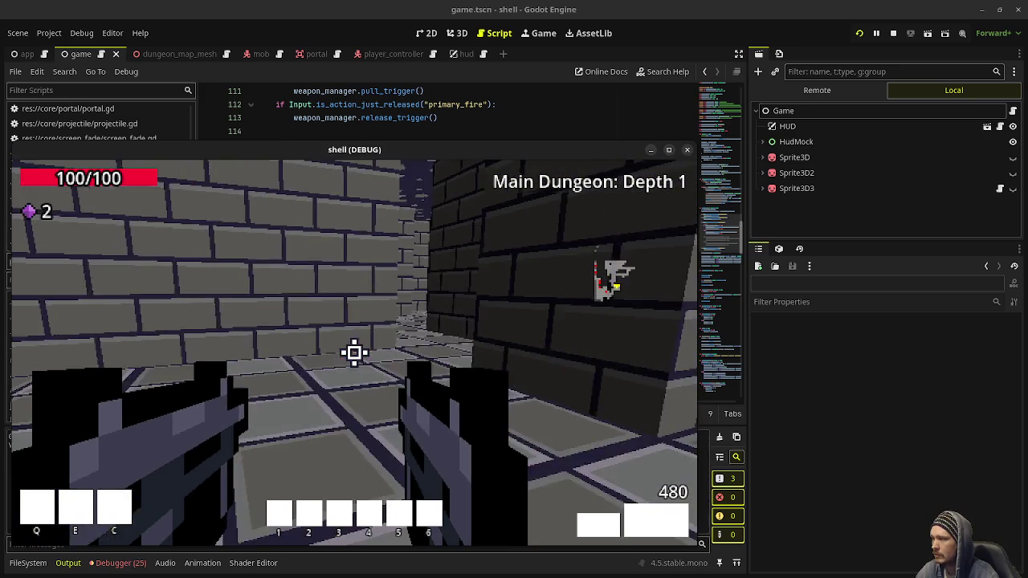
left_click(817, 90)
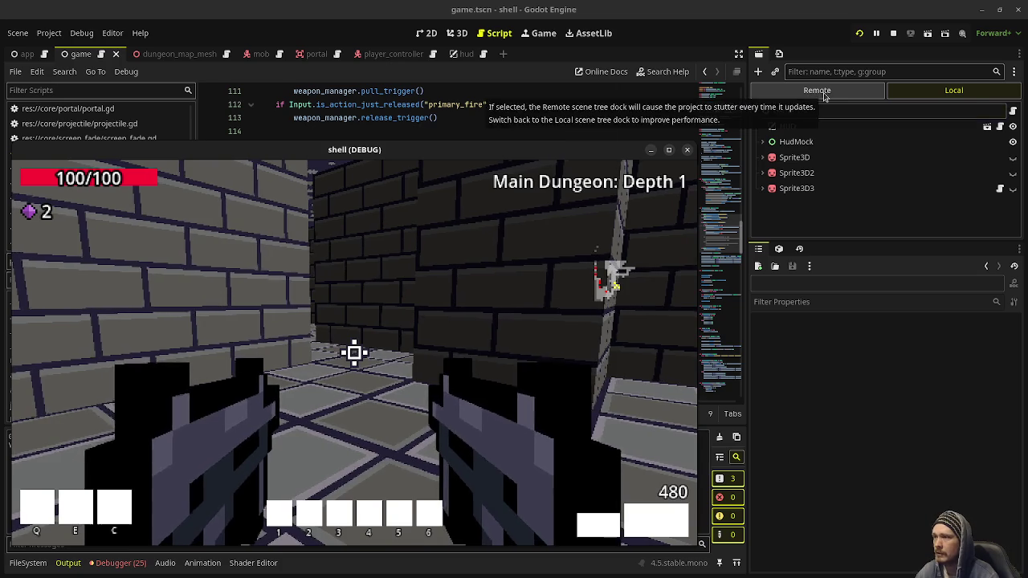
Switch the Scene dock to the Remote tree and expand the live Game node.
left_click(835, 133)
left_click(803, 157)
left_click(785, 157)
scroll(813, 193, "down", 5)
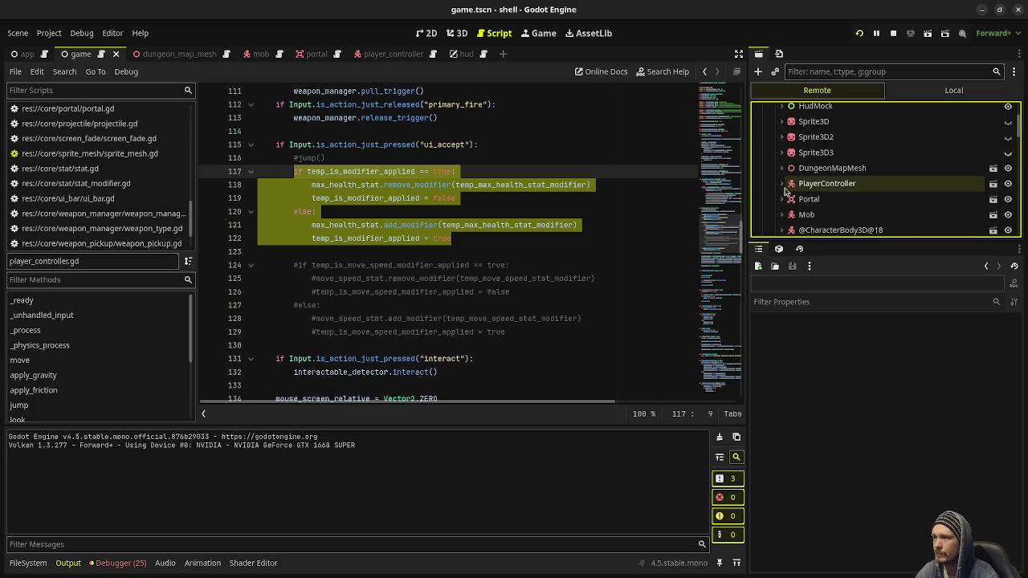
scroll(813, 193, "down", 8)
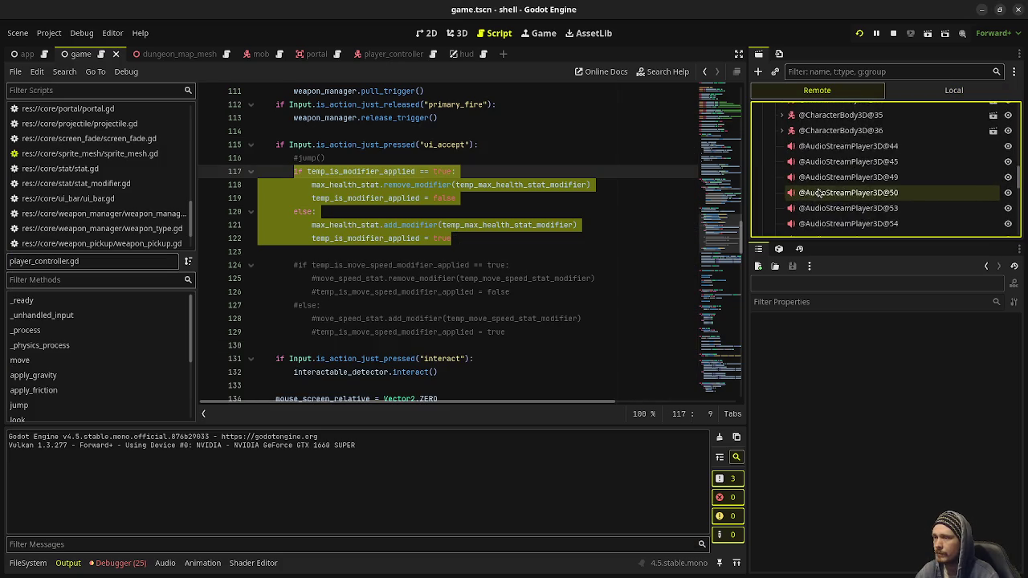
scroll(835, 150, "down", 2)
scroll(852, 143, "up", 4)
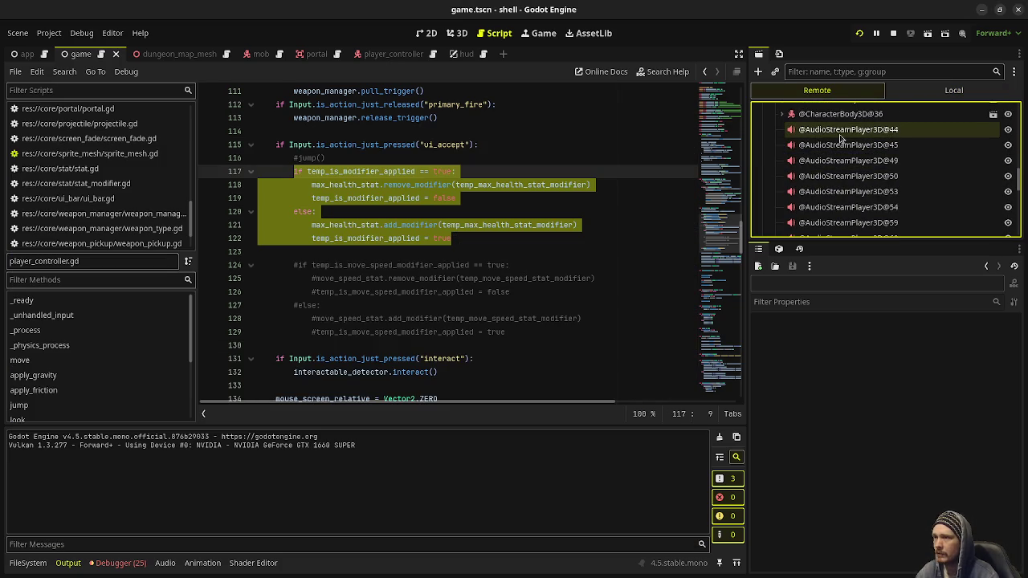
scroll(856, 145, "down", 6)
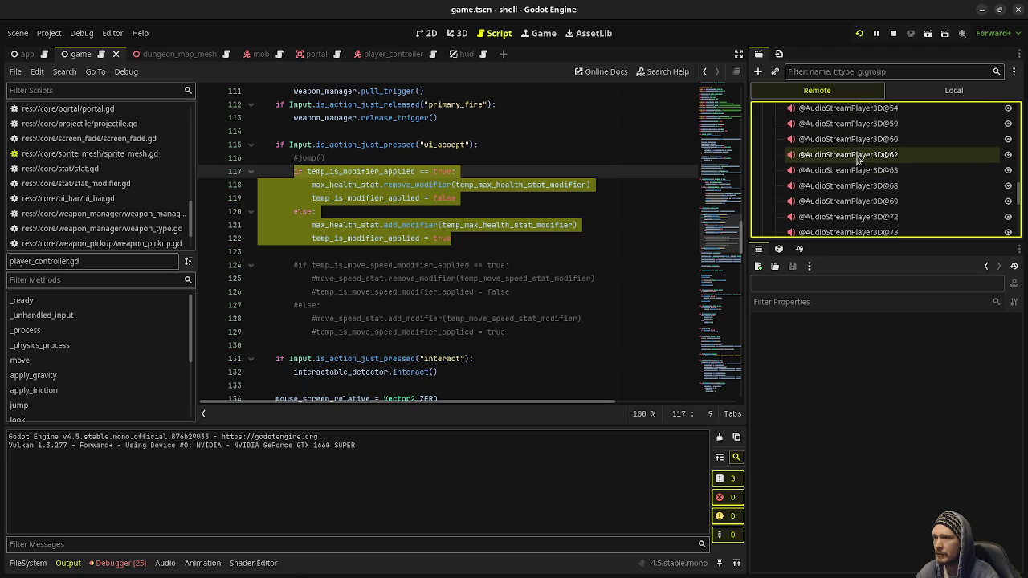
scroll(858, 173, "down", 5)
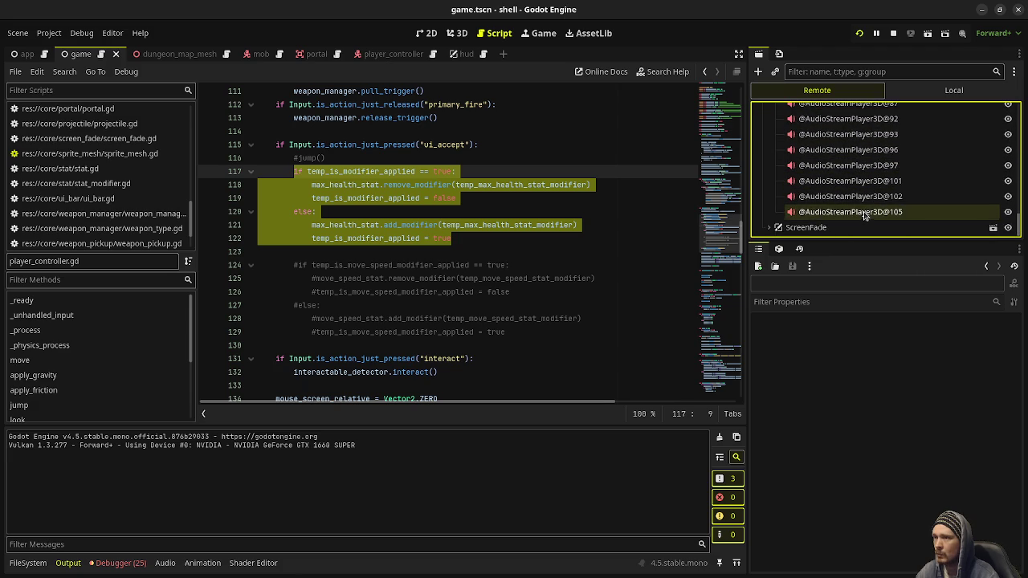
left_click(866, 217)
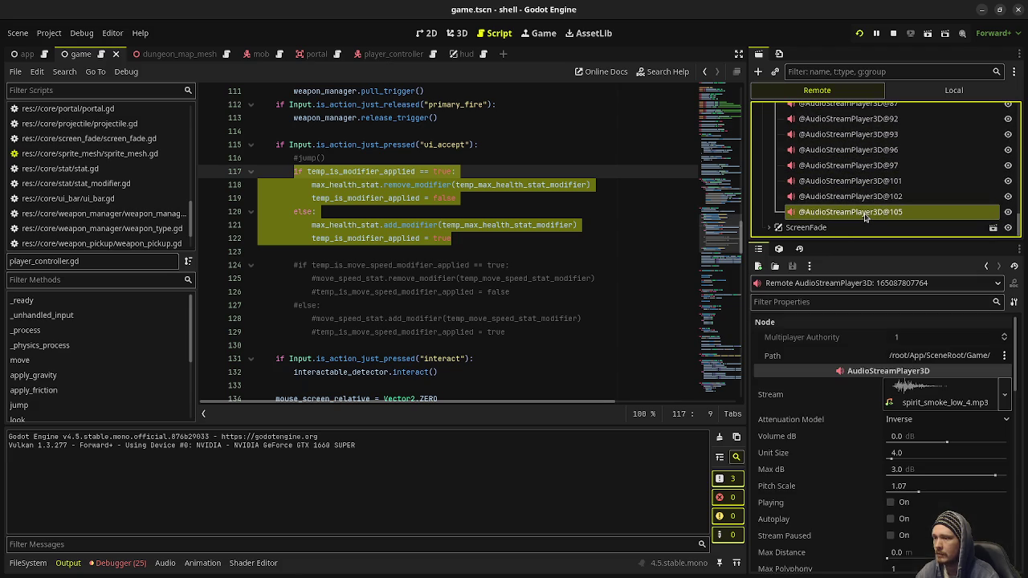
left_click(866, 203)
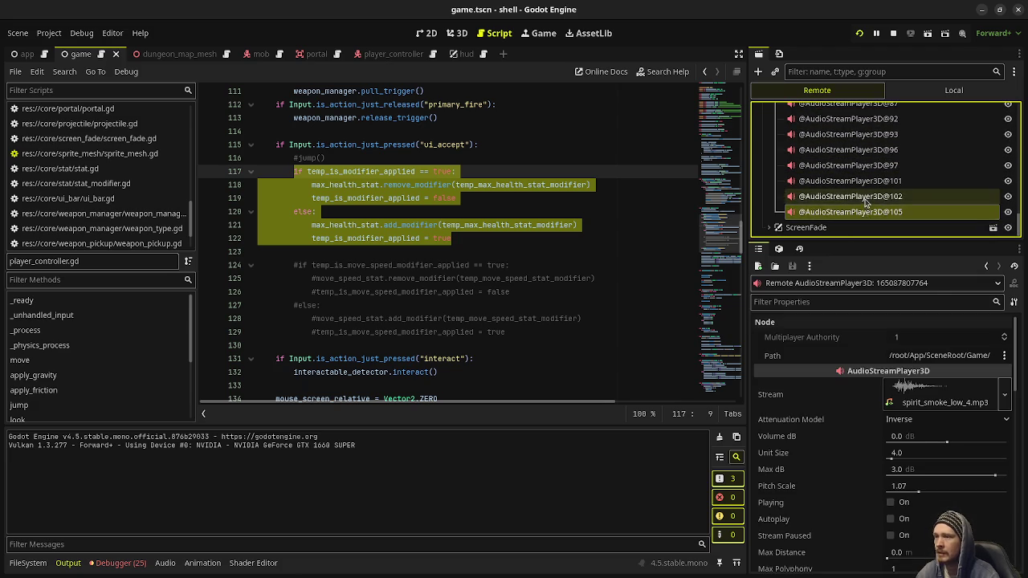
scroll(866, 203, "up", 3)
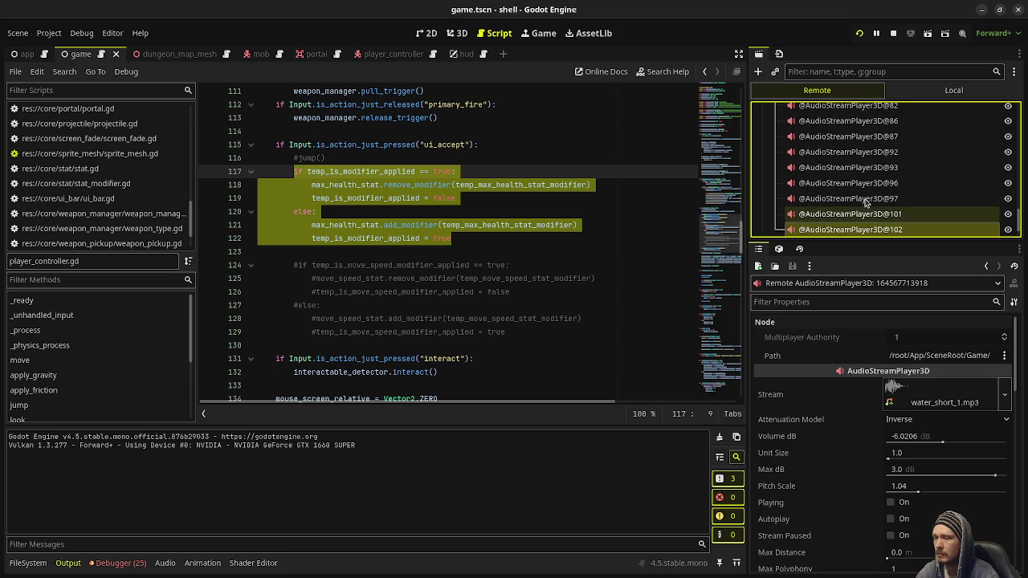
left_click(866, 203)
scroll(866, 203, "up", 3)
scroll(866, 203, "up", 3)
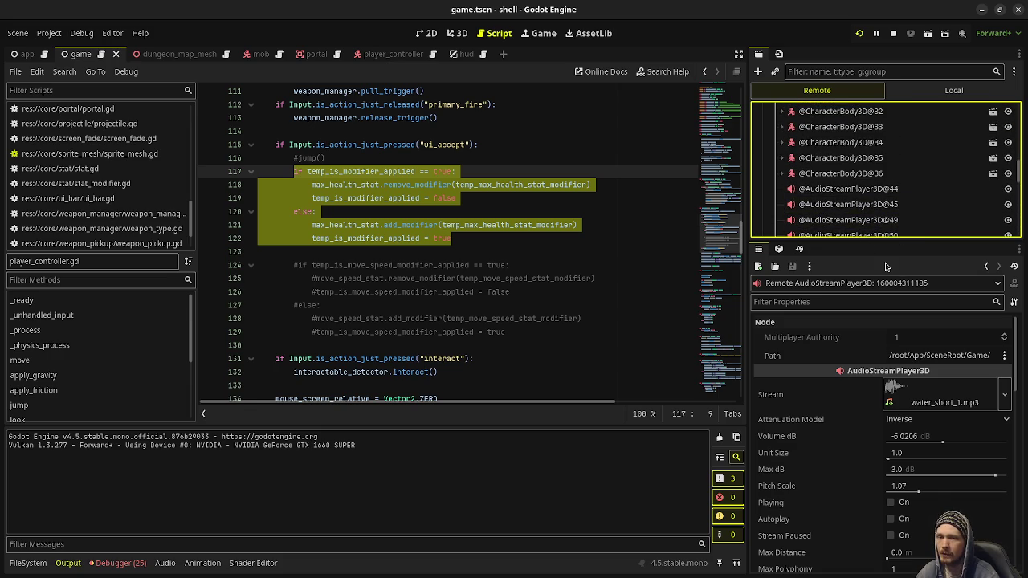
scroll(883, 193, "down", 2)
scroll(884, 193, "down", 8)
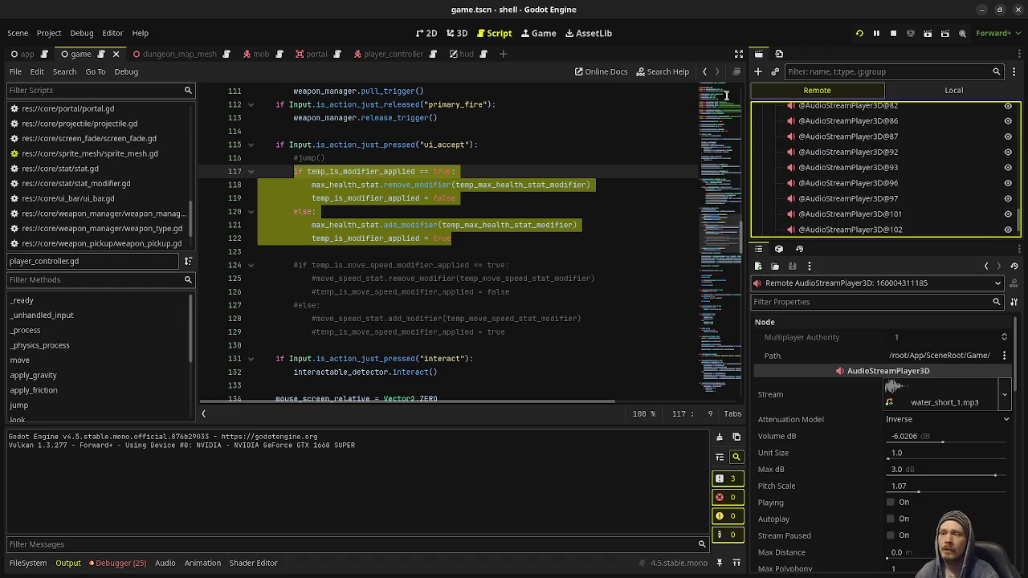
left_click(894, 33)
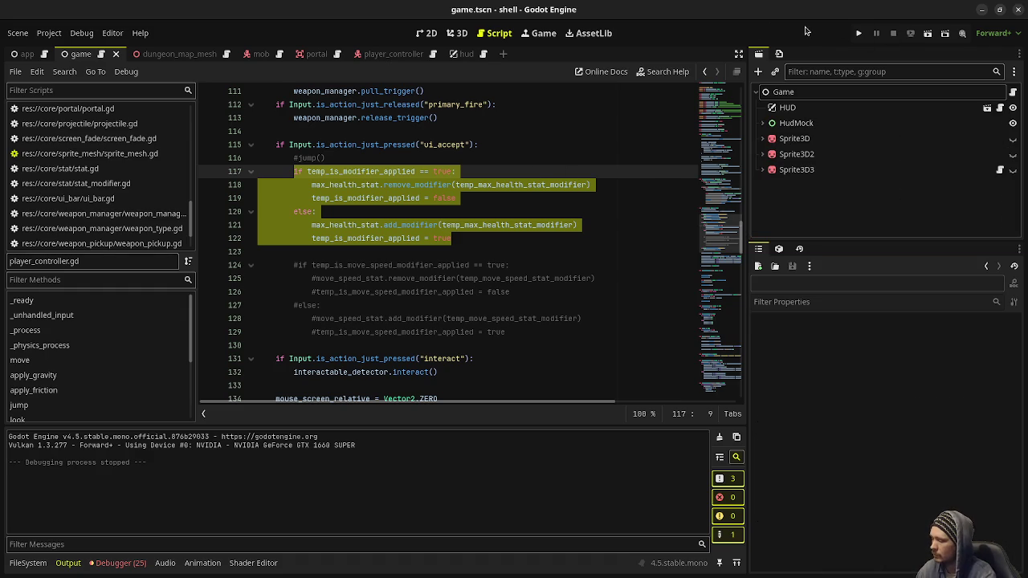
key("super+Down")
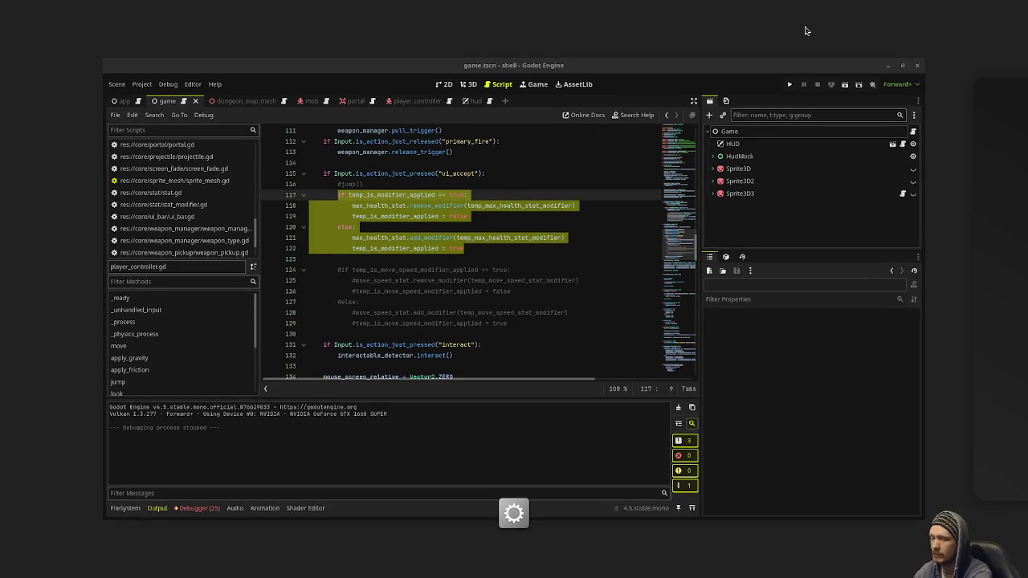
key("super+Up")
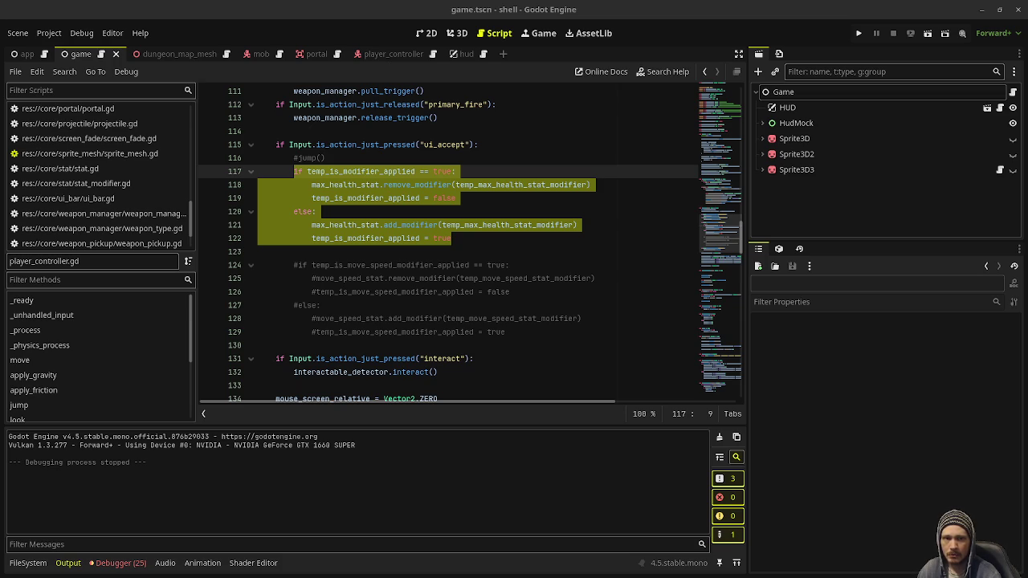
key("F5")
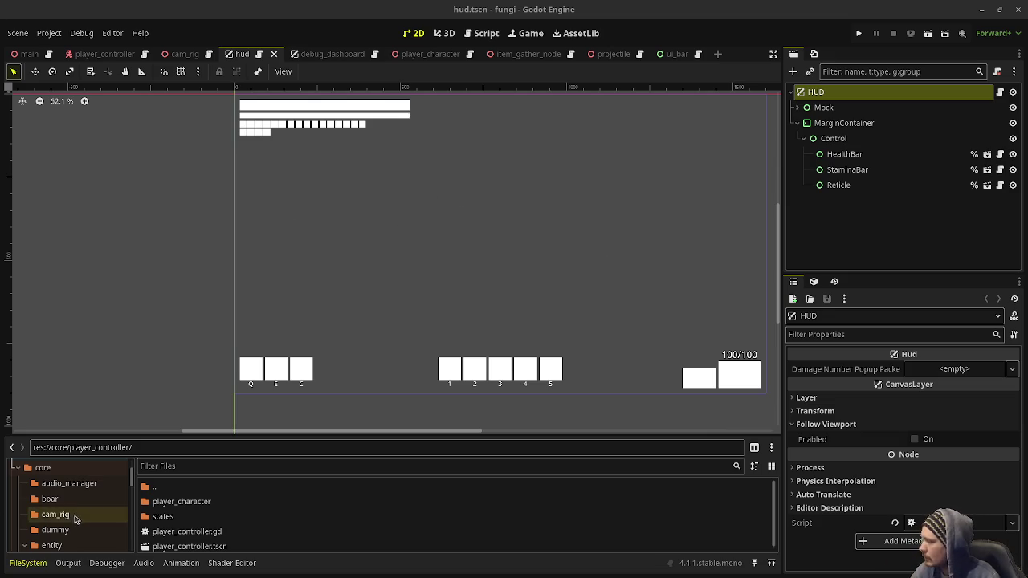
Expand the audio_manager folder in FileSystem and open audio_manager.gd.
scroll(74, 518, "down", 3)
scroll(74, 518, "down", 10)
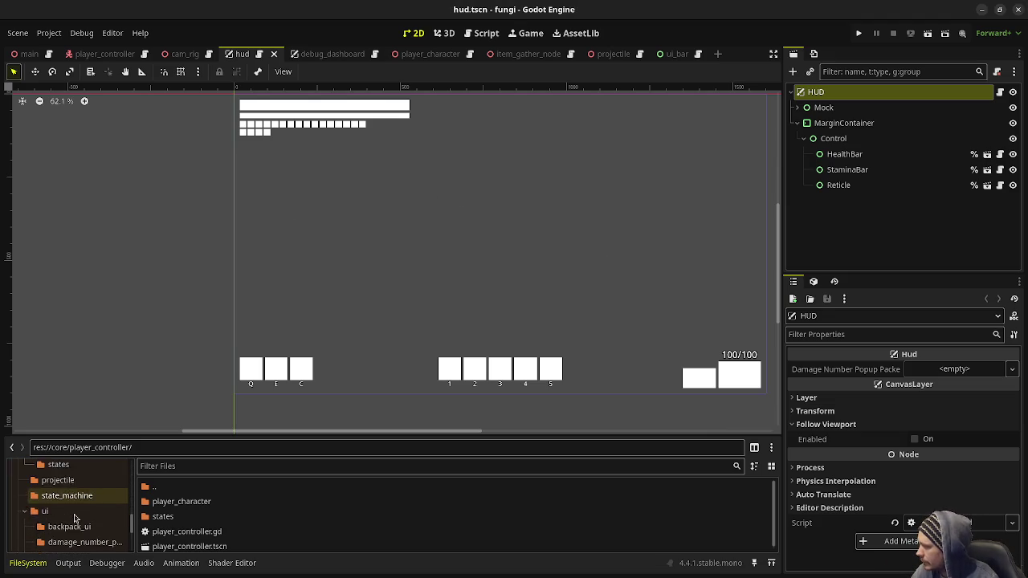
scroll(76, 519, "up", 1)
scroll(76, 518, "up", 5)
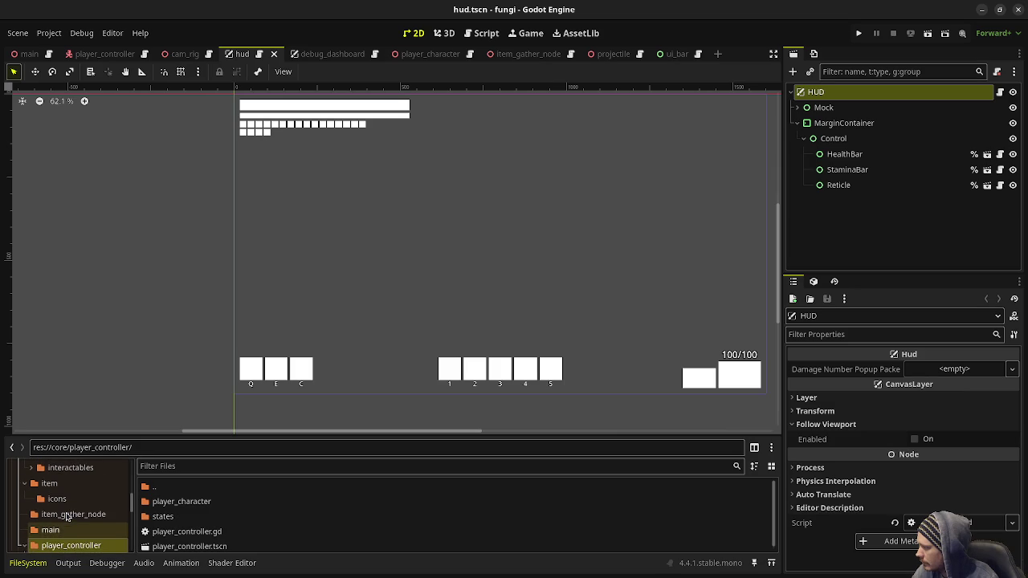
left_click(25, 517)
scroll(66, 517, "up", 3)
scroll(67, 517, "up", 2)
left_click(69, 521)
double_click(185, 501)
Review the play_sound_effect and play_sound_effect_at functions in audio_manager.gd.
scroll(374, 183, "up", 1)
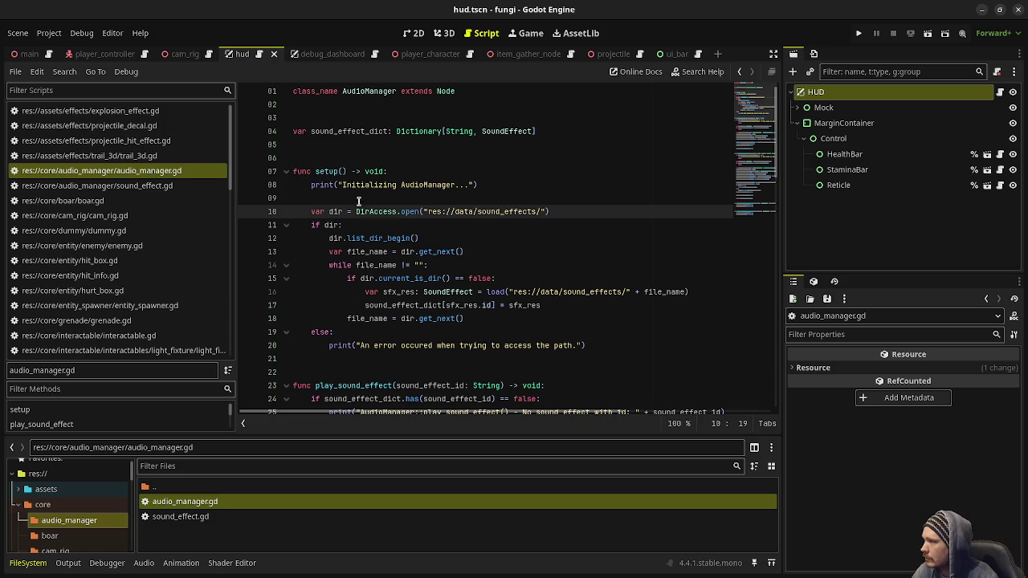
scroll(330, 237, "down", 2)
scroll(338, 240, "down", 4)
double_click(368, 225)
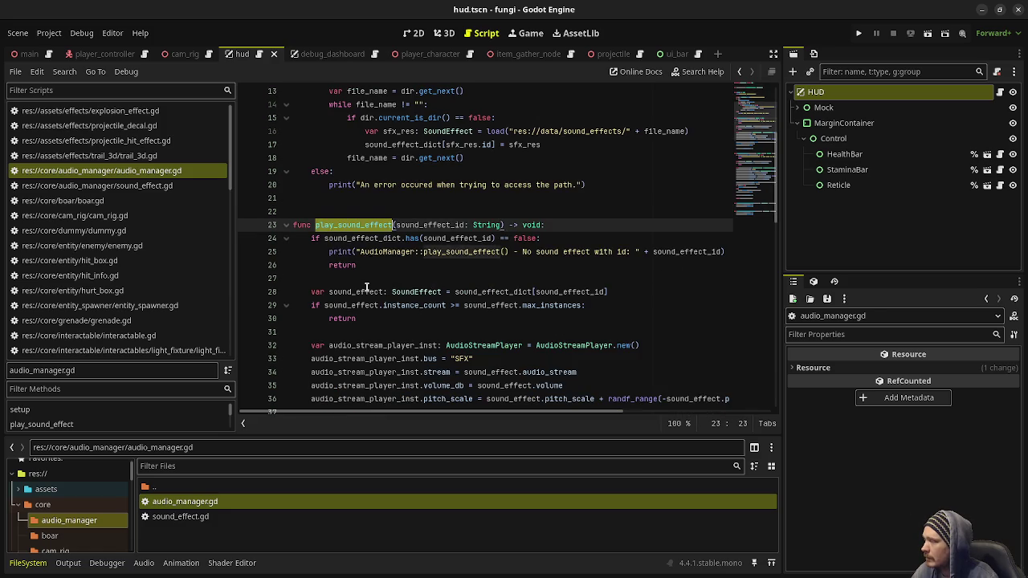
scroll(367, 287, "down", 5)
scroll(367, 287, "down", 3)
double_click(369, 239)
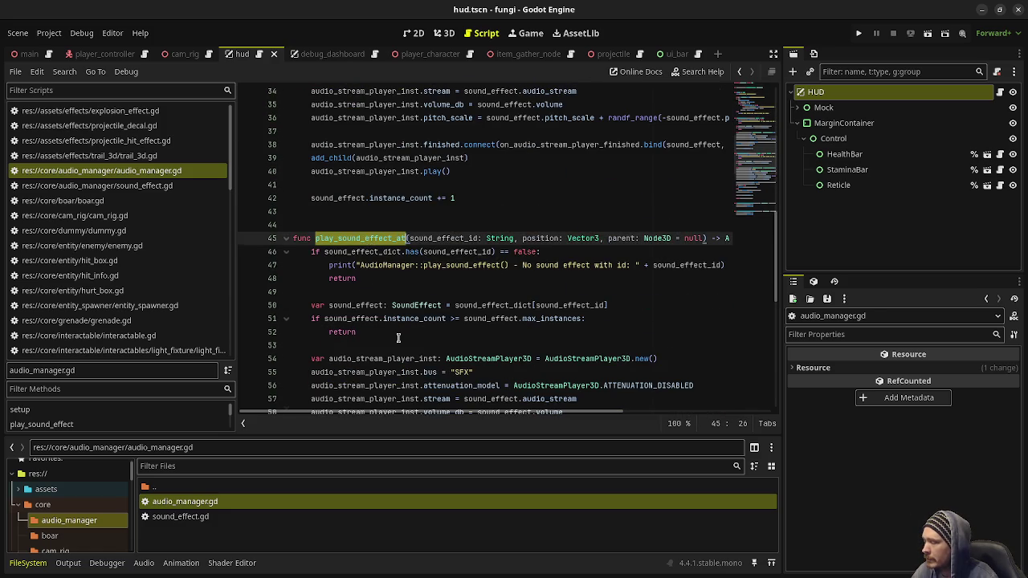
scroll(393, 329, "down", 6)
scroll(398, 338, "down", 3)
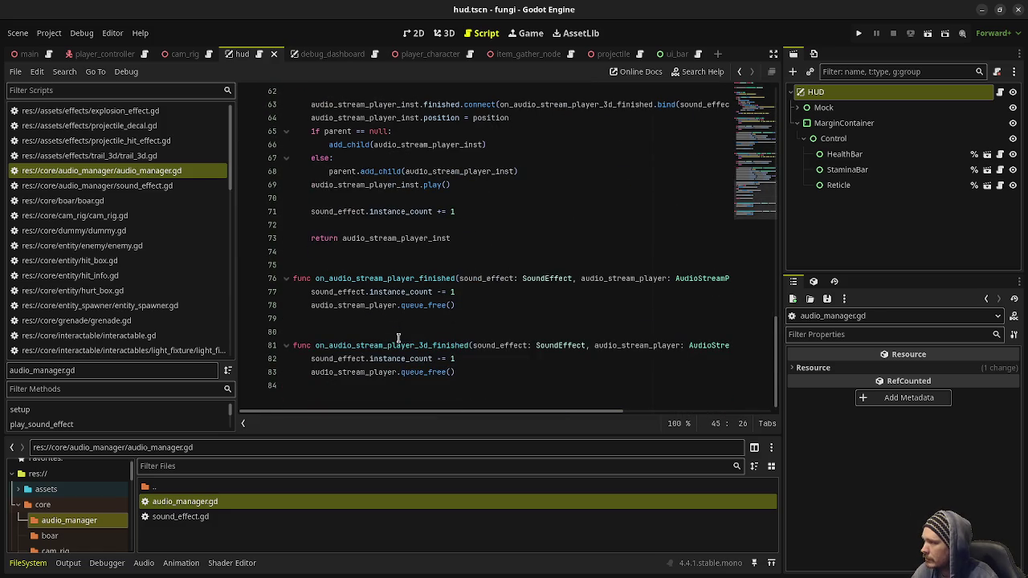
Compare sound_effect.gd against audio_manager.gd, switching between the two scripts.
double_click(172, 517)
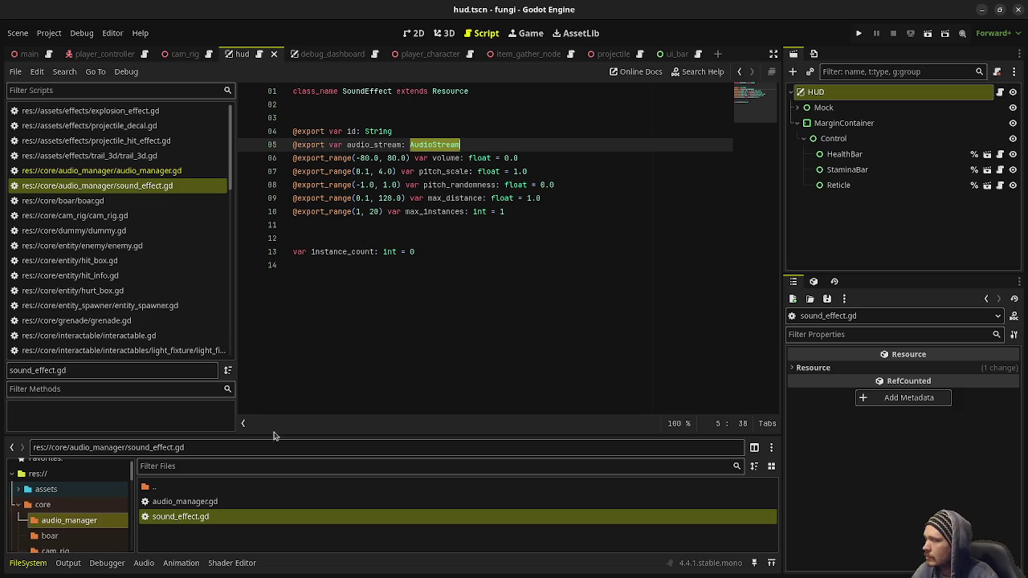
double_click(185, 501)
scroll(377, 245, "up", 1)
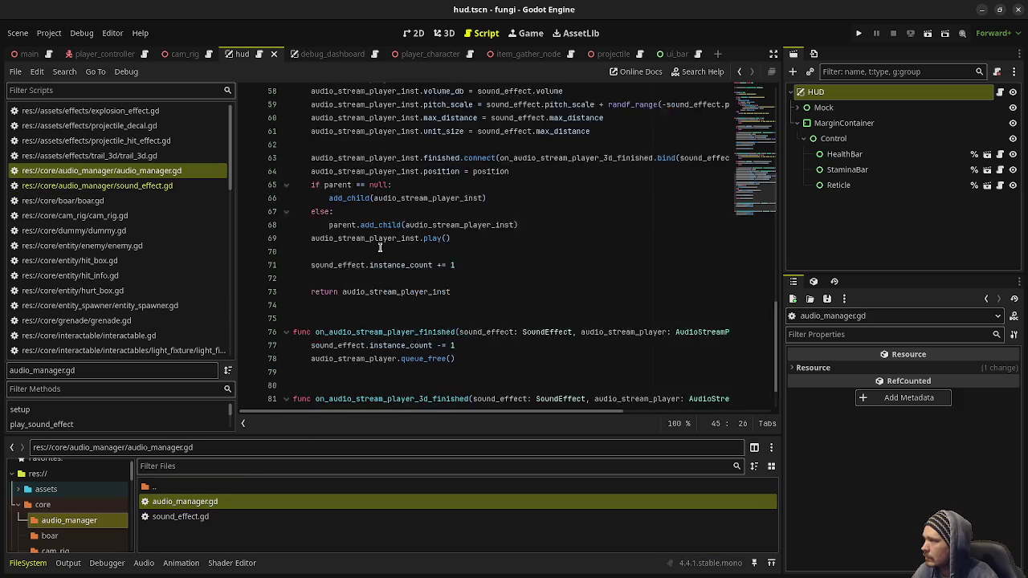
scroll(379, 247, "up", 15)
scroll(391, 263, "down", 3)
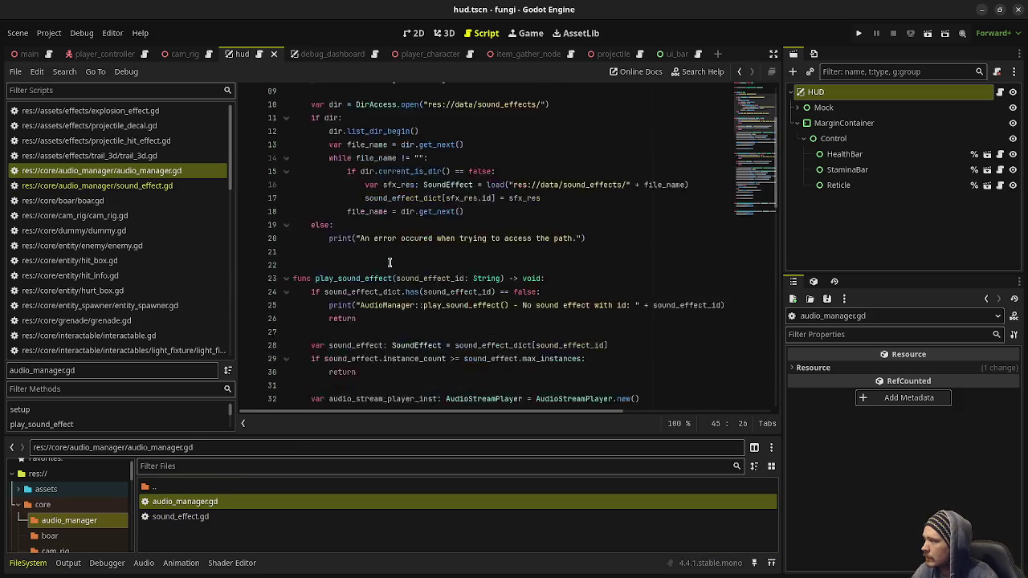
scroll(391, 263, "up", 3)
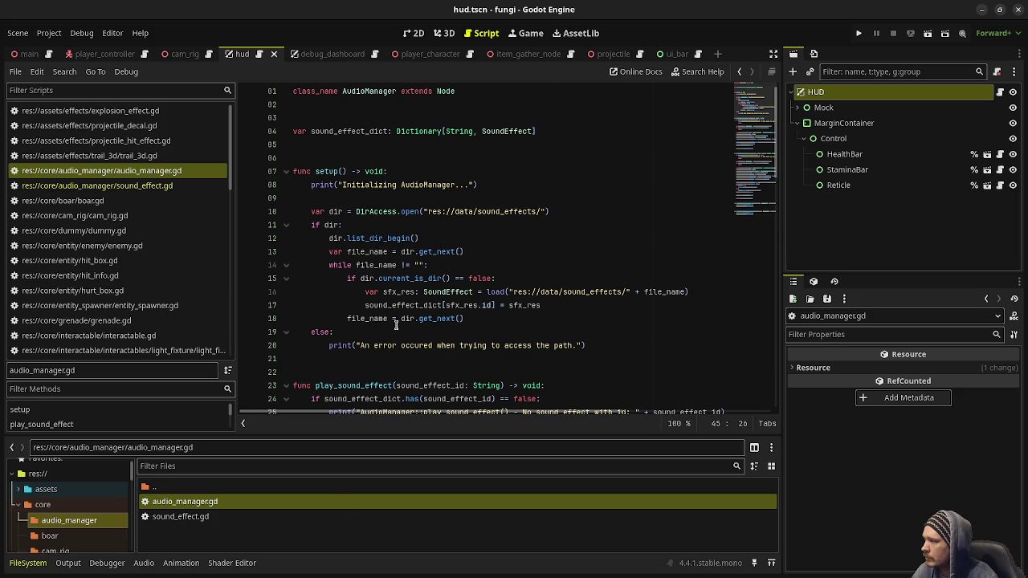
scroll(396, 325, "down", 5)
scroll(406, 320, "down", 3)
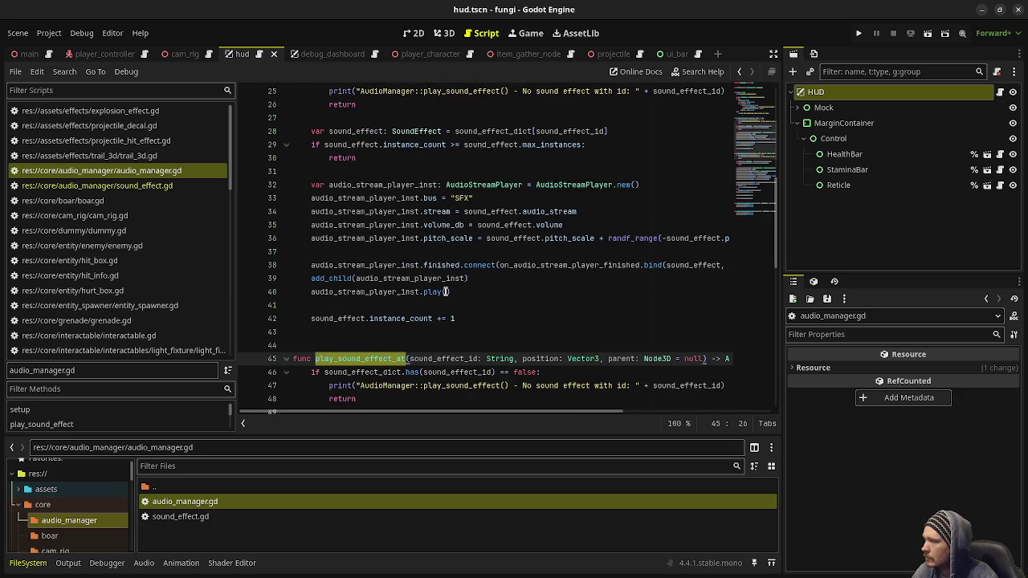
double_click(175, 517)
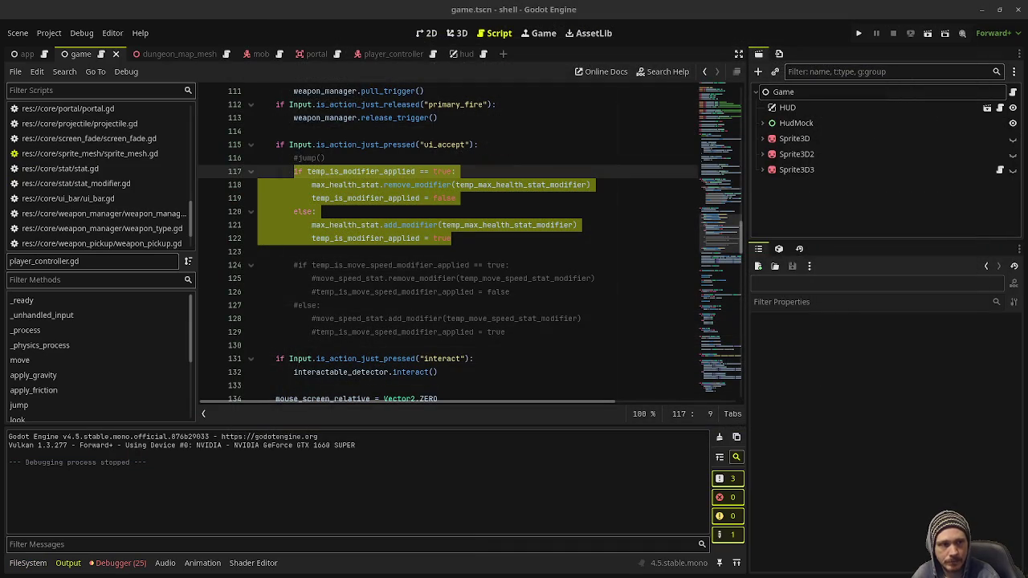
Clear all entries from the Debugger's Errors list.
left_click(120, 563)
left_click(88, 428)
scroll(241, 506, "down", 5)
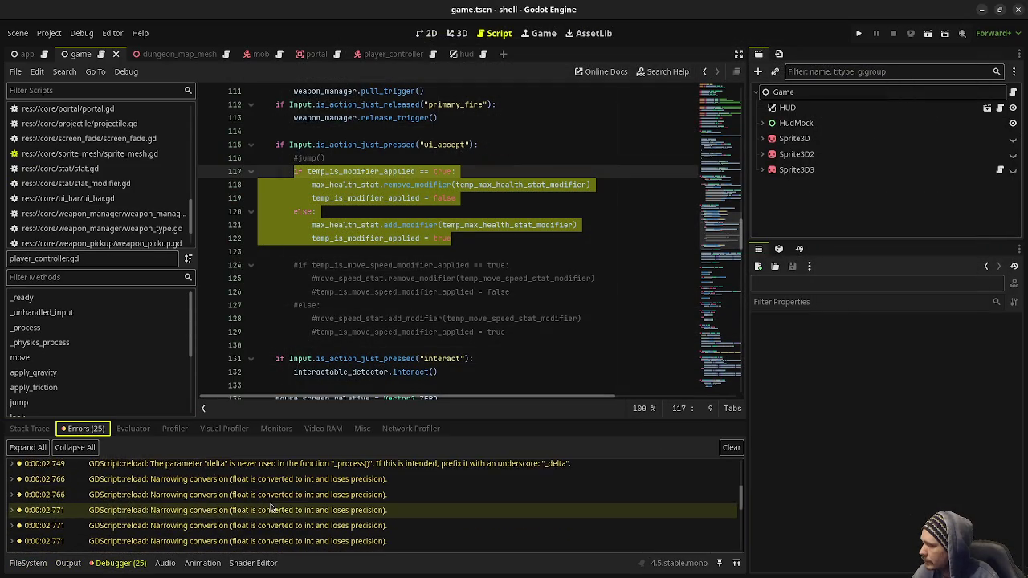
scroll(271, 510, "down", 5)
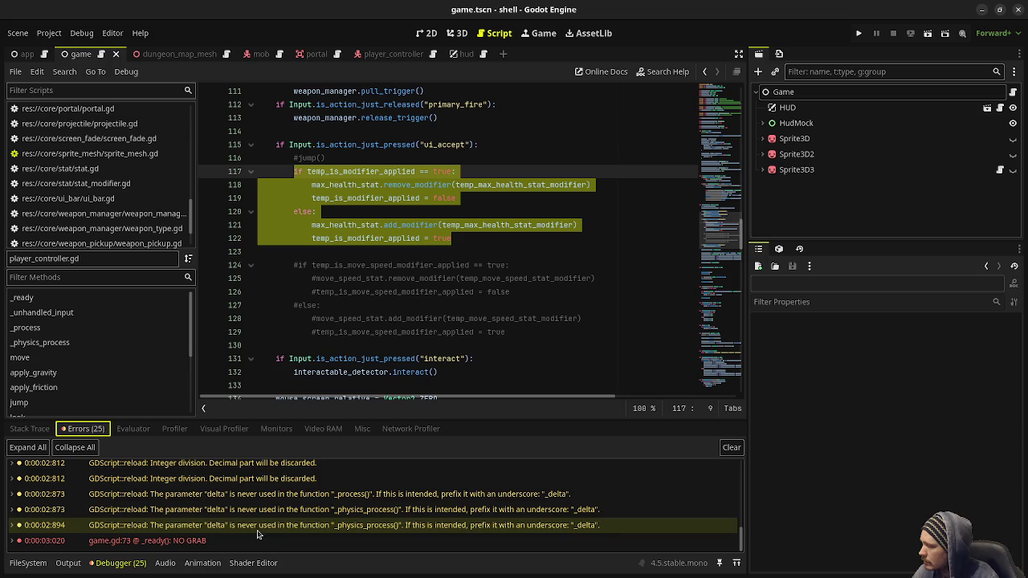
left_click(731, 448)
left_click(323, 278)
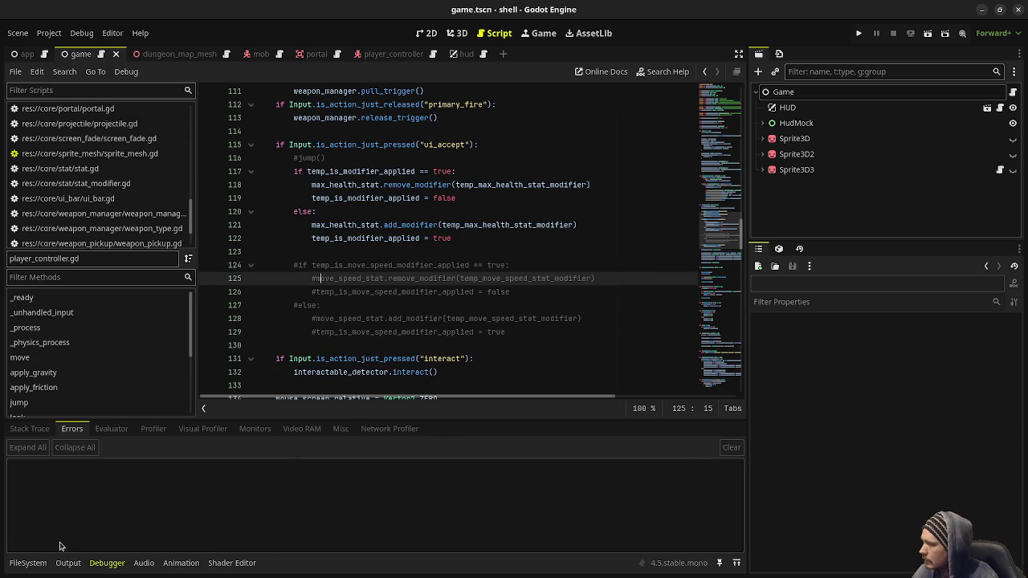
Start a new audio_manager folder inside res://core/.
left_click(30, 563)
right_click(50, 536)
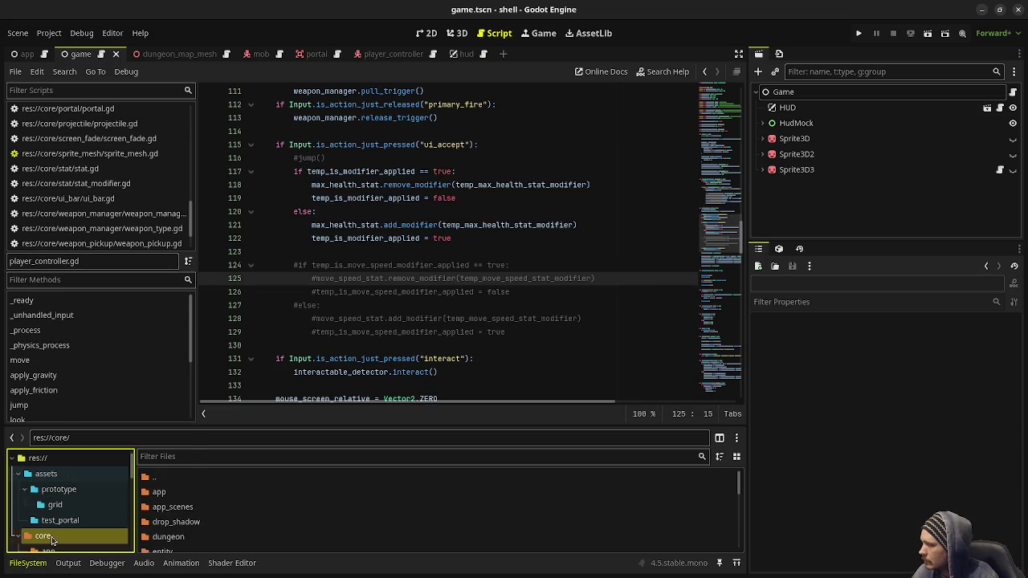
mouse_move(144, 351)
left_click(234, 352)
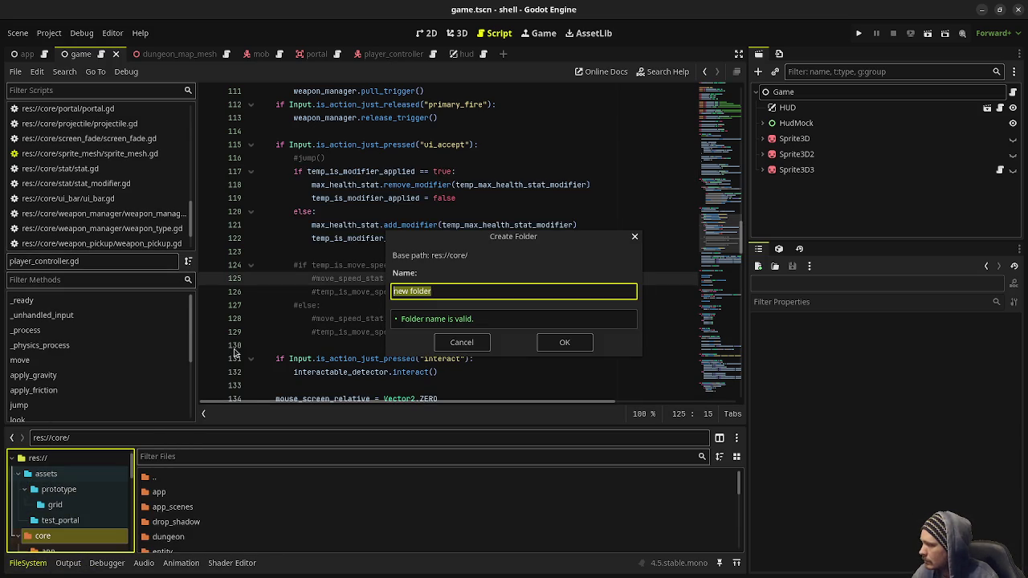
type("aud")
type("_ma")
type("r")
Confirm the audio_manager folder and create audio_manager.gd inside it.
key("Return")
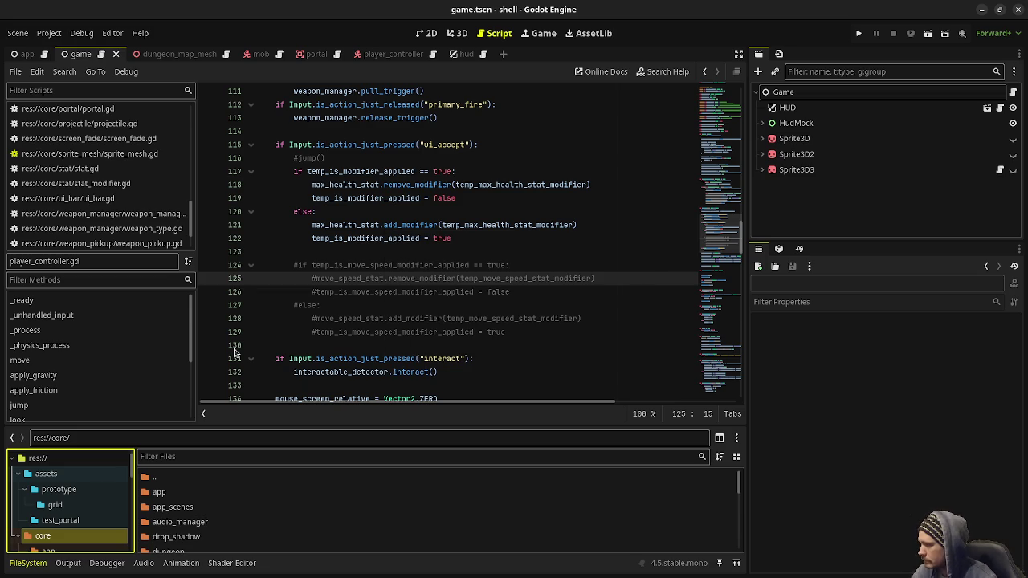
double_click(204, 524)
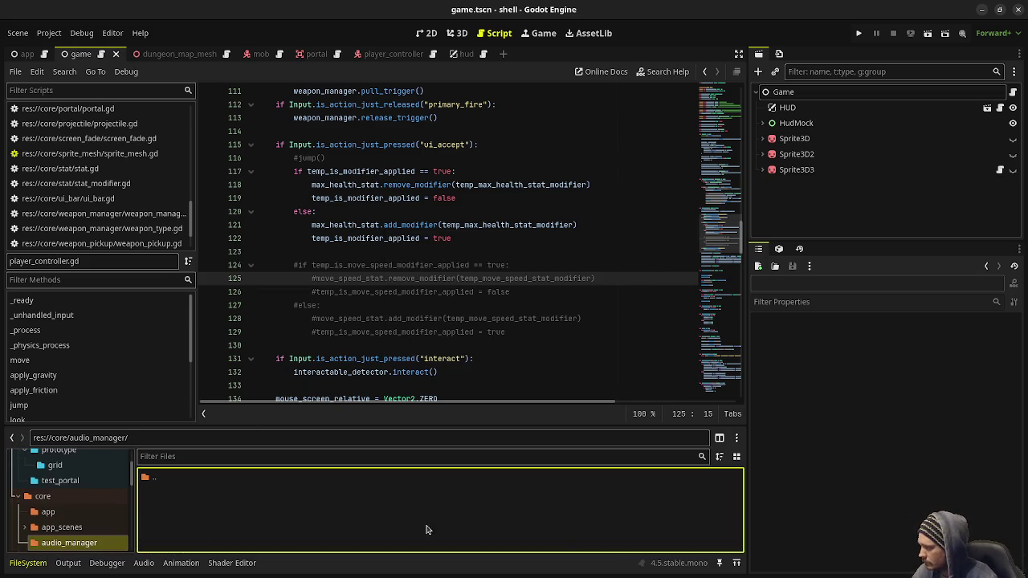
right_click(292, 534)
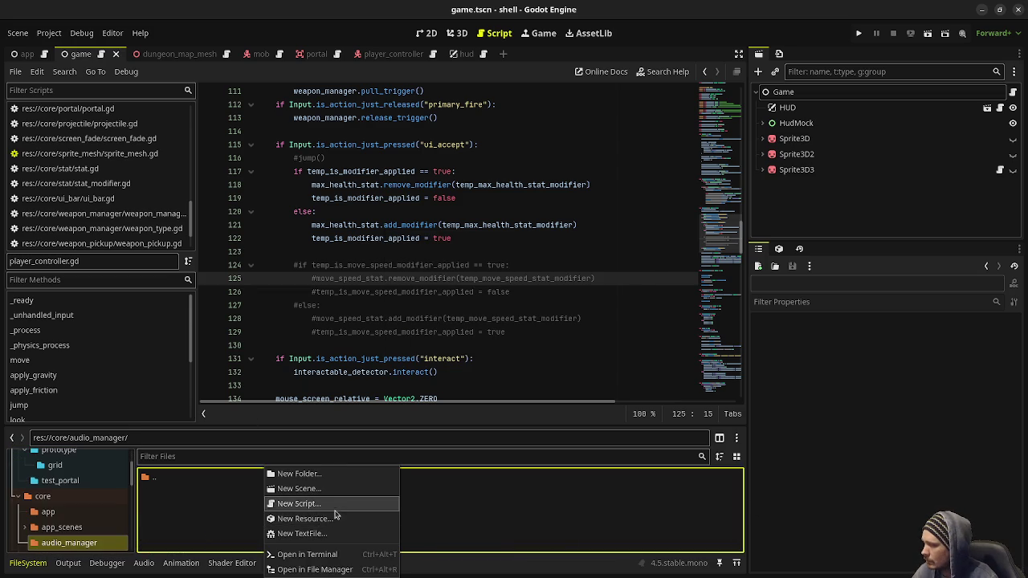
left_click(333, 505)
type("audio_manager")
key("Return")
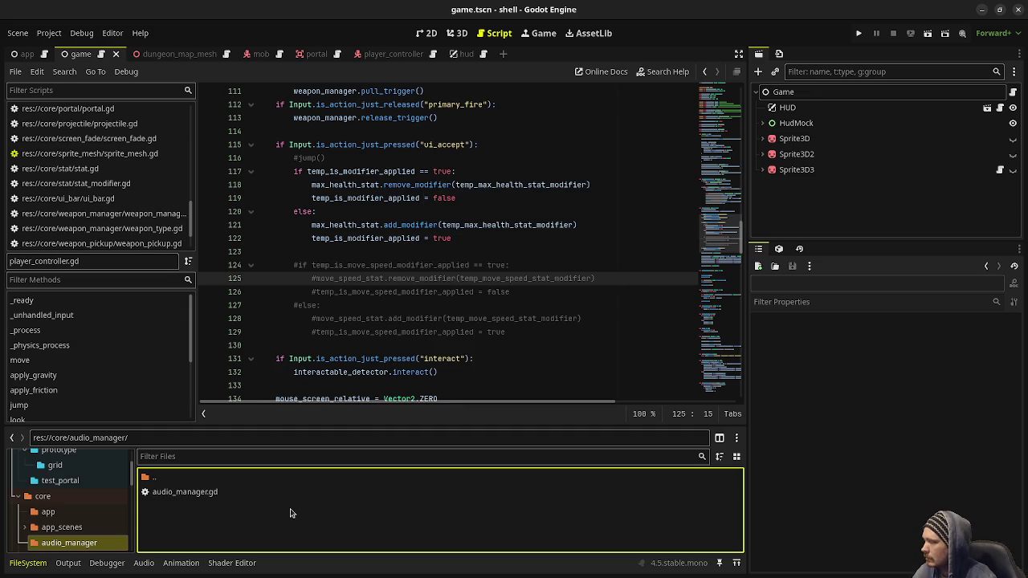
Add a second script, sound_effect.gd, to the audio_manager folder.
right_click(272, 519)
left_click(318, 511)
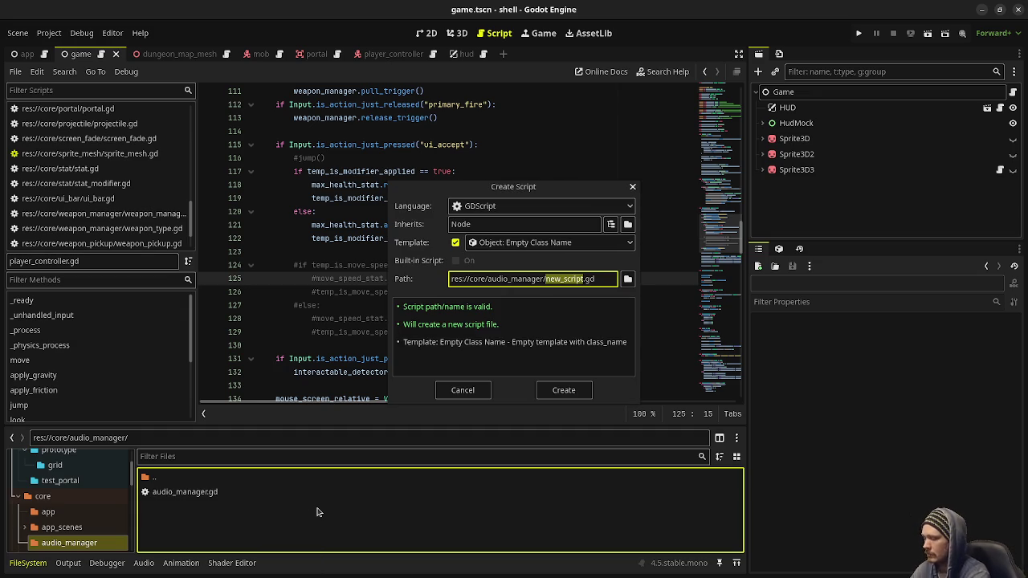
type("sound_ef")
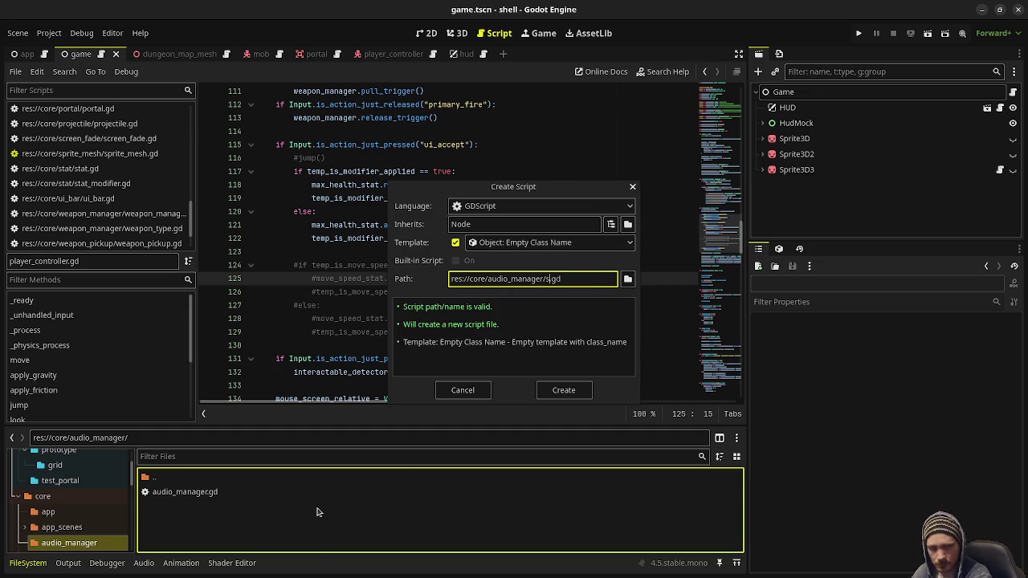
type("fect")
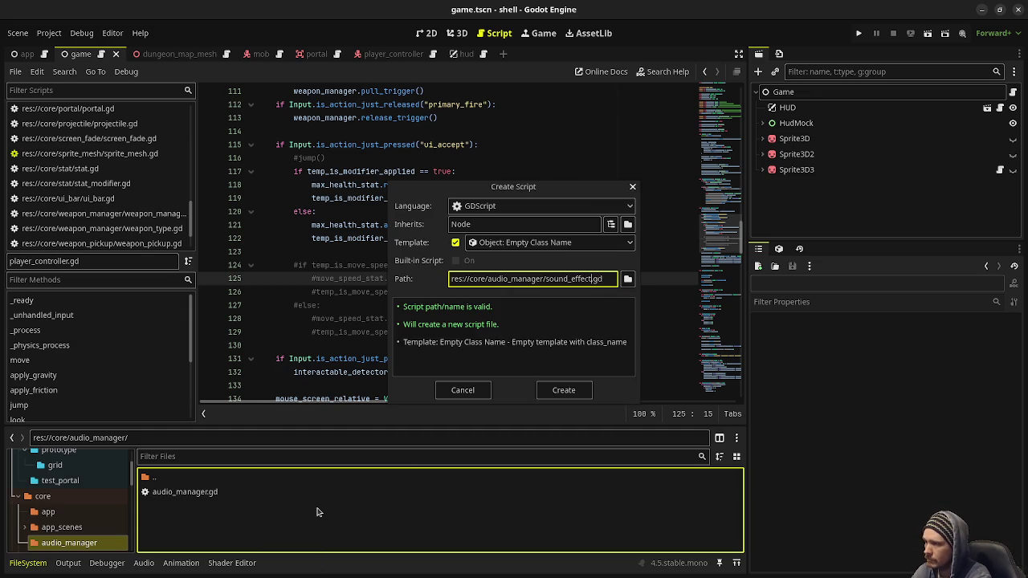
key("Return")
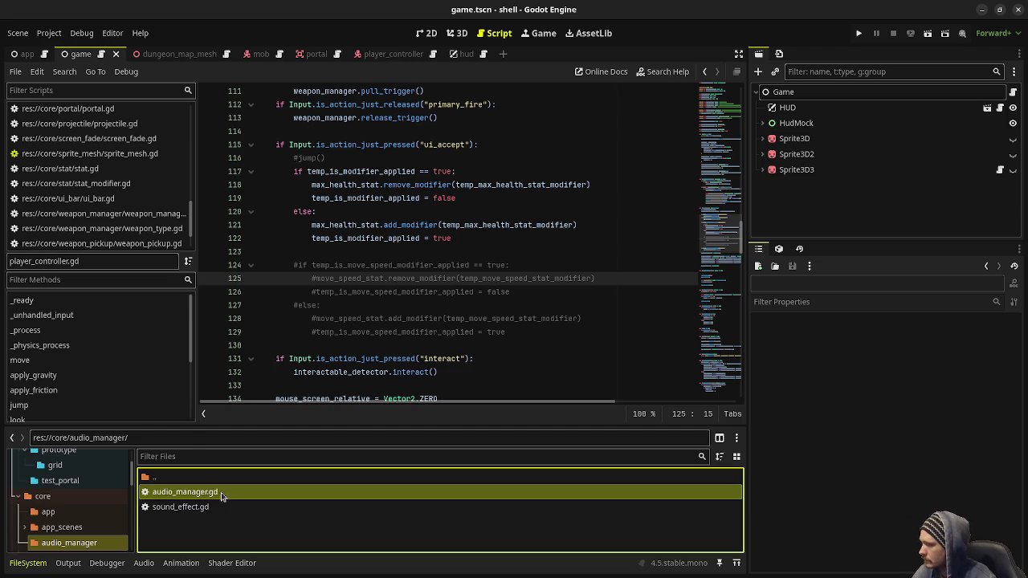
double_click(215, 493)
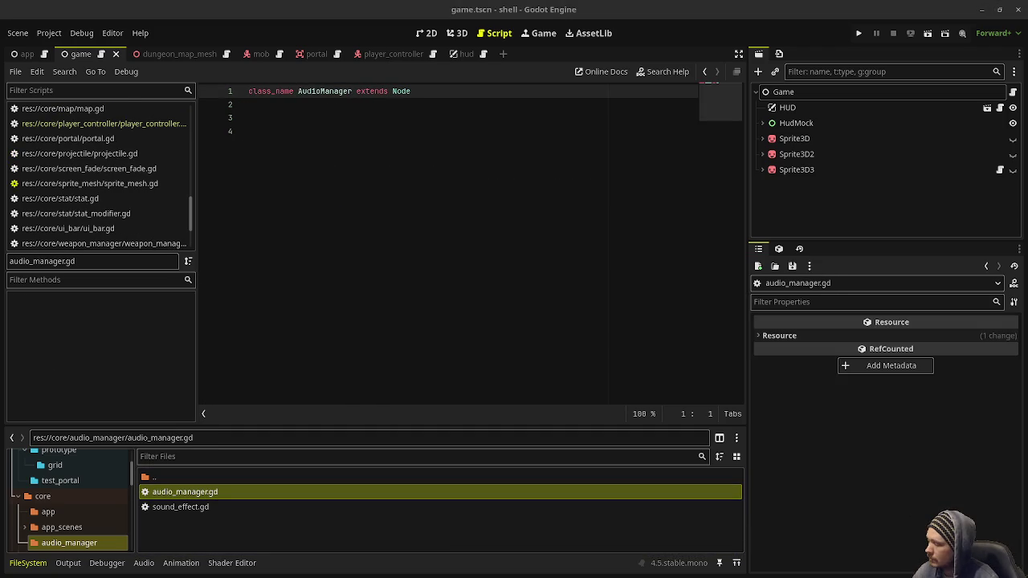
Paste the AudioManager code into the empty audio_manager.gd.
left_click(560, 273)
key("ctrl+v")
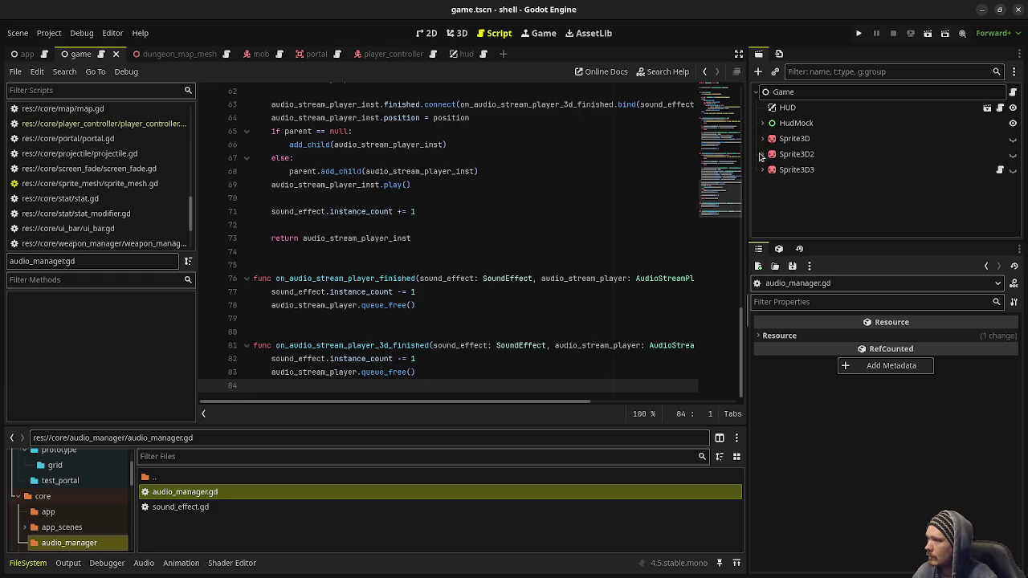
scroll(500, 222, "up", 20)
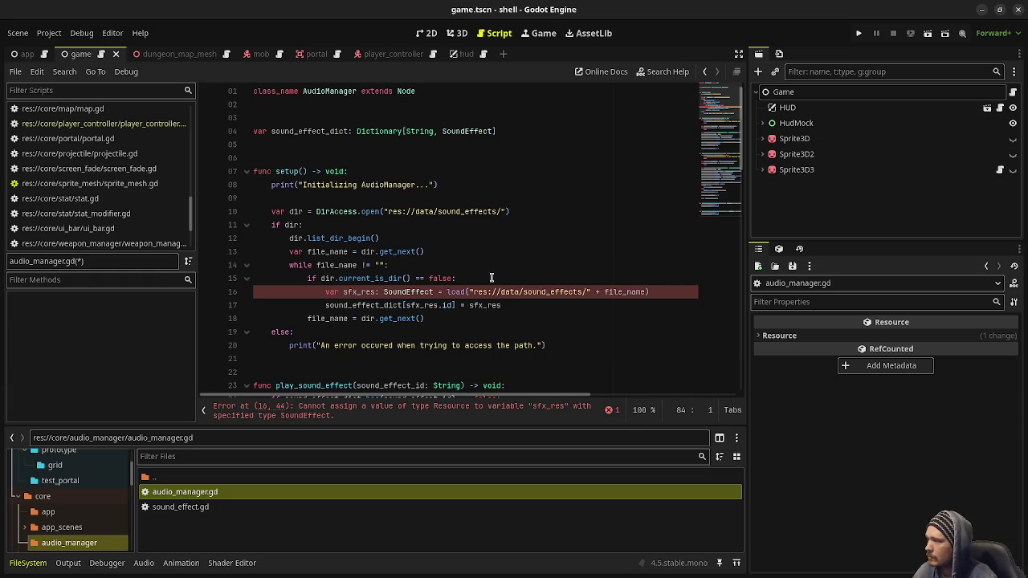
Replace sound_effect.gd's contents with the SoundEffect Resource code and save it.
double_click(181, 507)
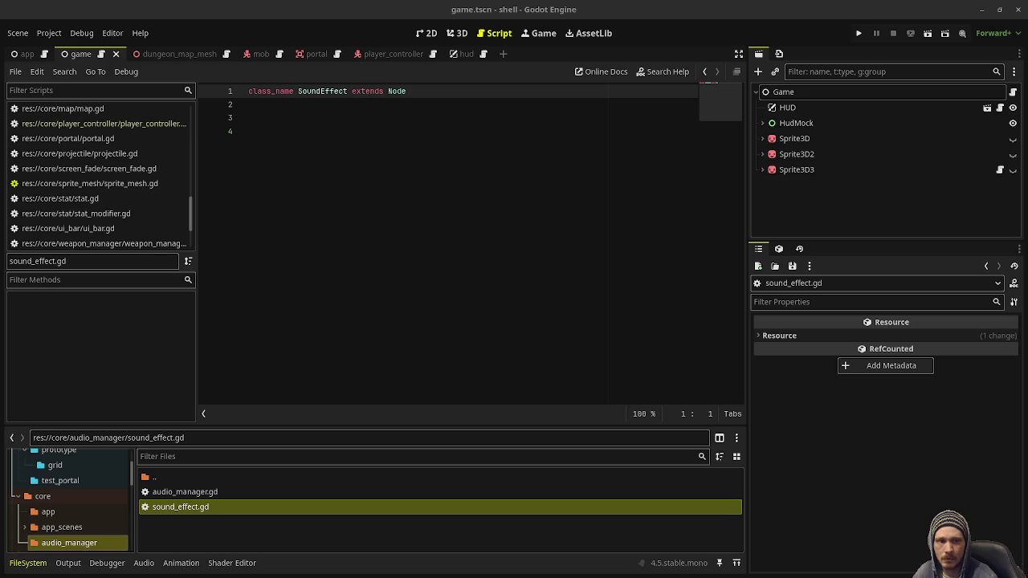
key("ctrl+a")
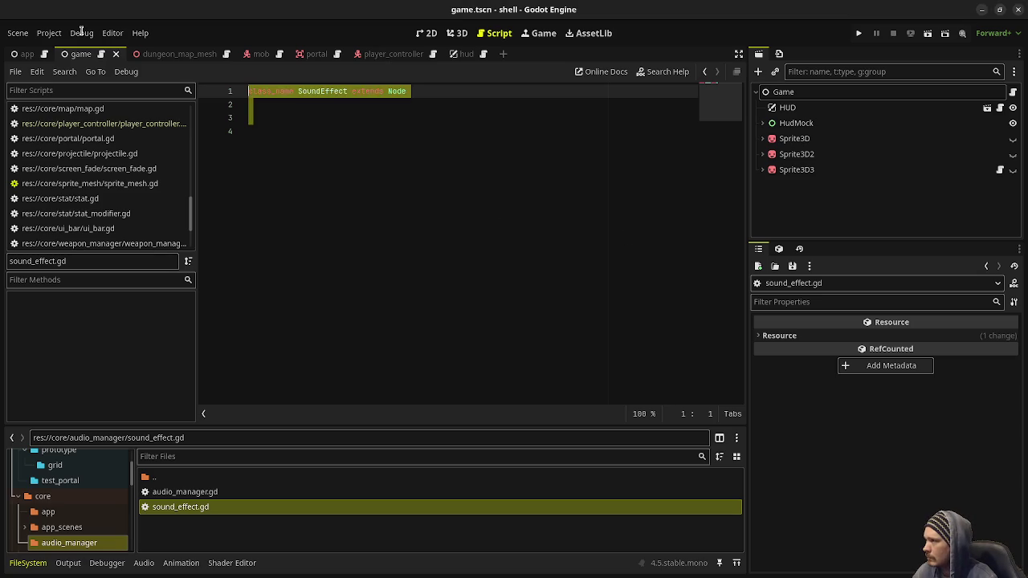
type("class_name SoundEffect extends Resource   @export var id: String @export var audio_stream: AudioStream @export_range(-80.0, 80.0) var volume: float = 0.0 @export_range(0.1, 4.0) var pitch_scale: float = 1.0 @export_range(-1.0, 1.0) var pitch_randomness: float = 0.0 @export_range(0.1, 128.0) var max_distance: float = 1.0 @export_range(1, 20) var max_instances: int = 1   var instance_count: int = 0")
key("ctrl+s")
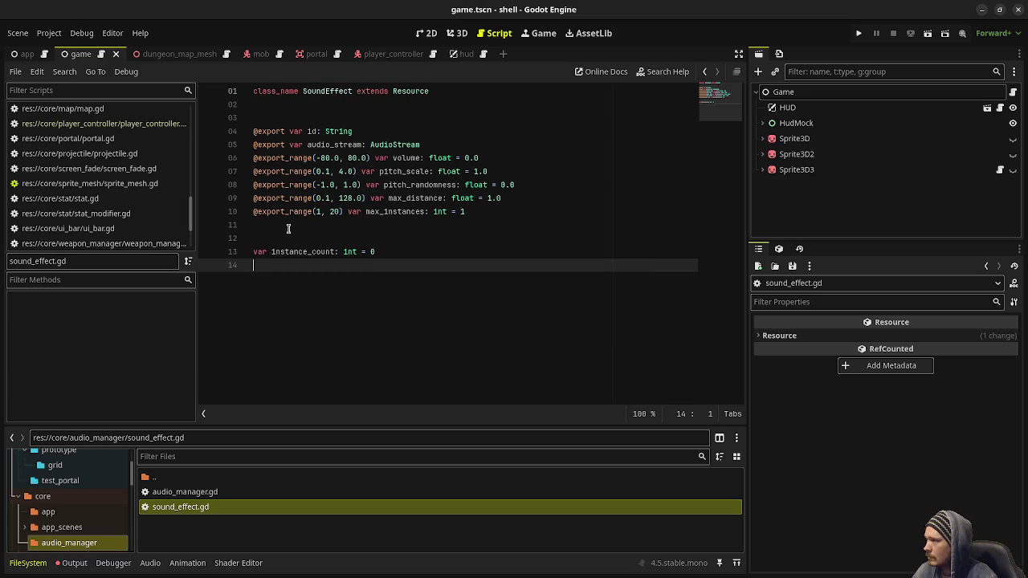
left_click(207, 496)
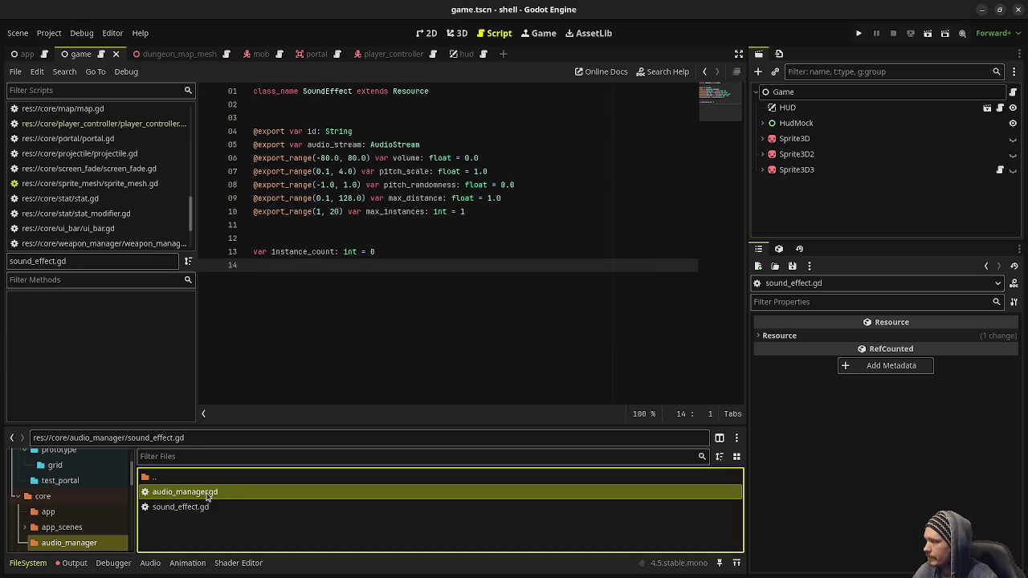
double_click(207, 495)
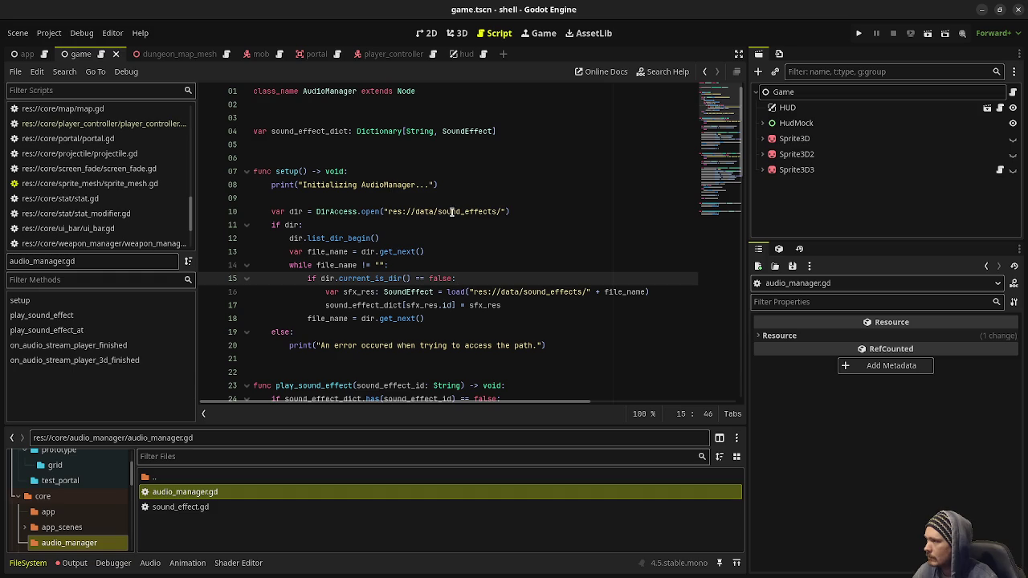
Collapse assets and core, then create and open a sound_effects folder inside data.
scroll(66, 495, "up", 2)
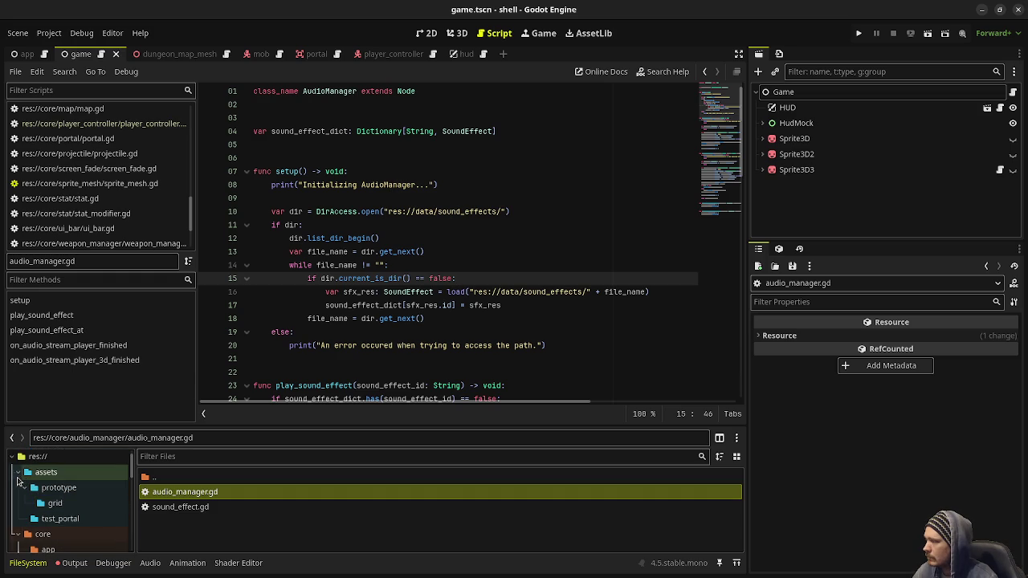
left_click(19, 473)
left_click(17, 488)
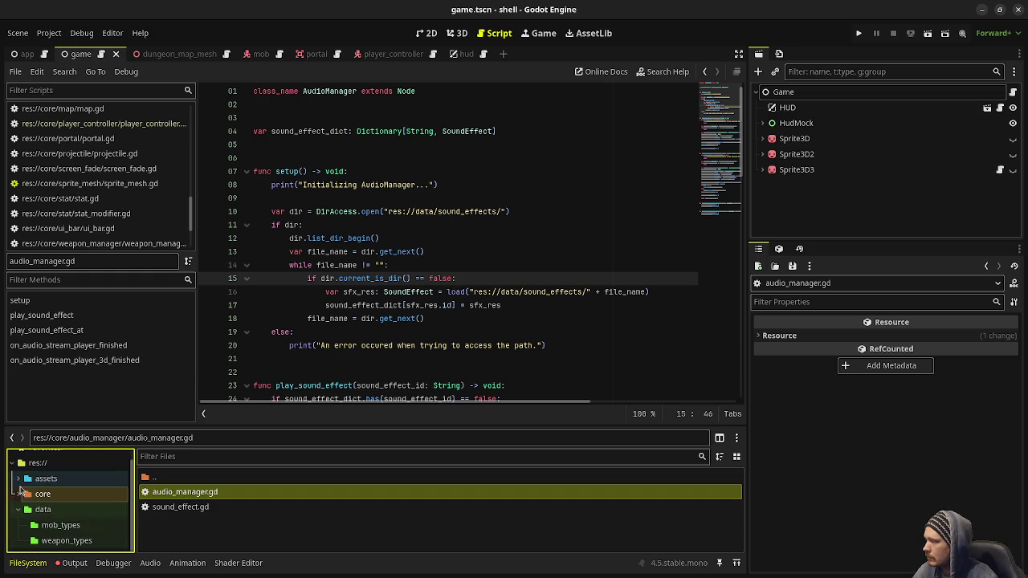
right_click(51, 510)
mouse_move(160, 354)
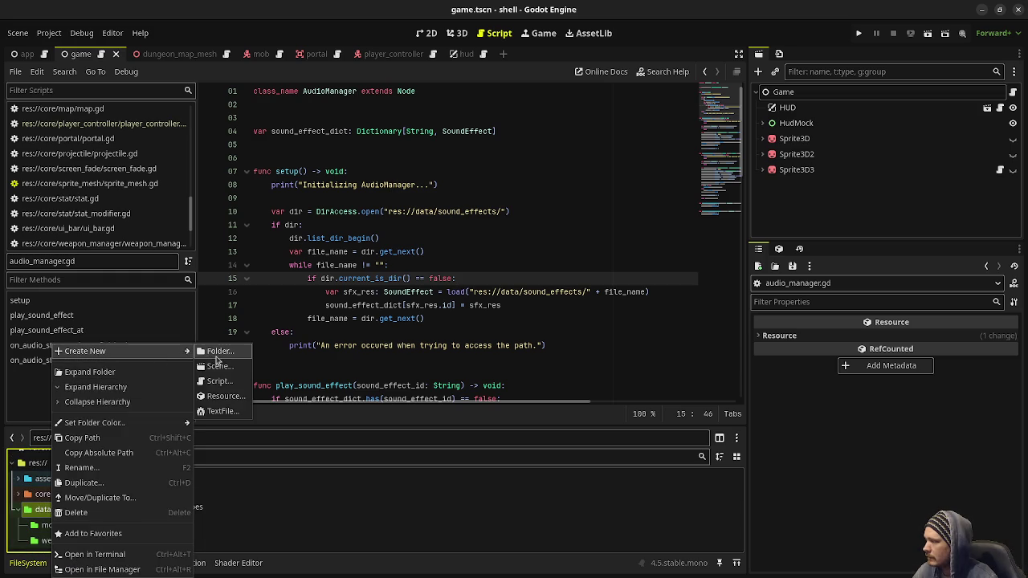
left_click(223, 360)
type("s")
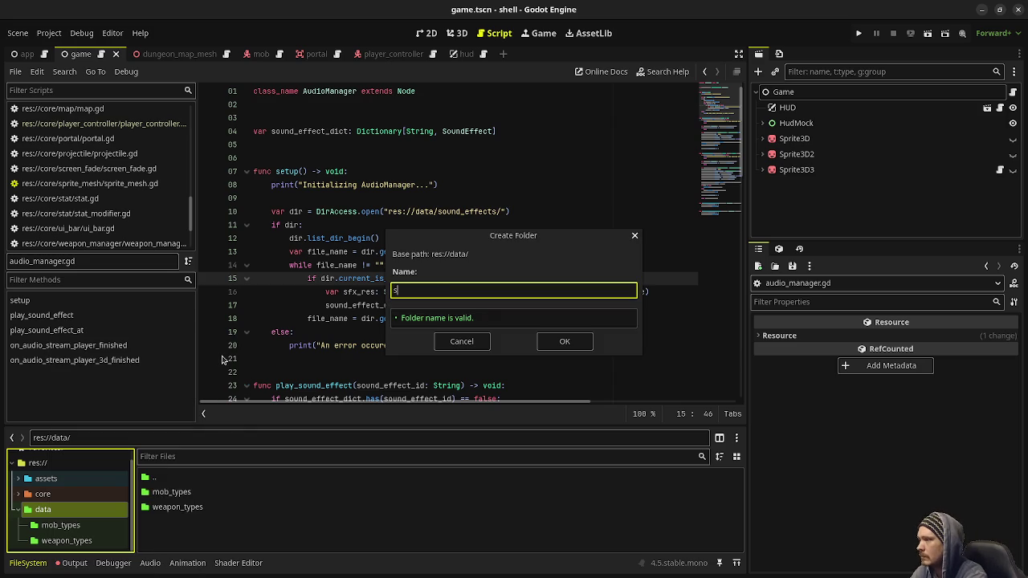
type("ound_effects")
key("Return")
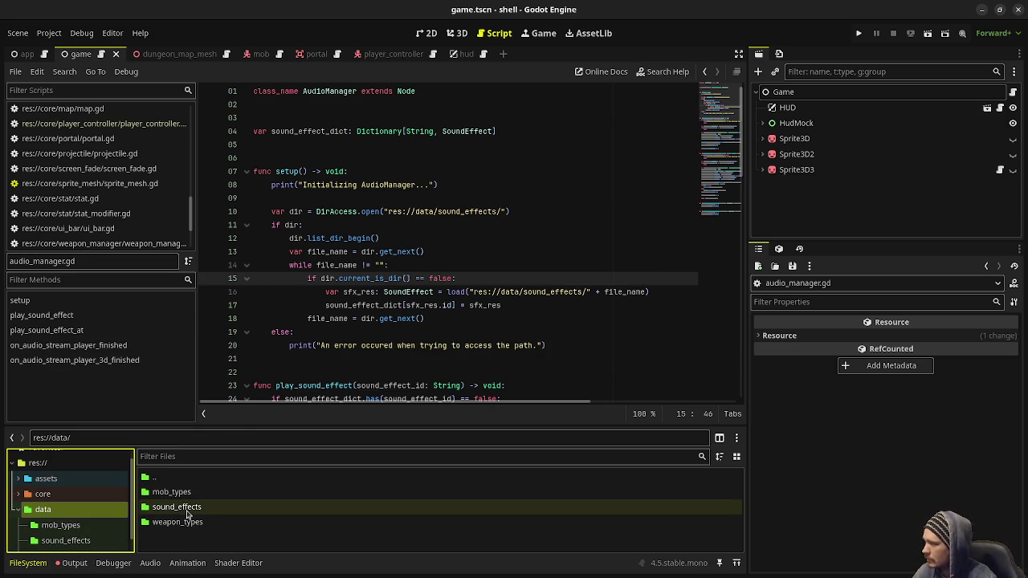
scroll(450, 257, "down", 4)
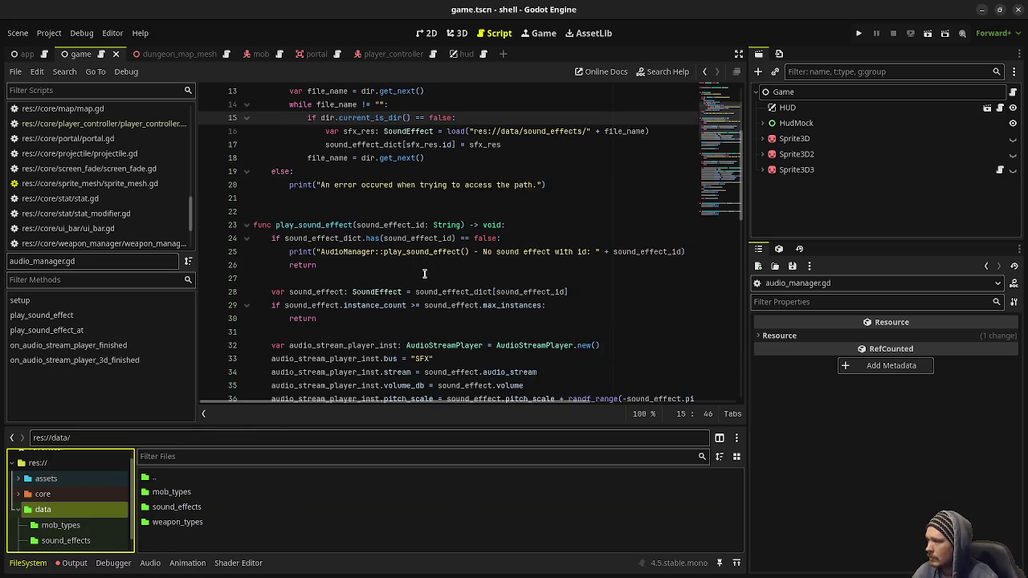
scroll(431, 250, "down", 5)
scroll(431, 250, "down", 11)
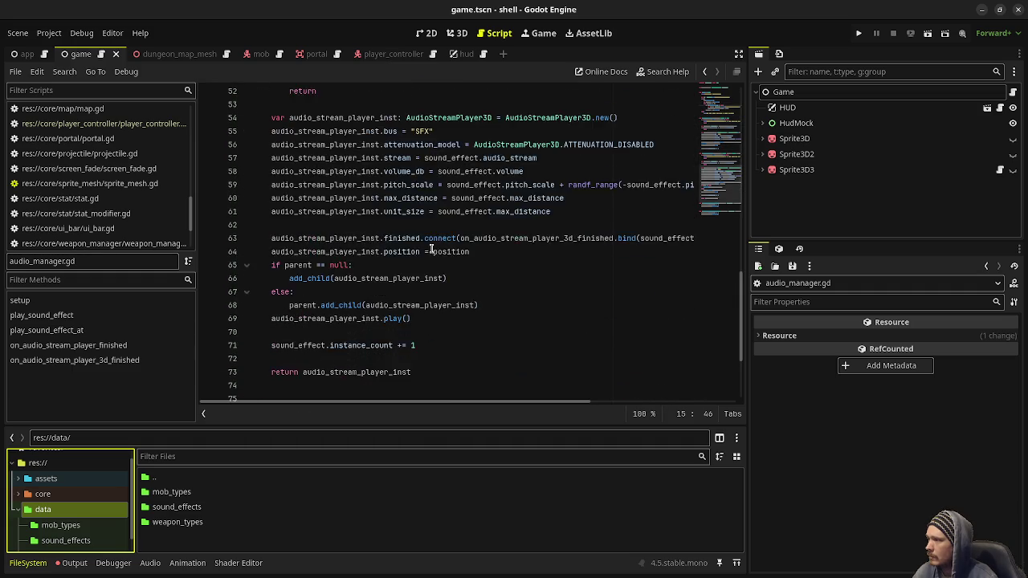
left_click(201, 509)
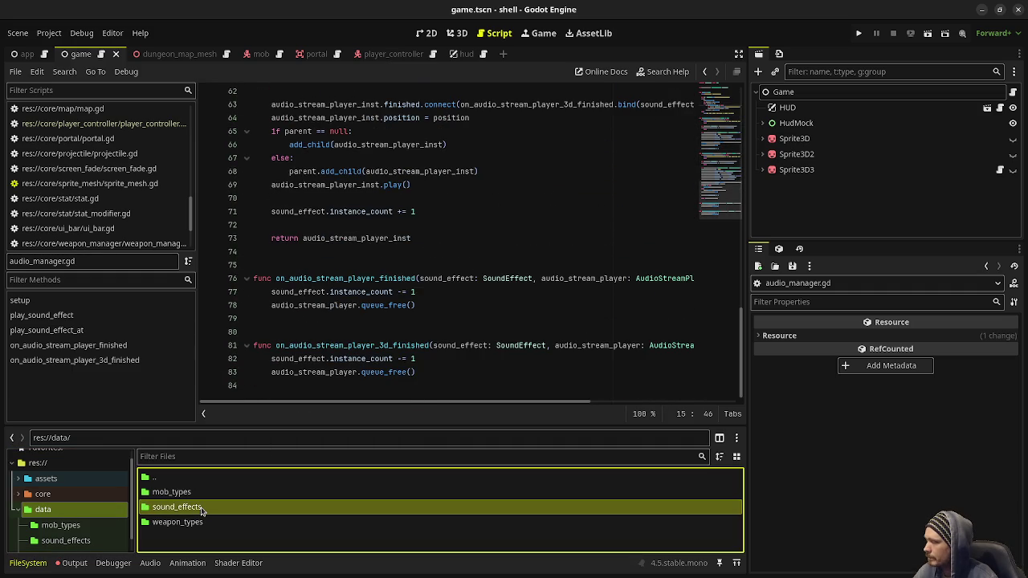
double_click(200, 508)
Create a SoundEffect resource in sound_effects and save it as sfx_mob_hit.tres.
right_click(203, 512)
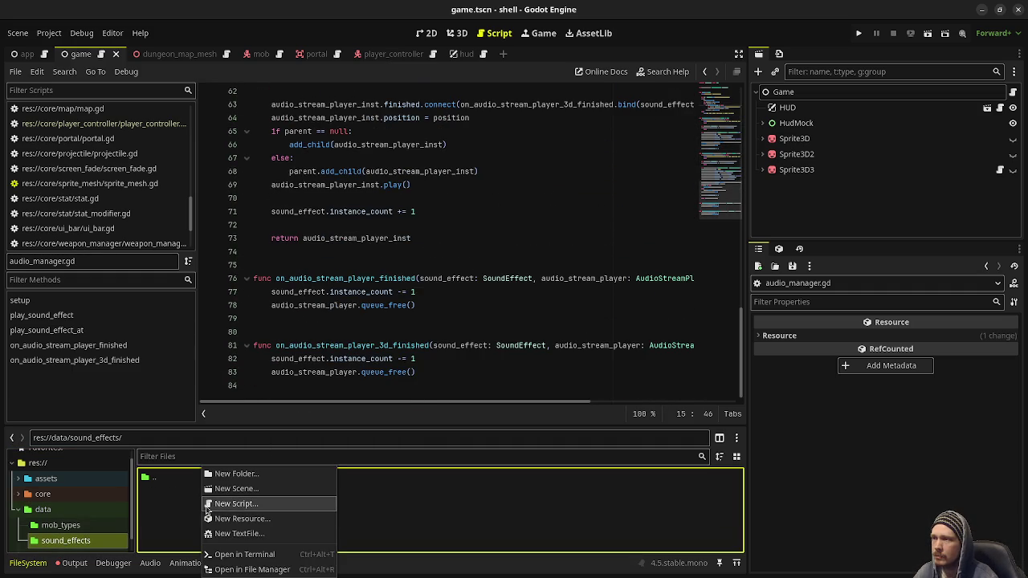
left_click(263, 520)
type("soundeff")
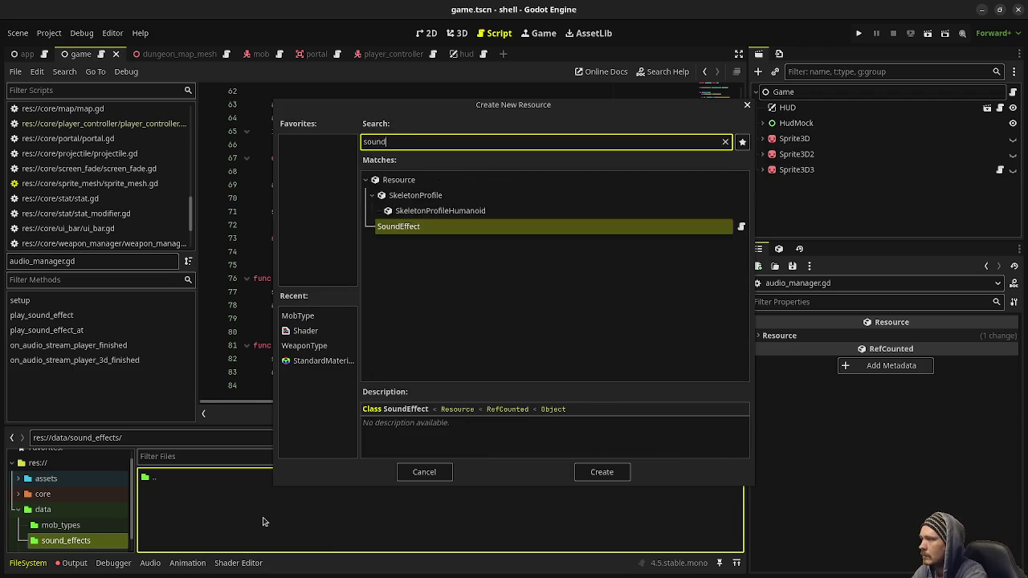
key("Return")
type("mob_hit_sfx.tres")
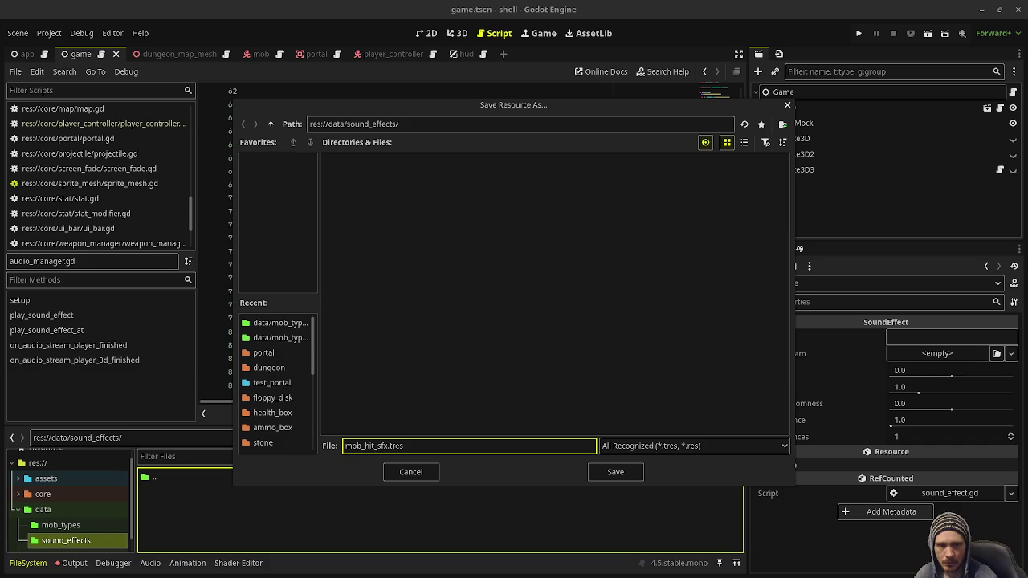
key("ctrl+a")
left_click(374, 445)
key("shift+Home")
key("BackSpace")
type("_mob_hit")
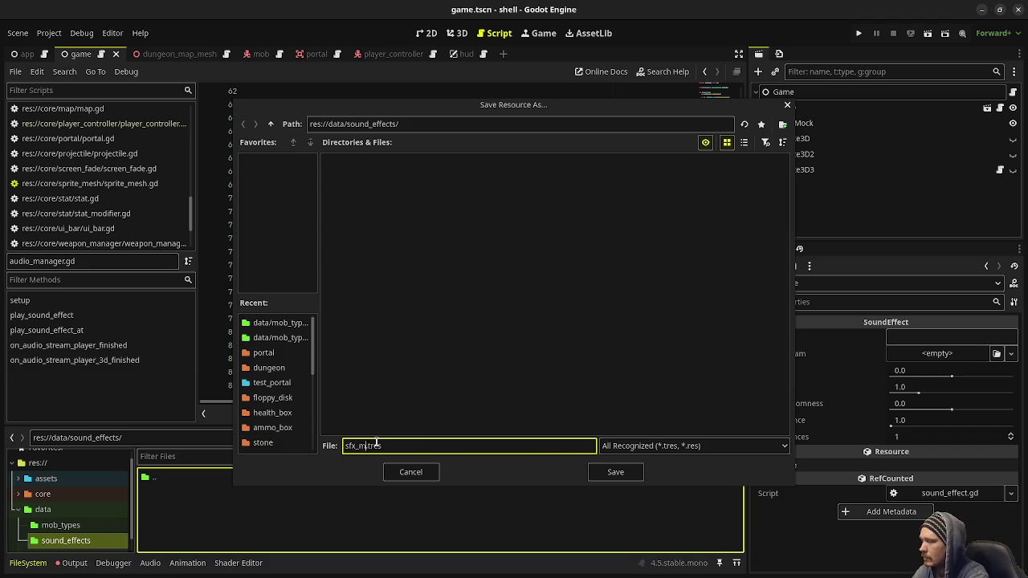
left_click(615, 472)
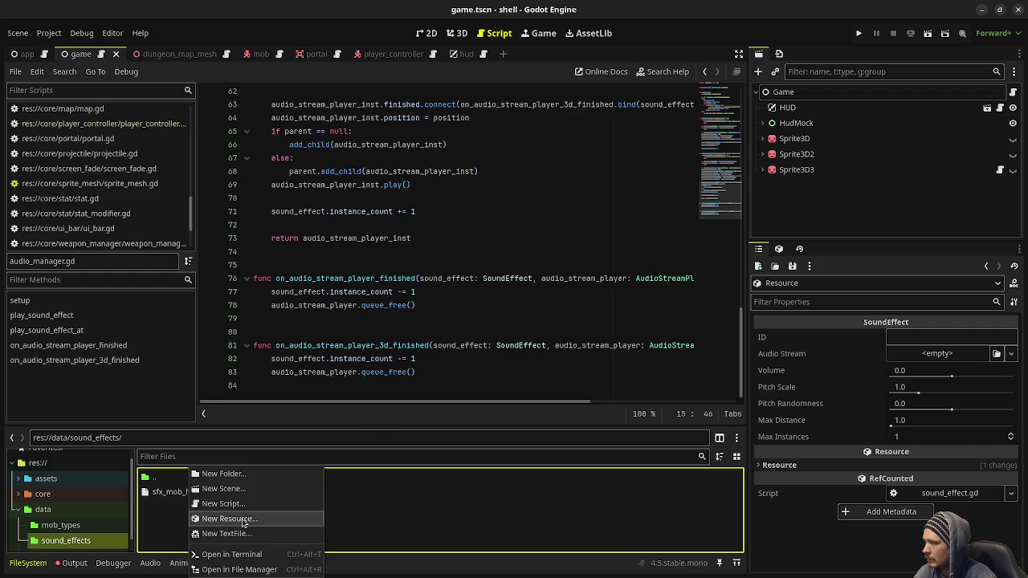
Create a second SoundEffect resource saved as sfx_mob_die.tres.
left_click(229, 518)
key("Return")
type("sfx_mob_die.tres")
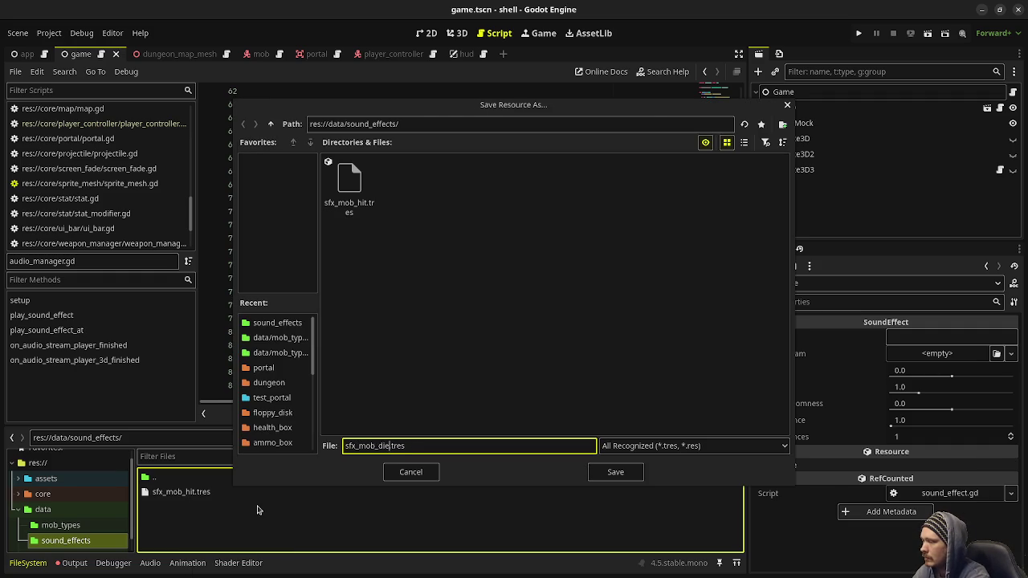
key("Return")
left_click(183, 507)
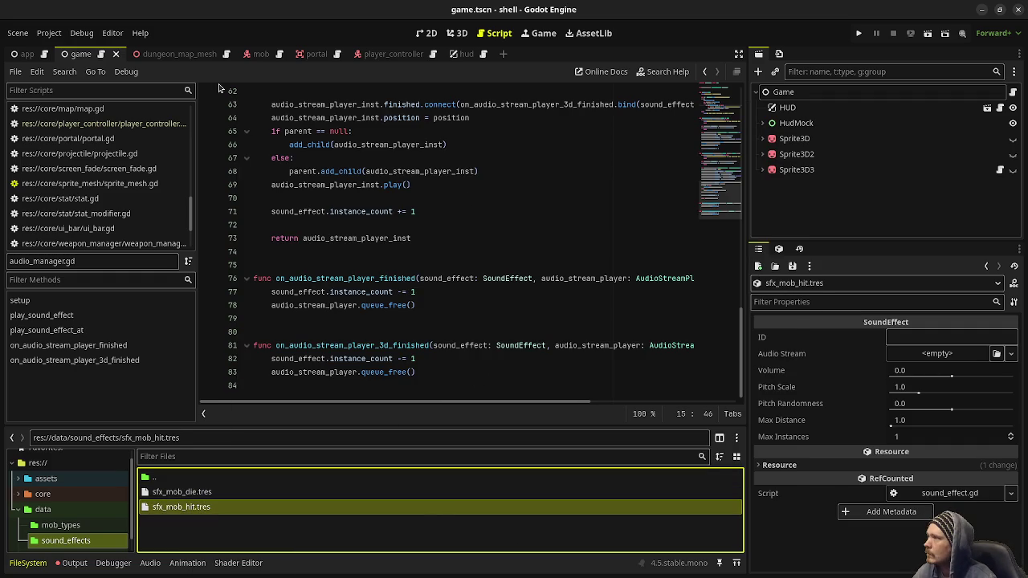
In the mob scene, give the sfx_mob_hit resource the ID sfx_mob_hit.
left_click(246, 54)
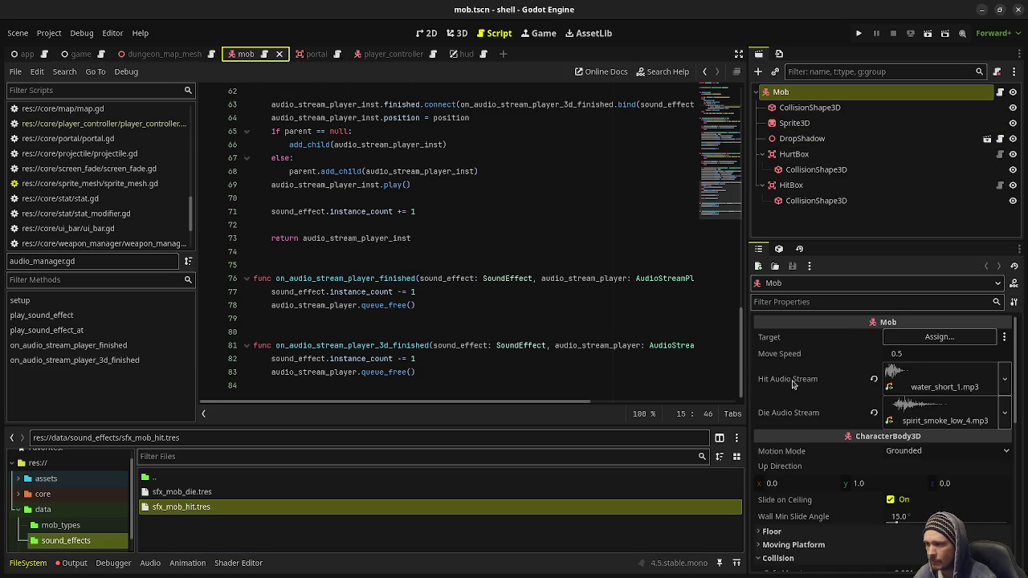
left_click(201, 507)
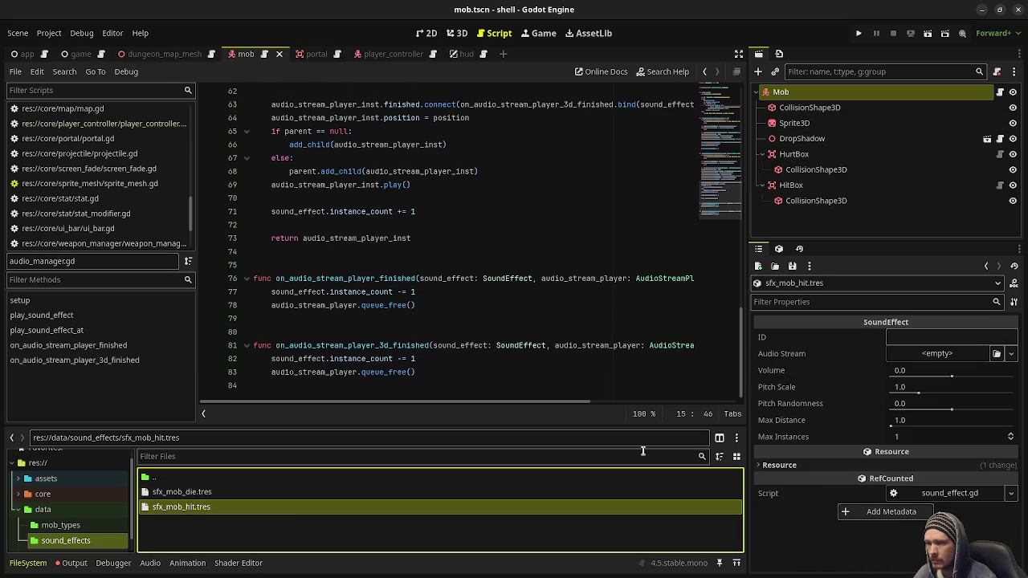
left_click(919, 336)
type("s")
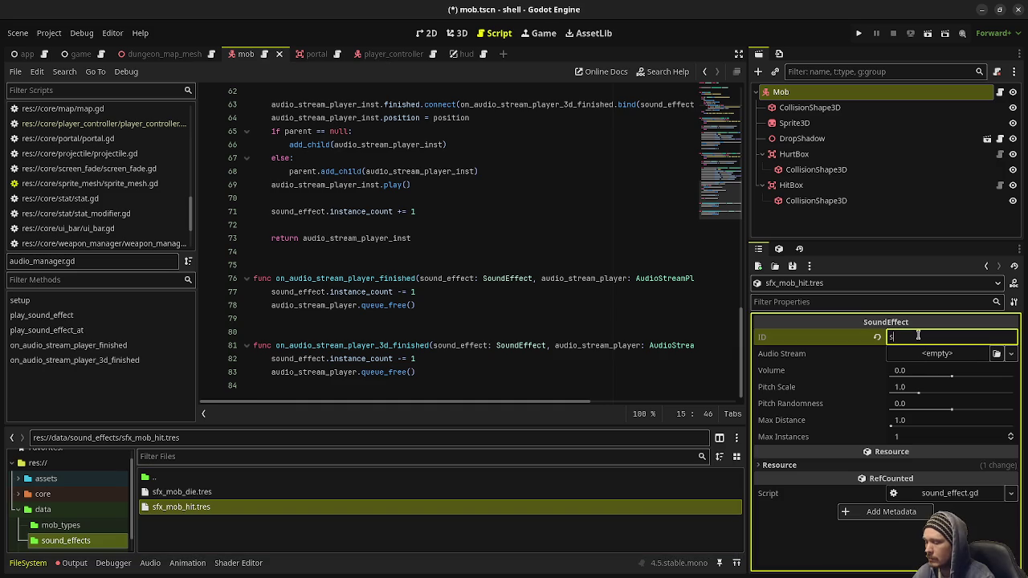
type("it")
key("Tab")
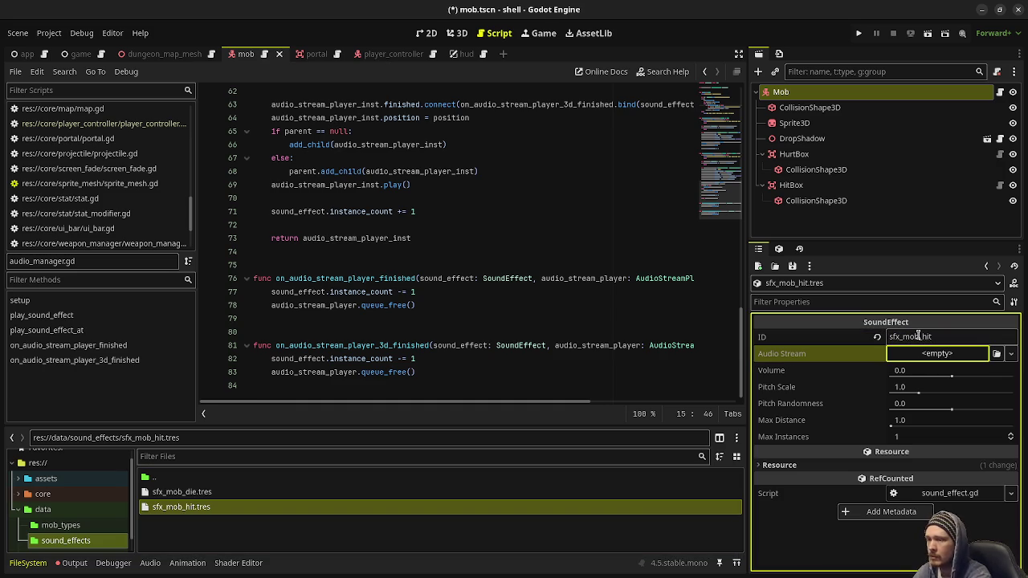
Quick Load water_short_1.mp3 as its Audio Stream, then bring up mob.gd.
left_click(917, 360)
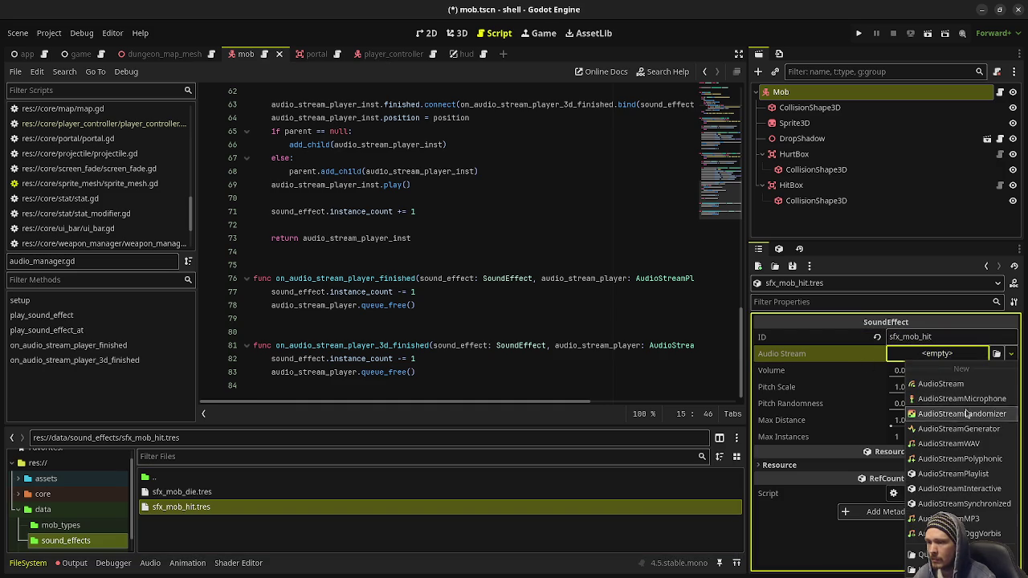
left_click(915, 554)
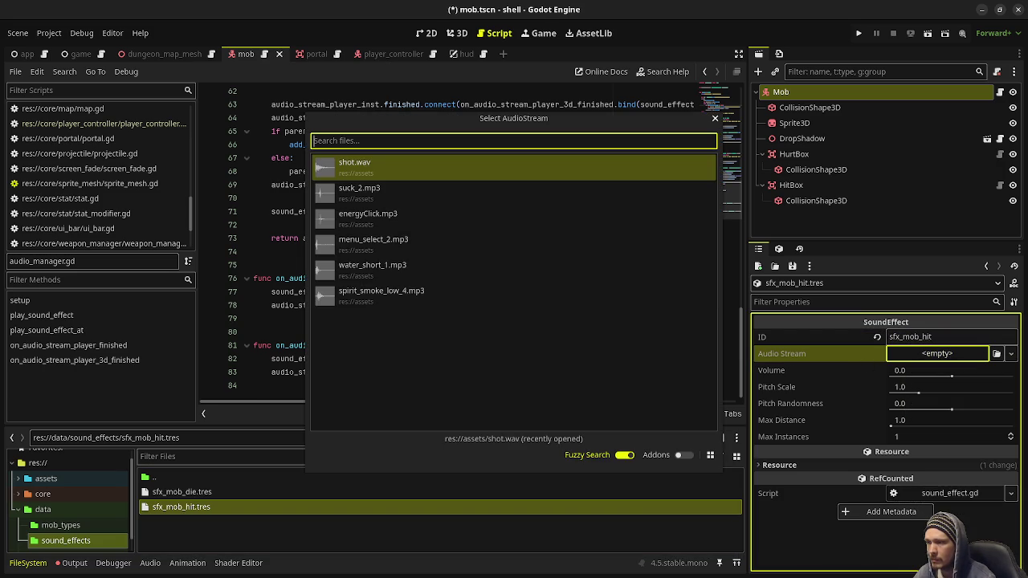
left_click(393, 269)
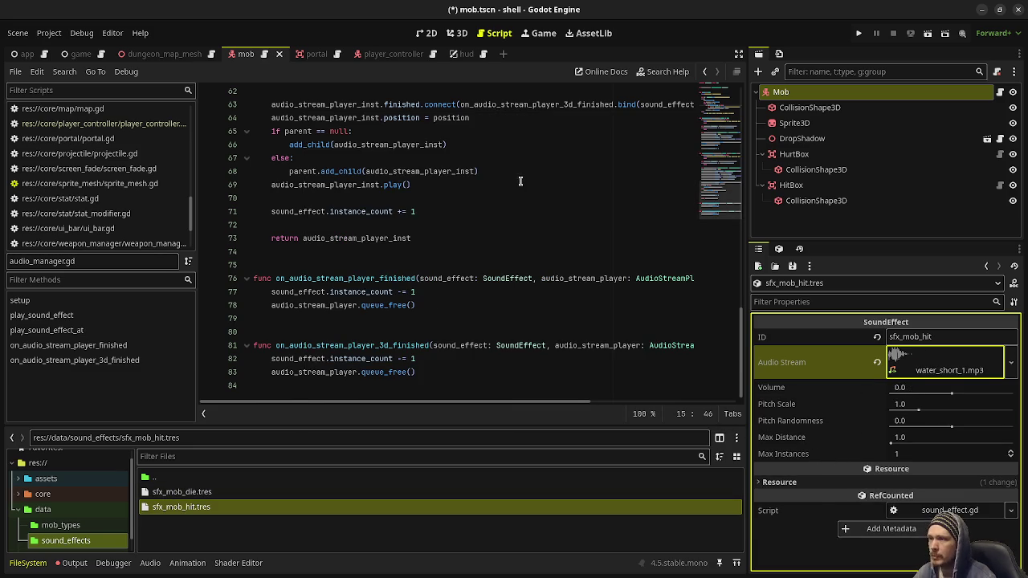
scroll(339, 207, "up", 7)
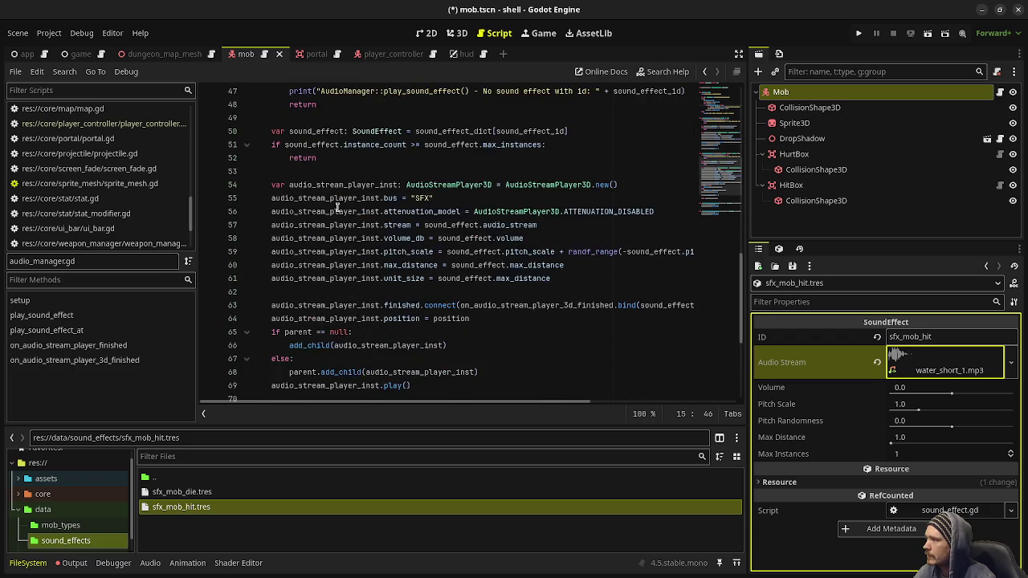
scroll(351, 143, "up", 3)
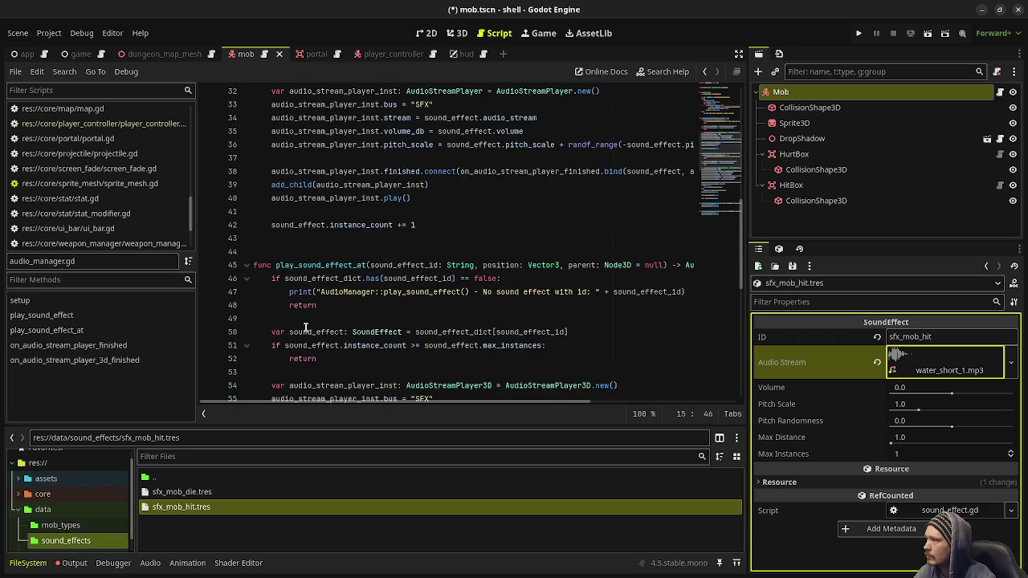
left_click(266, 55)
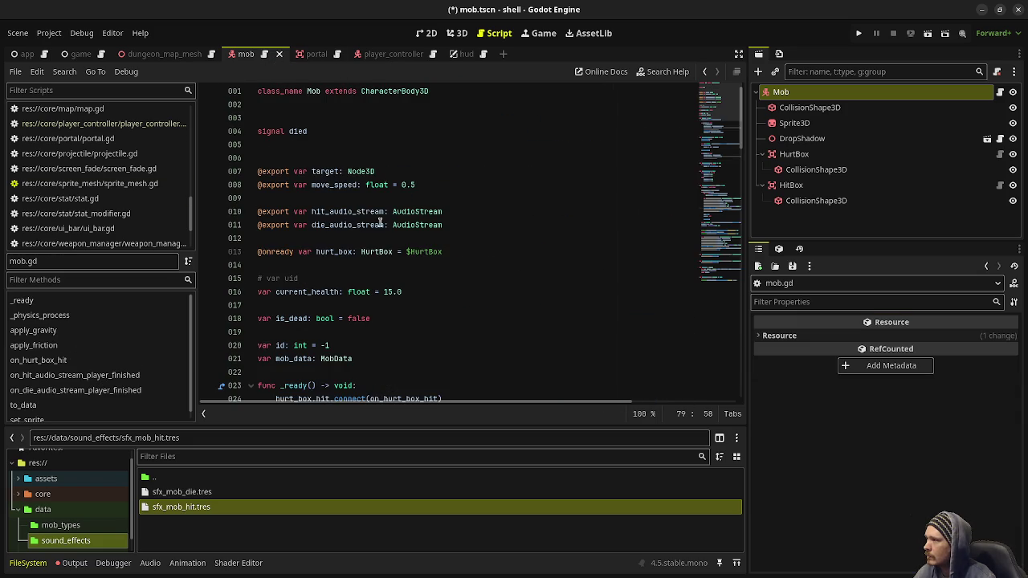
Set sfx_mob_hit's Pitch Randomness to 0.075 and Max Instances to 10.
scroll(382, 324, "down", 20)
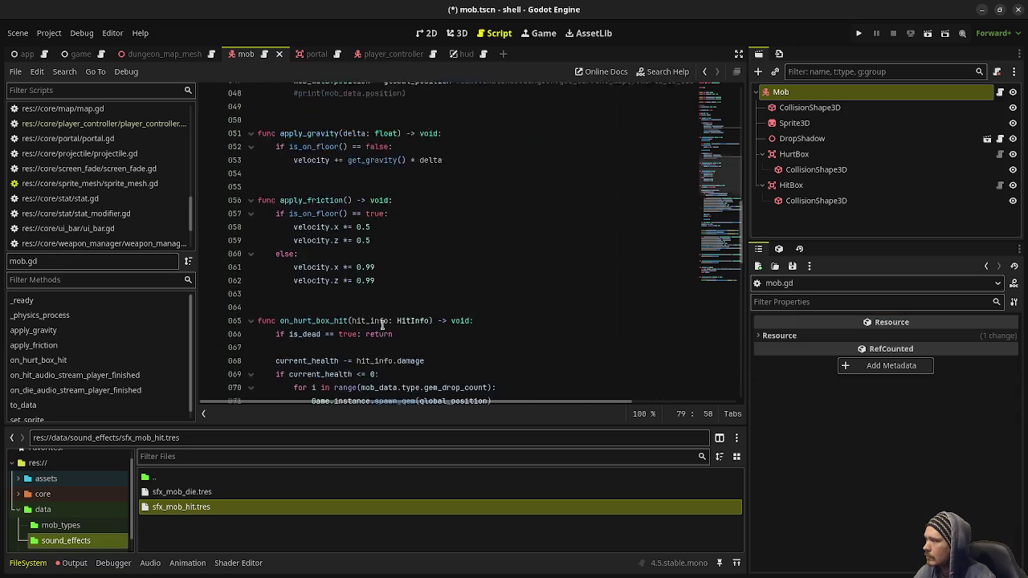
scroll(382, 324, "up", 2)
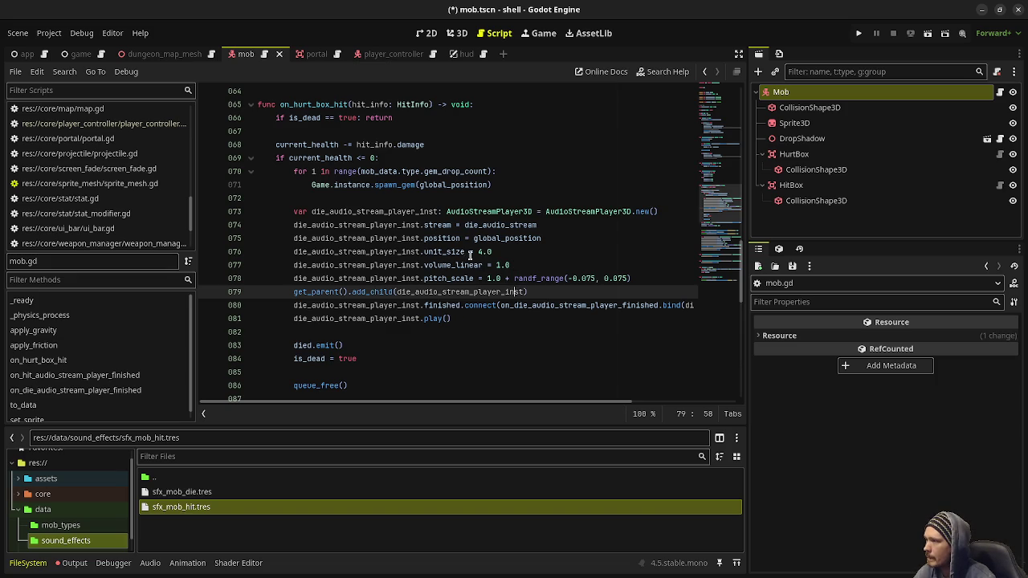
left_click(201, 510)
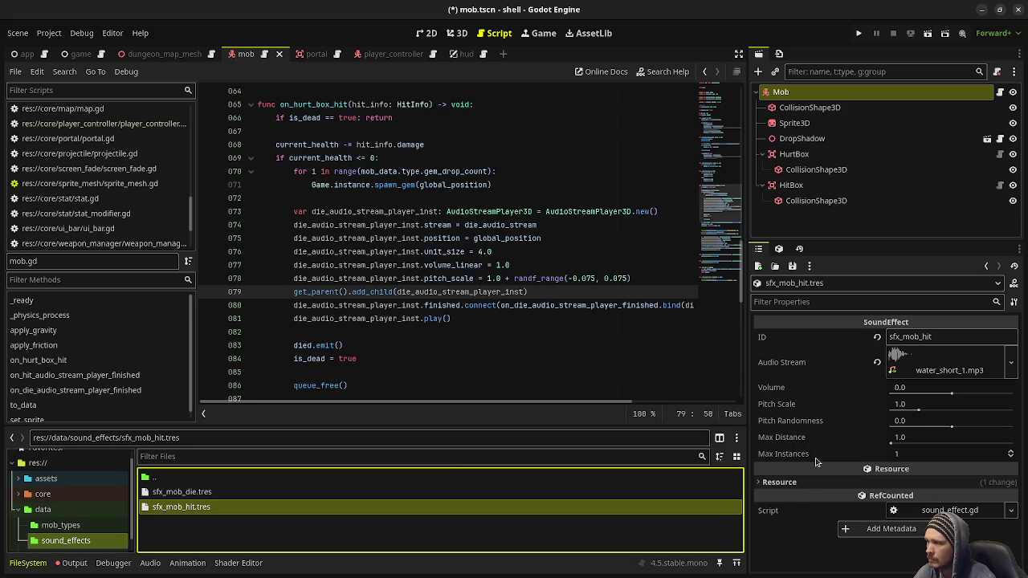
left_click(928, 426)
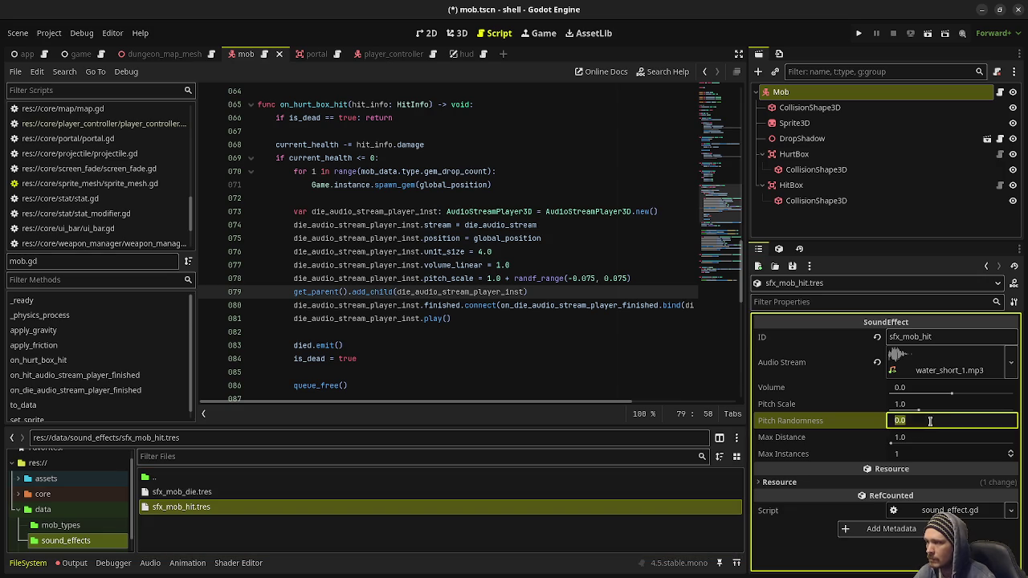
type("0.0")
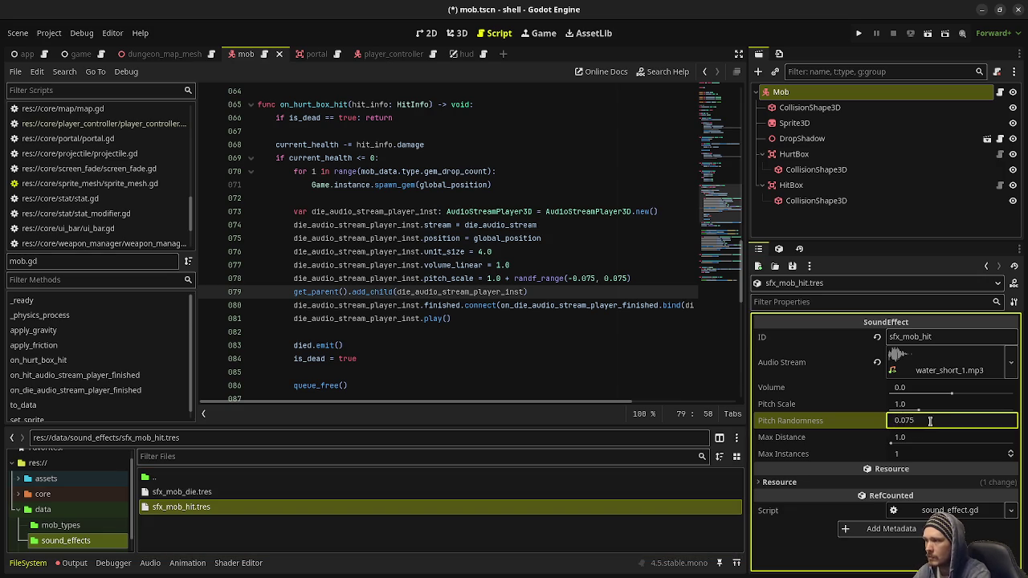
key("Return")
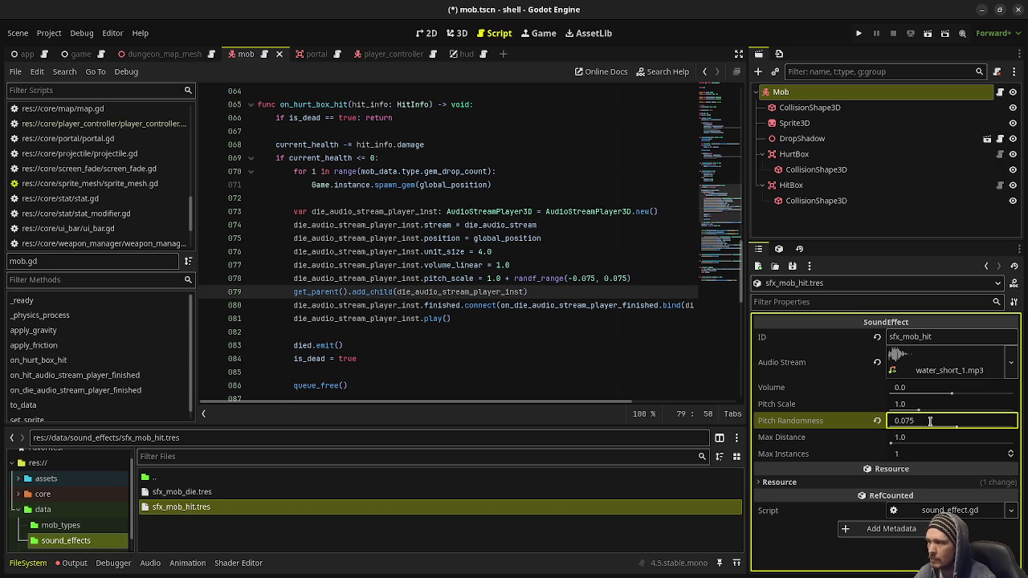
left_click(972, 458)
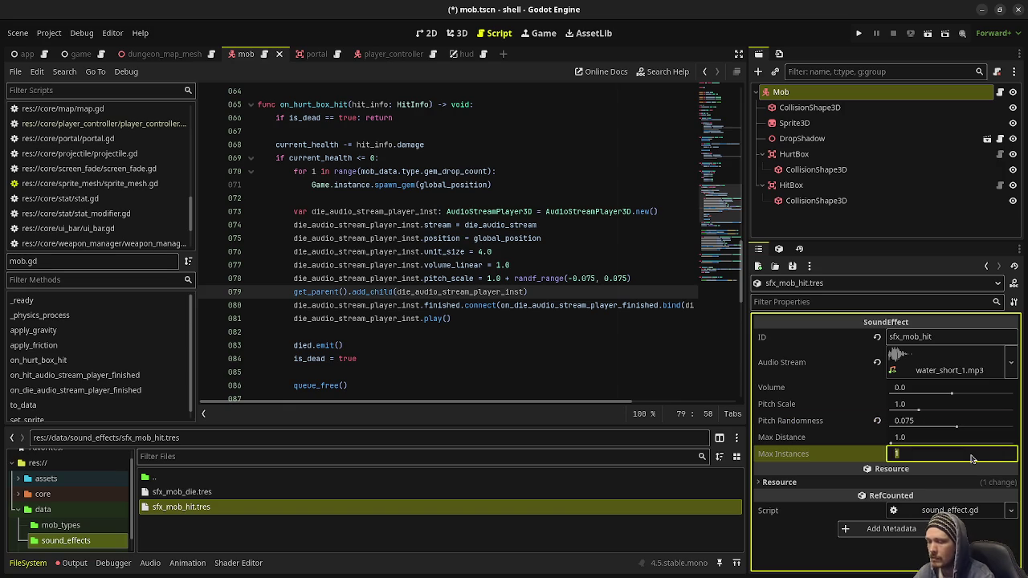
key("Return")
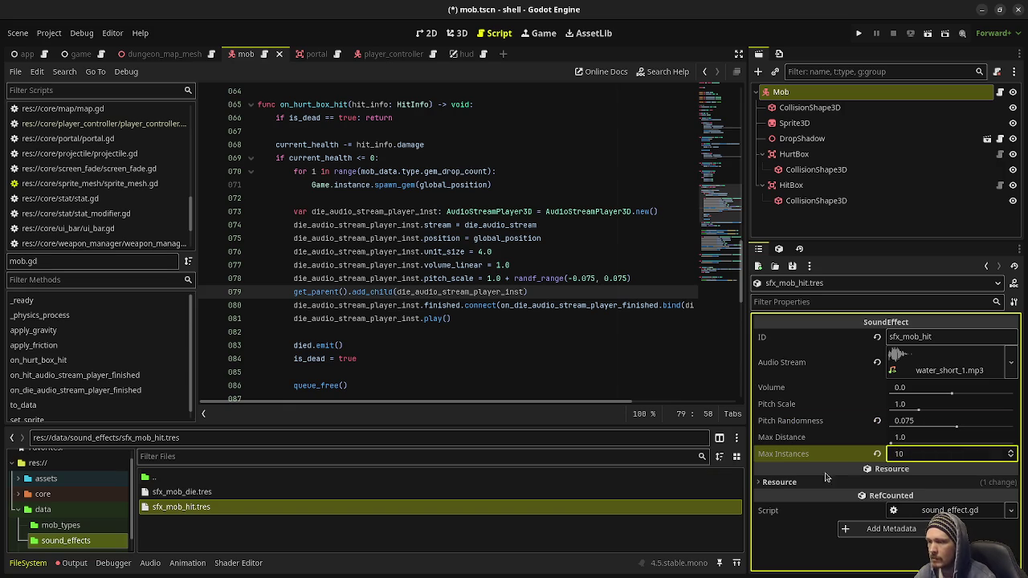
Bring up the sound_effect.gd script.
mouse_move(799, 474)
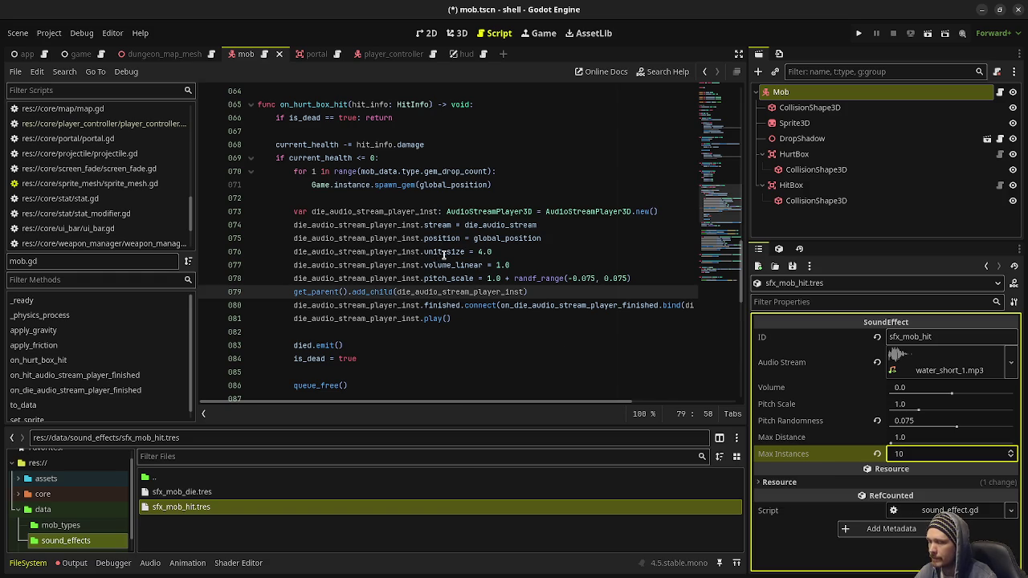
mouse_move(443, 254)
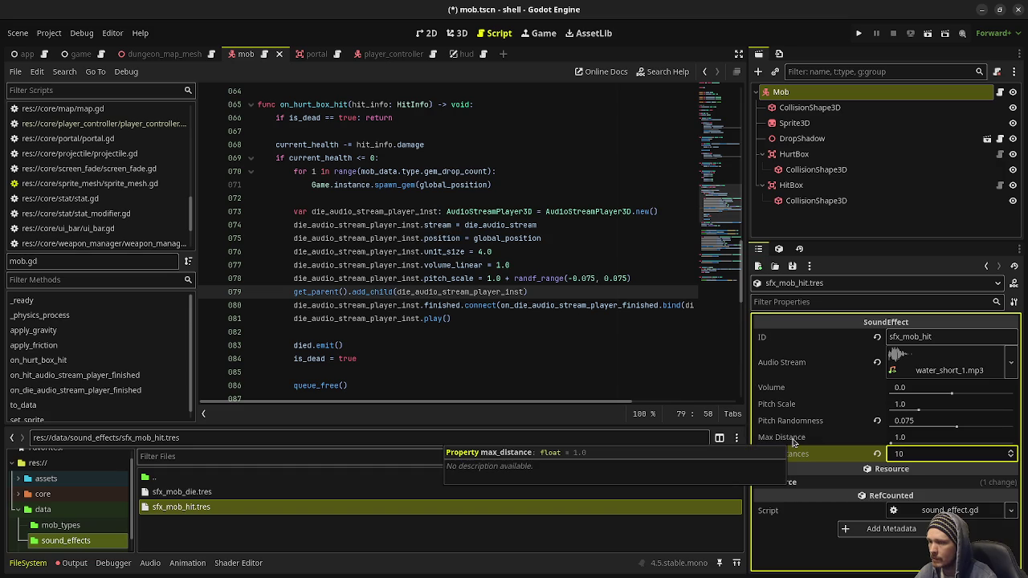
left_click(198, 509)
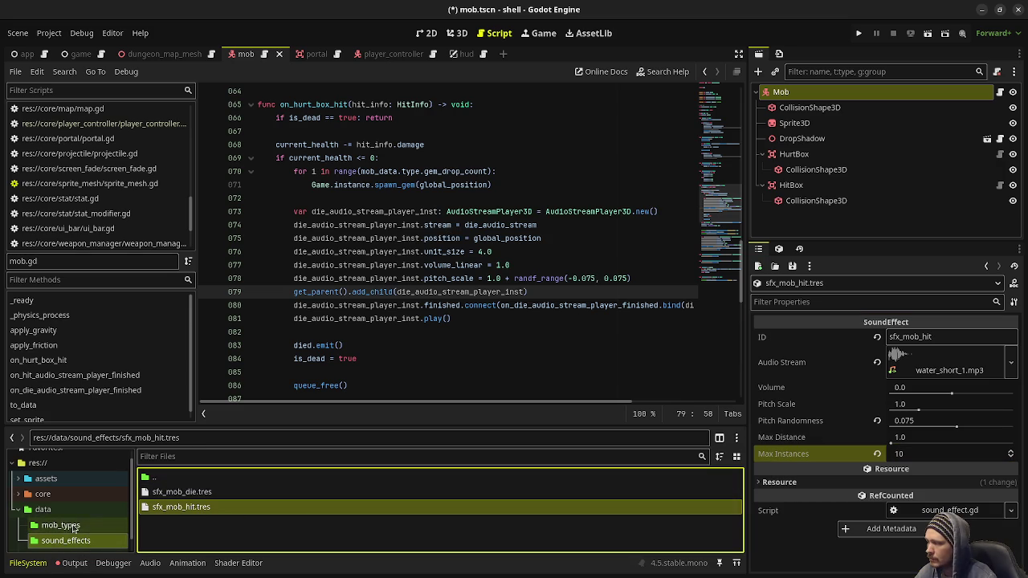
scroll(120, 149, "up", 5)
scroll(120, 149, "up", 5)
left_click(121, 170)
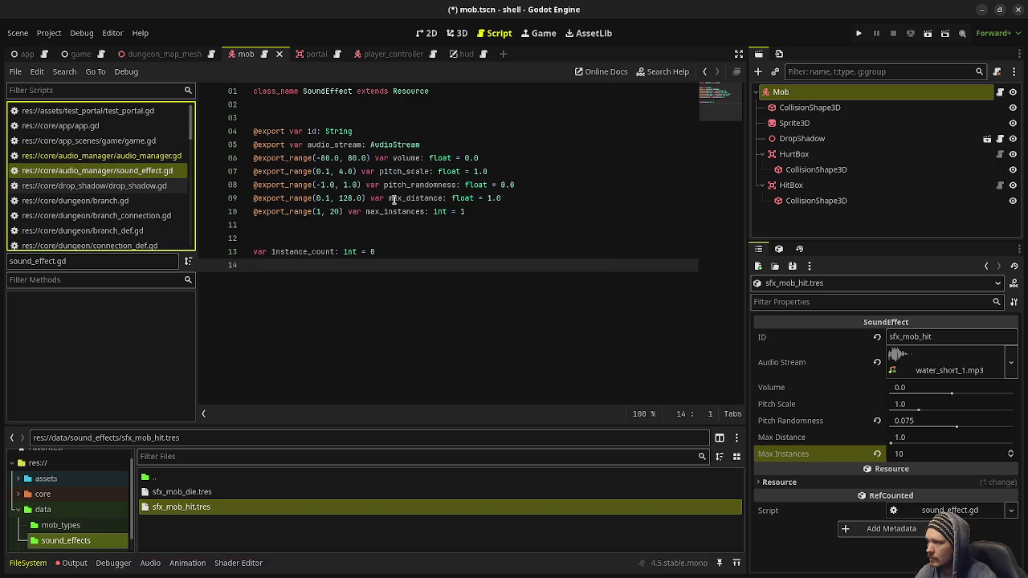
Review play_sound_effect_at and the unit_size line in audio_manager.gd.
left_click(101, 155)
scroll(458, 278, "up", 3)
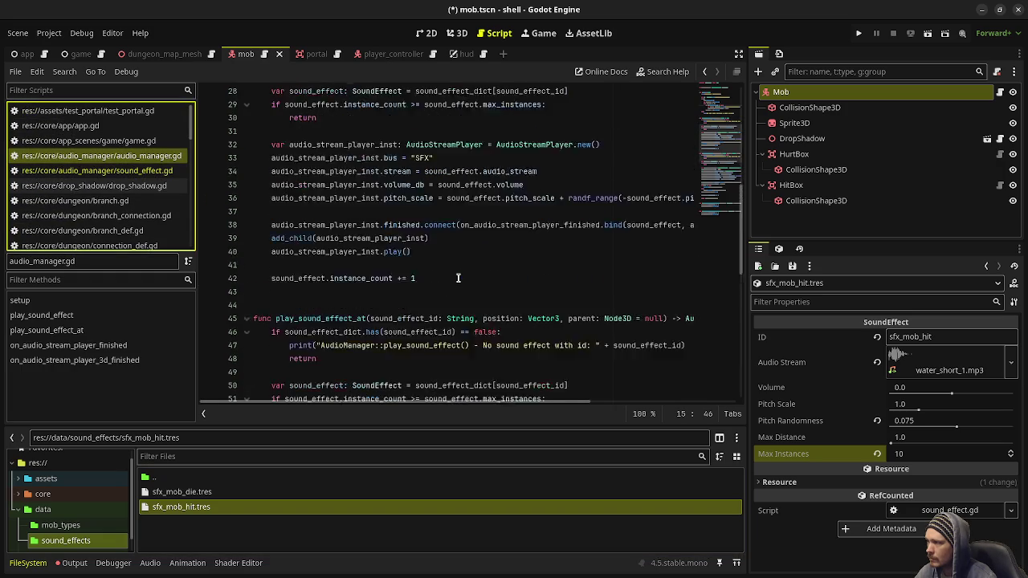
scroll(458, 278, "down", 8)
scroll(435, 219, "up", 4)
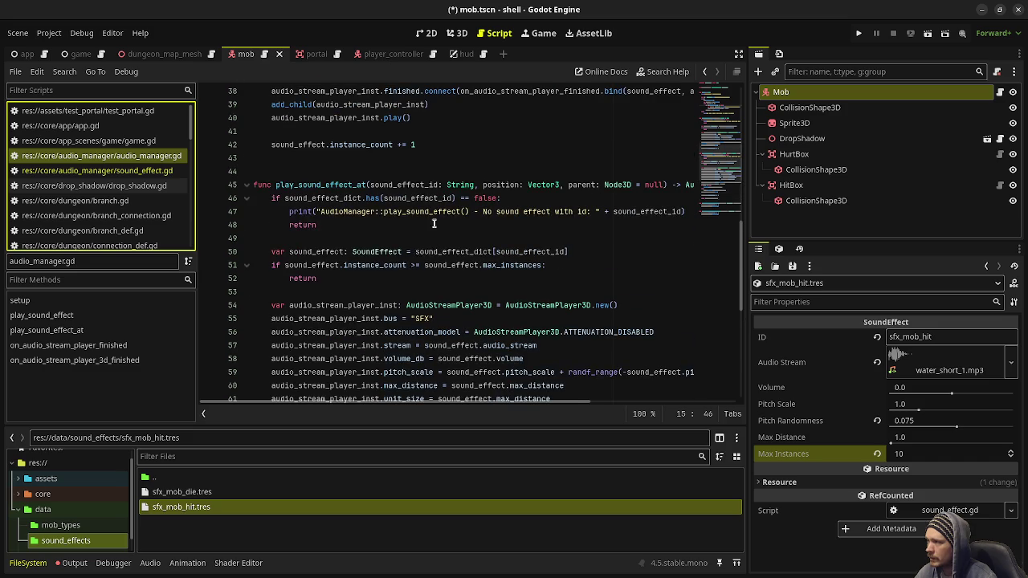
double_click(336, 184)
scroll(415, 281, "up", 5)
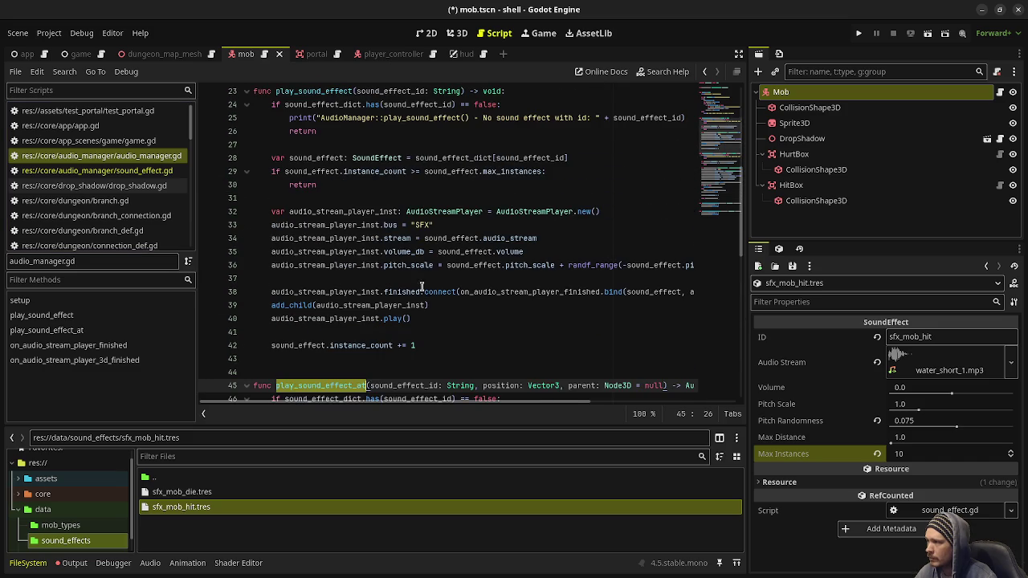
scroll(445, 299, "down", 8)
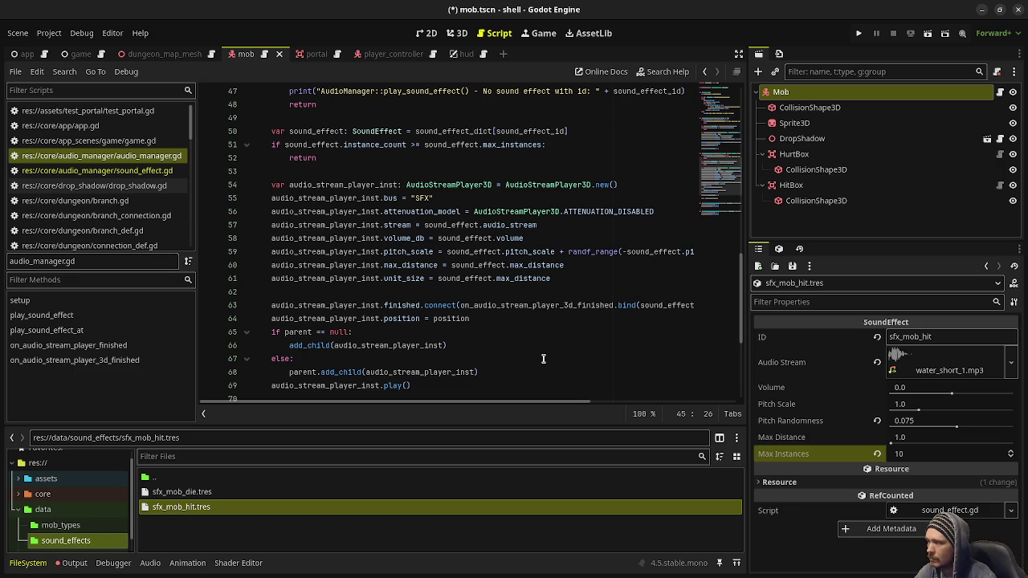
double_click(408, 278)
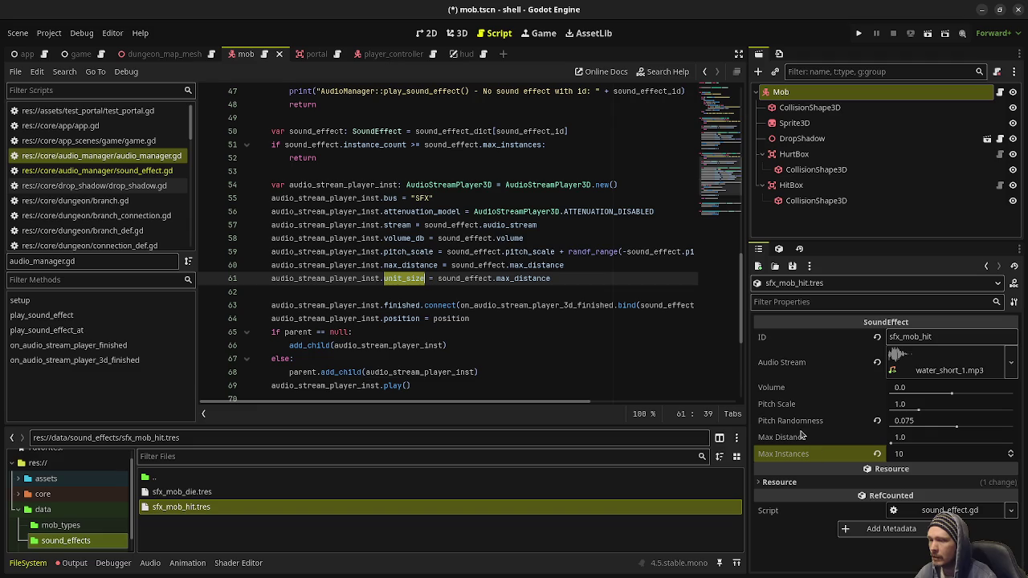
Set sfx_mob_hit's Max Distance to 4.0 and return to mob.gd.
left_click(916, 440)
type("4")
key("Return")
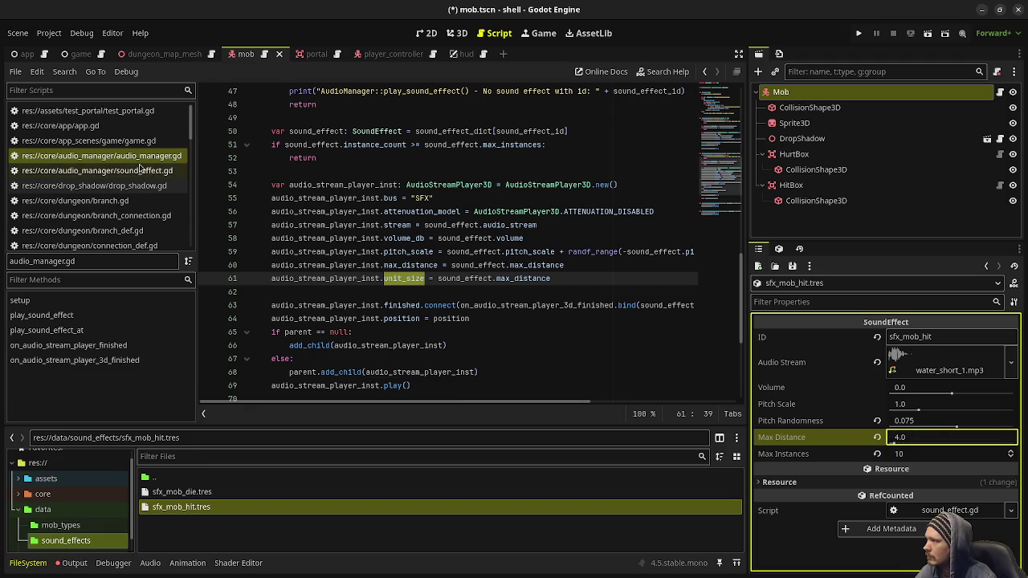
scroll(135, 201, "down", 5)
scroll(135, 201, "down", 3)
left_click(135, 201)
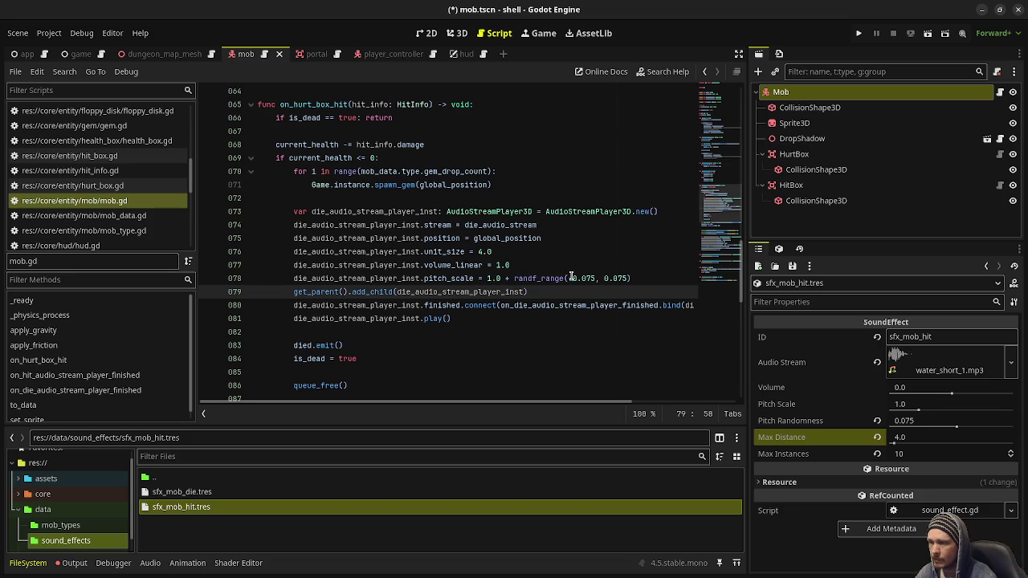
left_click(177, 494)
Give sfx_mob_die Max Instances 10 and Pitch Randomness 0.075.
scroll(451, 317, "down", 8)
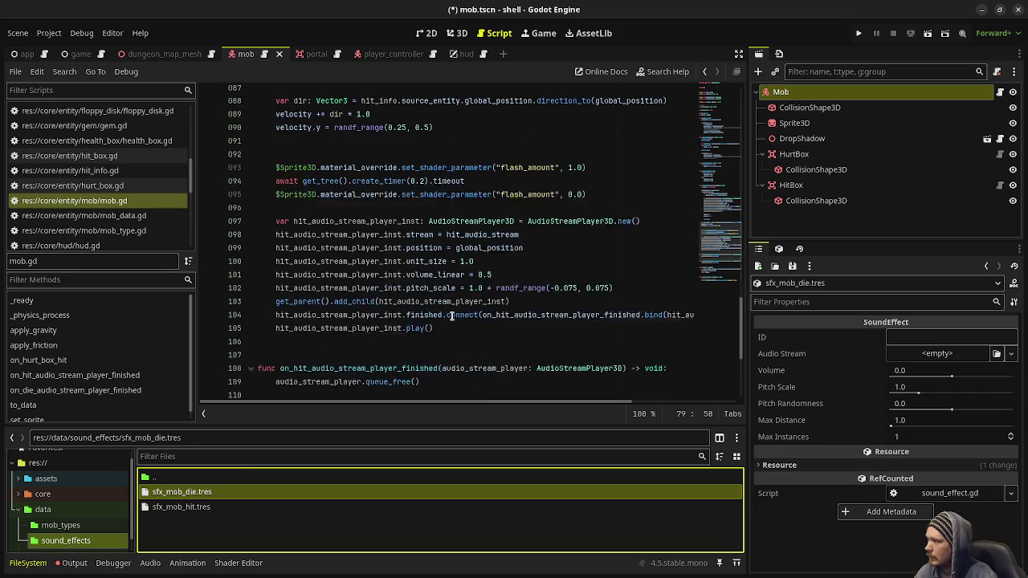
left_click(910, 438)
key("Return")
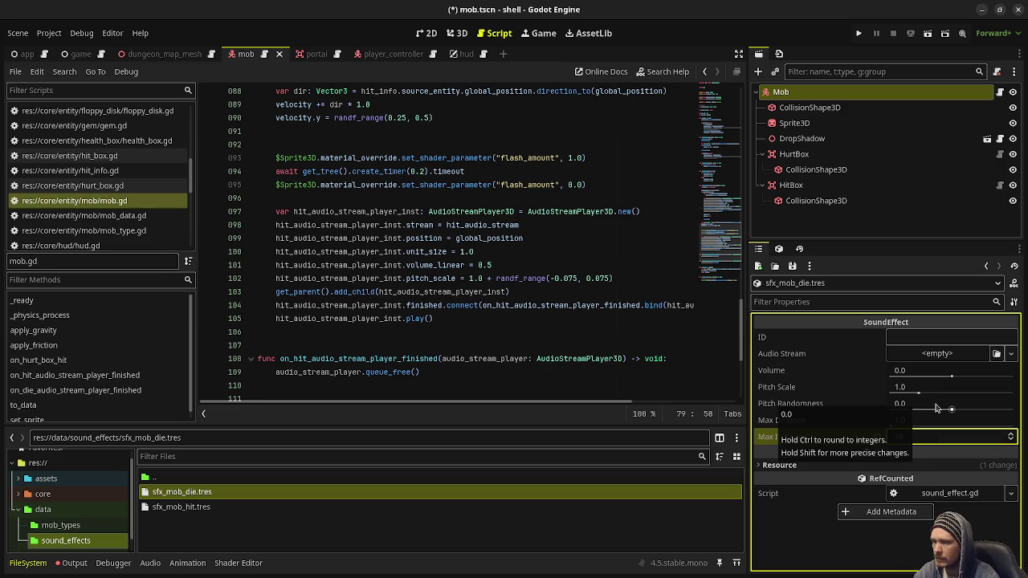
left_click(926, 407)
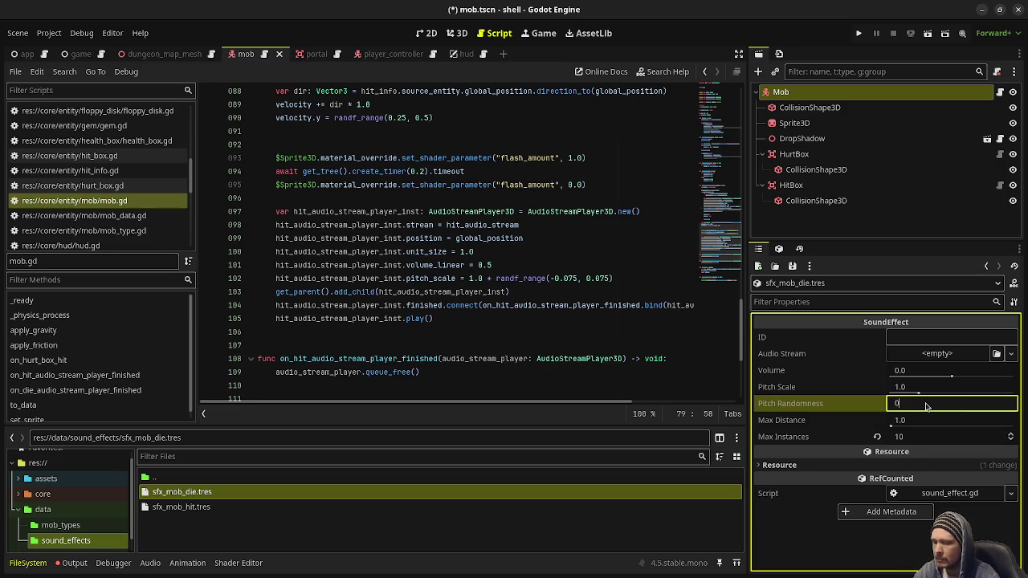
type(".075")
key("Return")
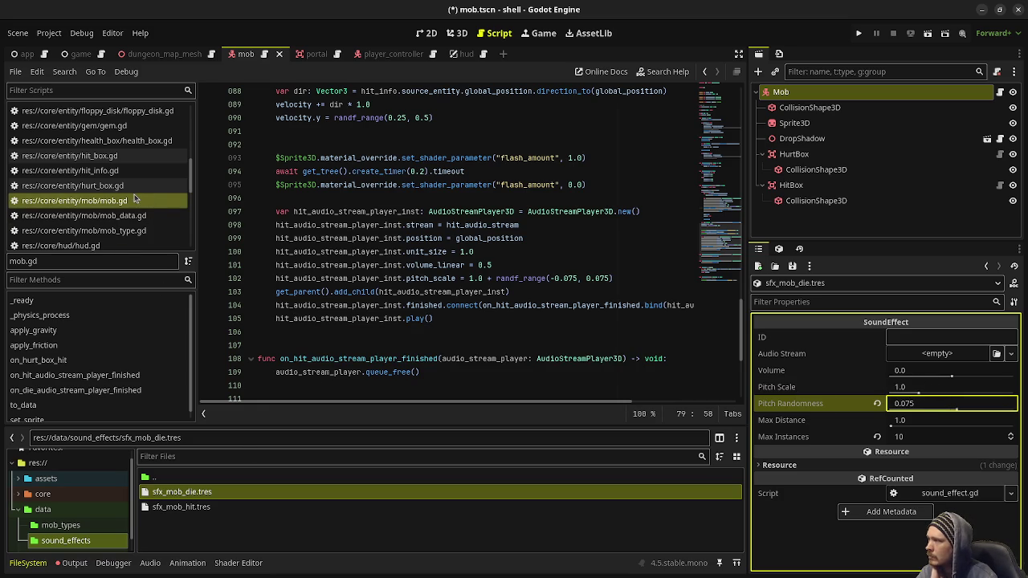
Check how volume_db is used in audio_manager.gd.
scroll(135, 198, "up", 5)
left_click(142, 170)
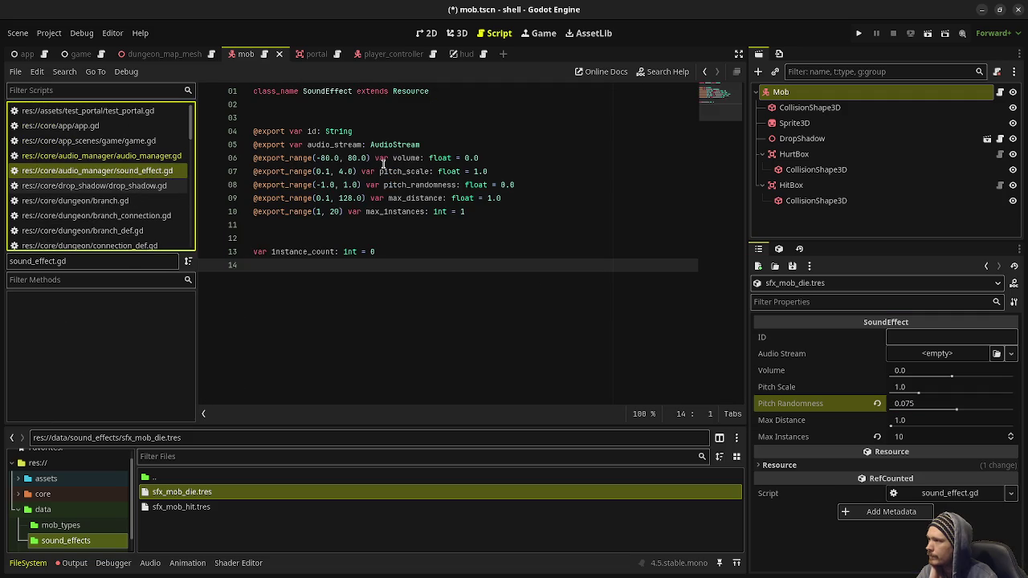
left_click(178, 159)
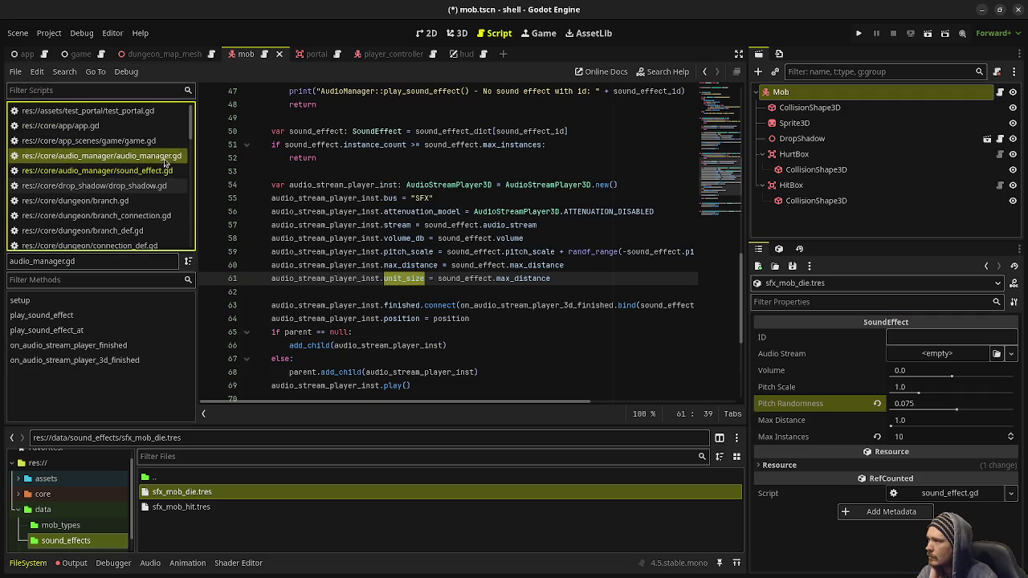
double_click(404, 238)
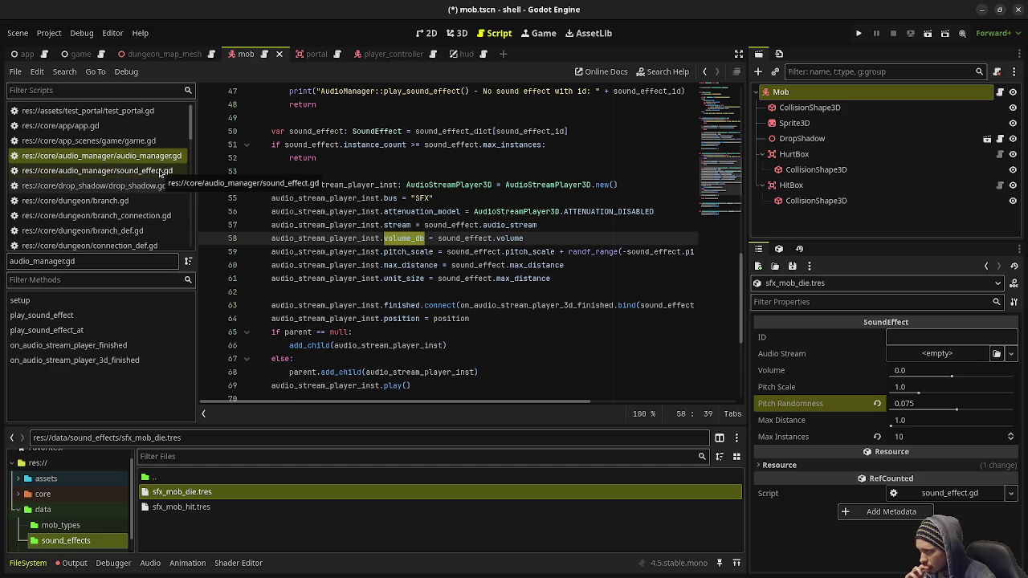
scroll(128, 228, "down", 8)
scroll(129, 232, "down", 5)
scroll(133, 192, "down", 6)
scroll(131, 180, "up", 11)
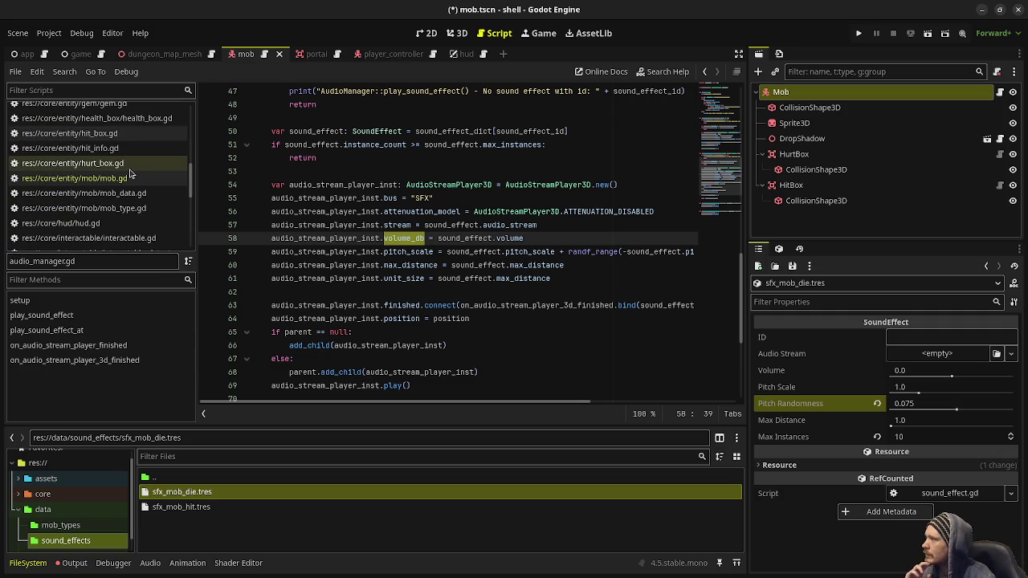
Move hurt_box.gd above mob.gd in the script list and return to mob.gd.
left_click(129, 168)
left_click_drag(118, 178, 126, 164)
left_click(126, 178)
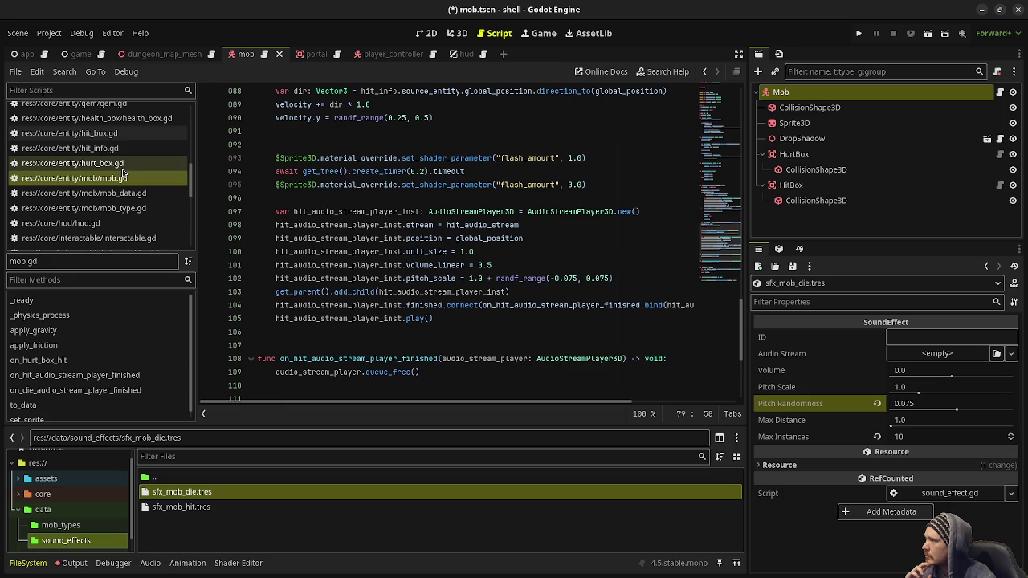
left_click(102, 163)
left_click(102, 178)
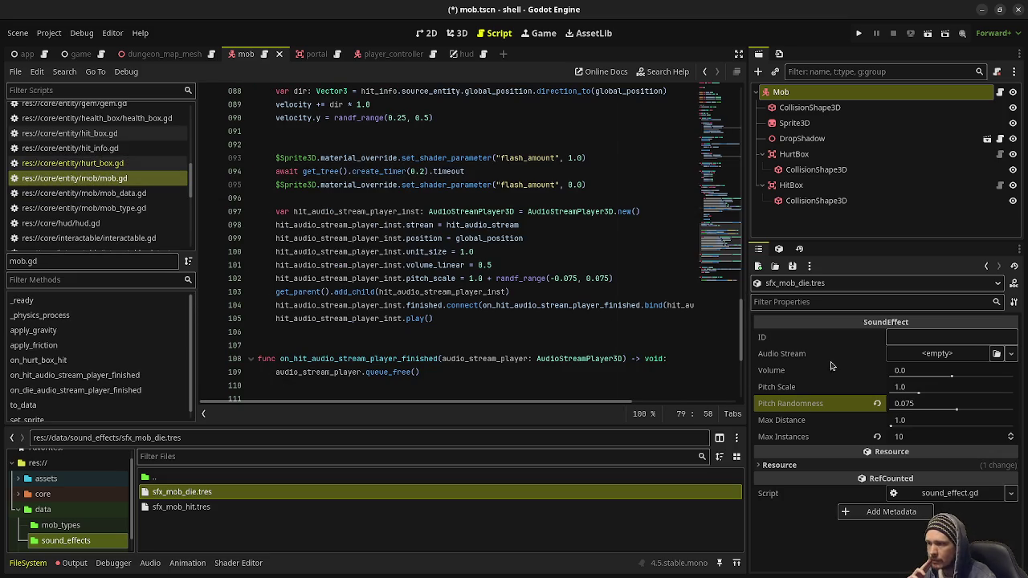
left_click(910, 360)
Assign spirit_smoke_low_4.mp3 as the sfx_mob_die audio stream.
left_click(933, 452)
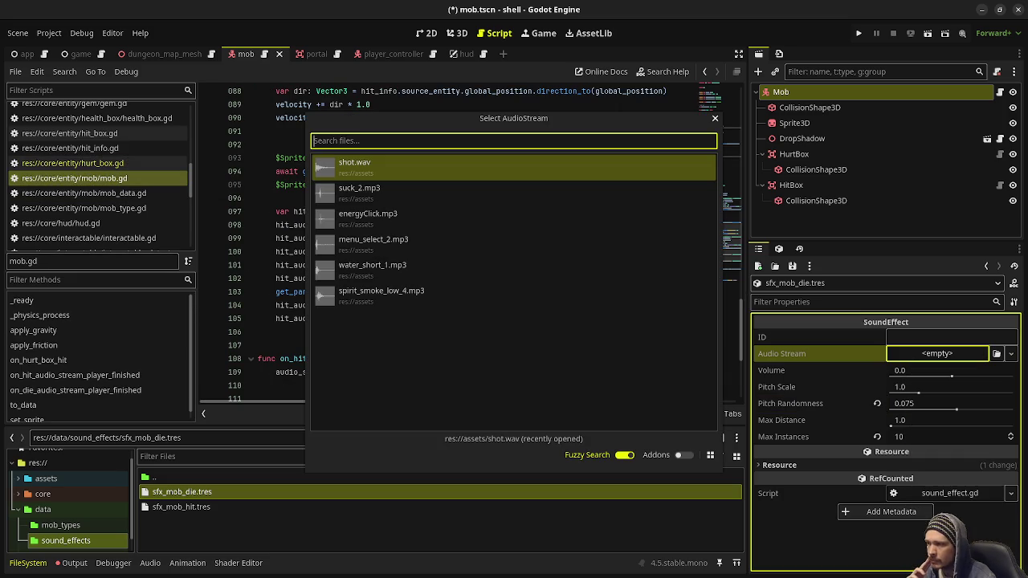
left_click(400, 307)
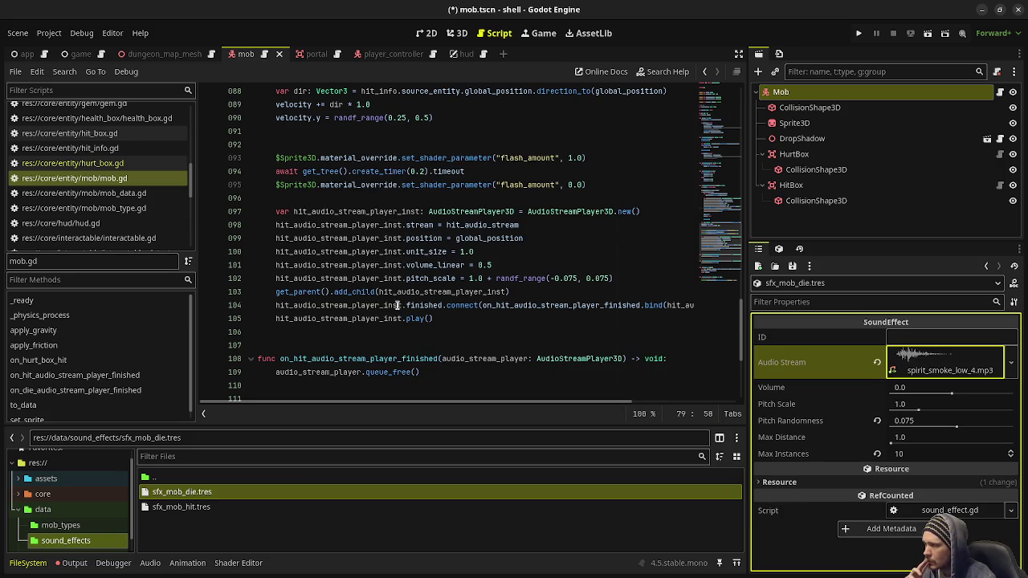
left_click(810, 108)
left_click(781, 92)
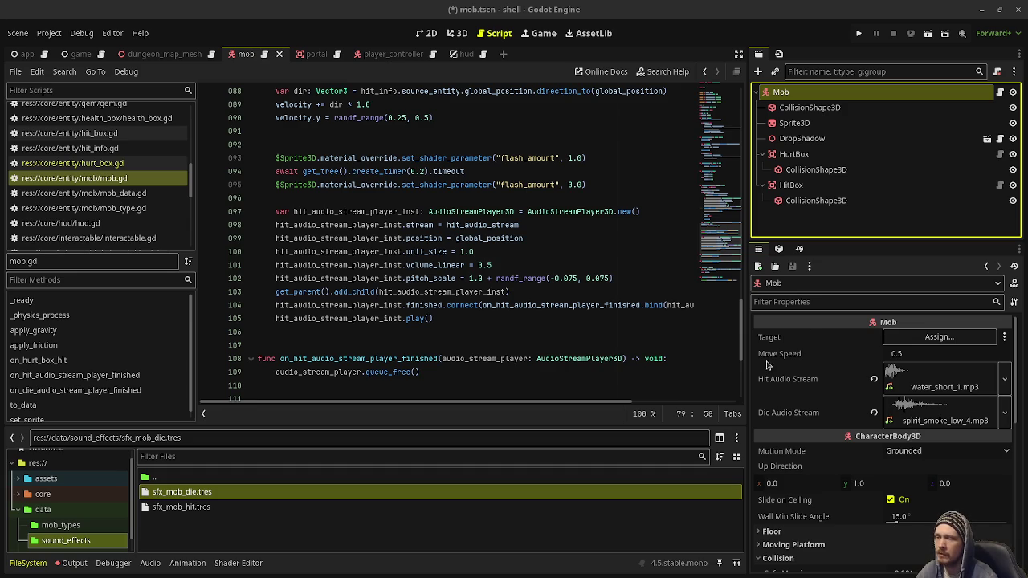
Give sfx_mob_die the ID sfx_mob_die and volume -5, then save the mob scene.
double_click(193, 493)
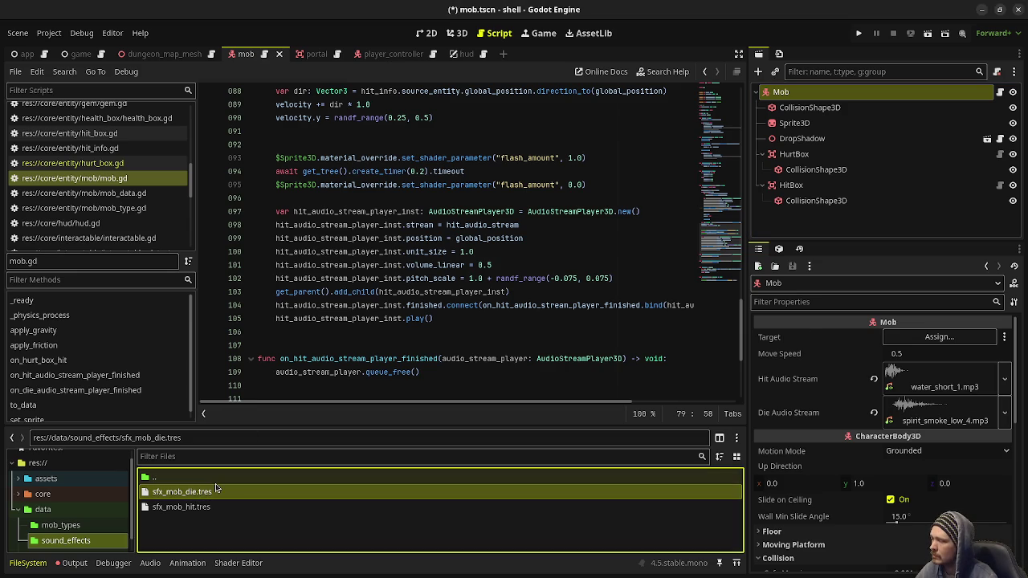
left_click(931, 338)
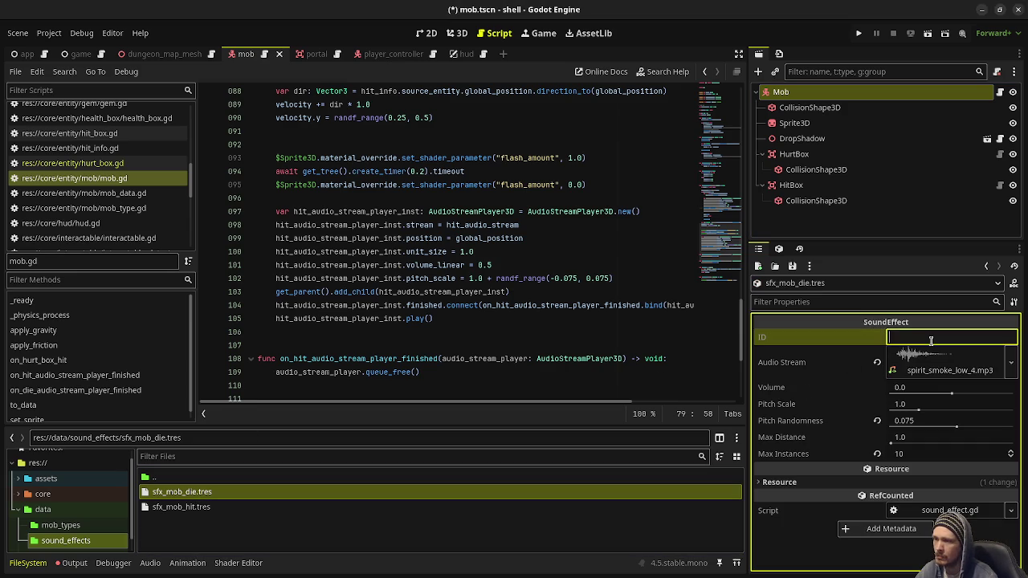
type("sfx_")
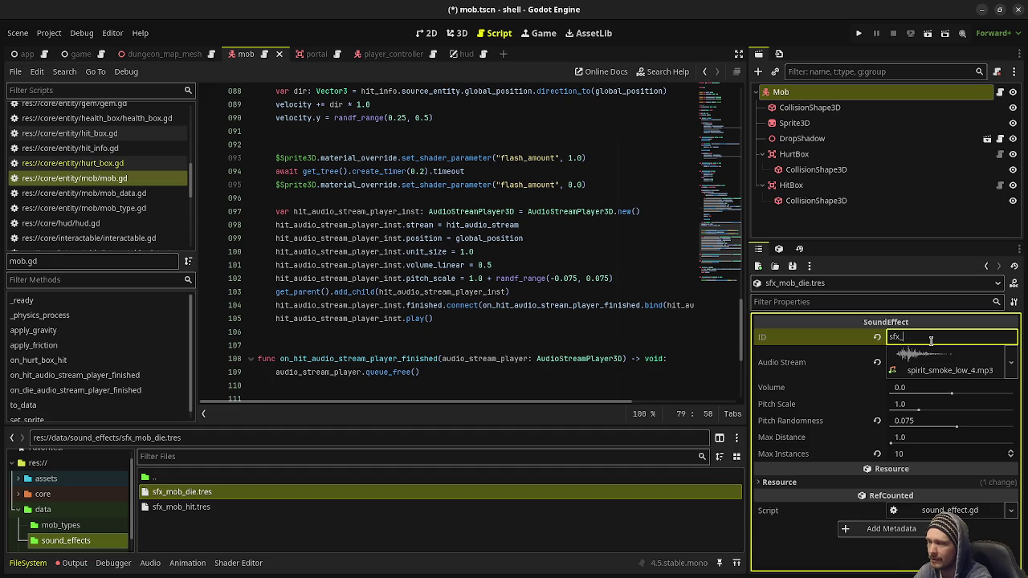
type("mob_die")
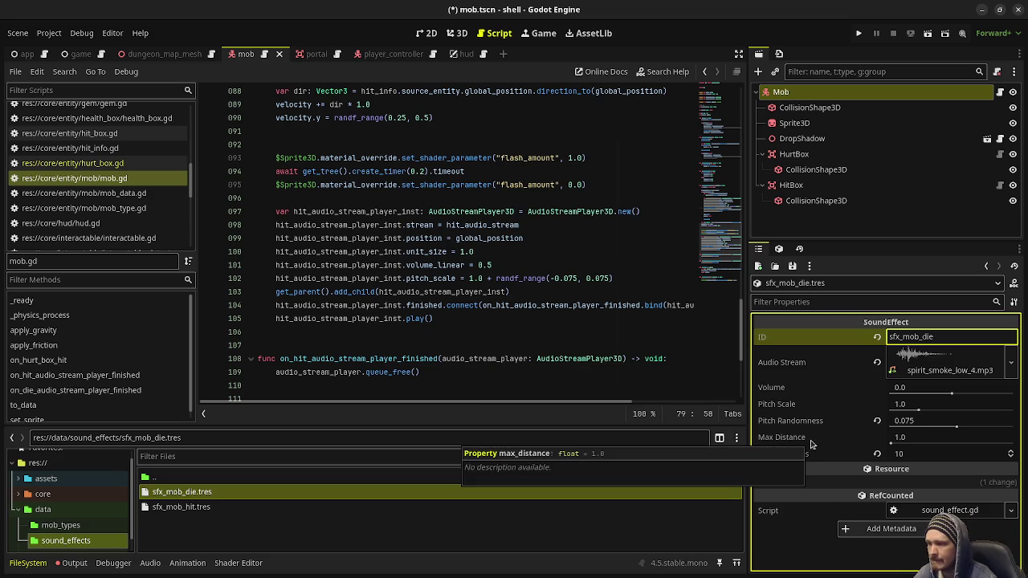
left_click(916, 390)
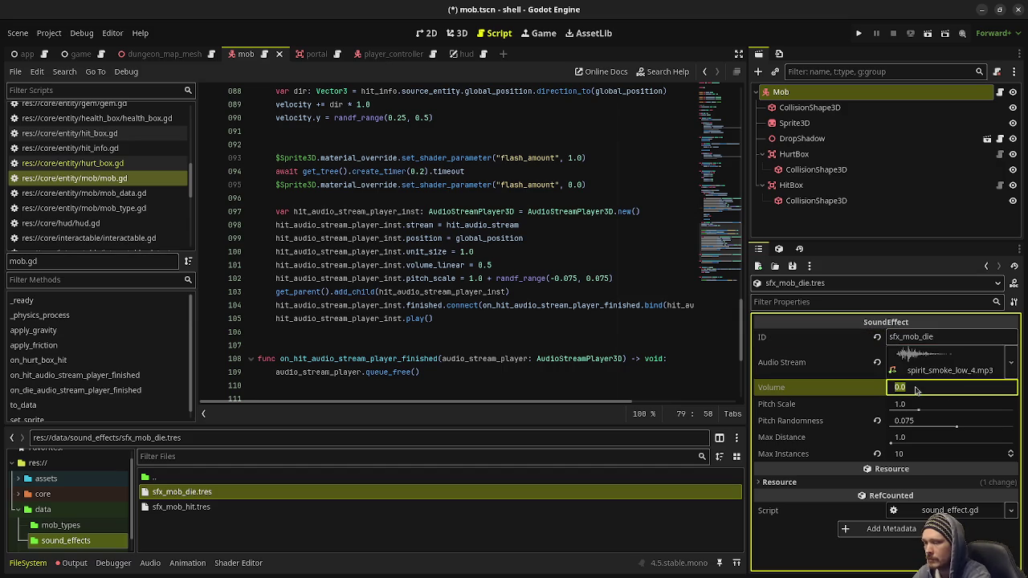
type("-5")
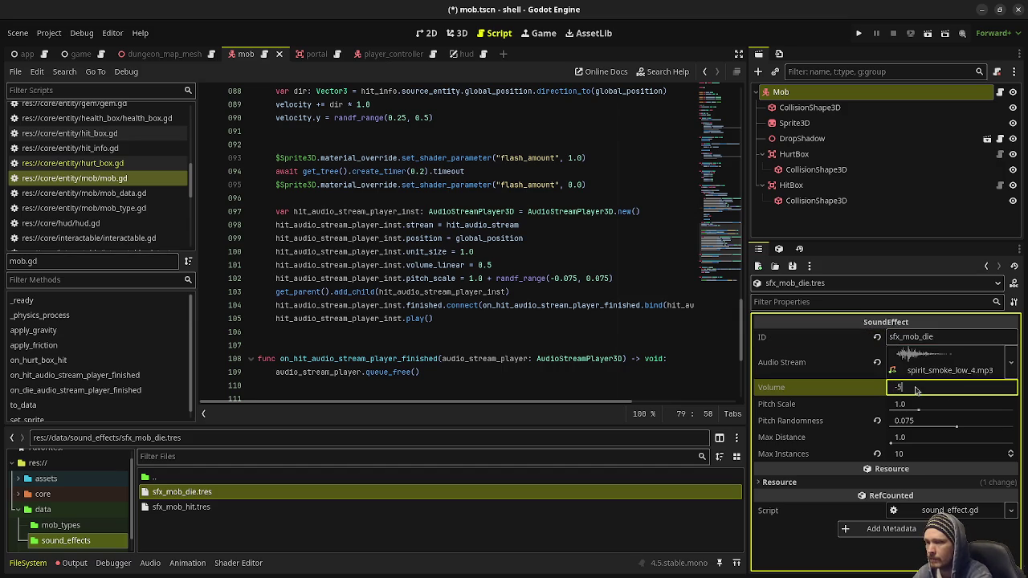
key("Return")
key("ctrl+s")
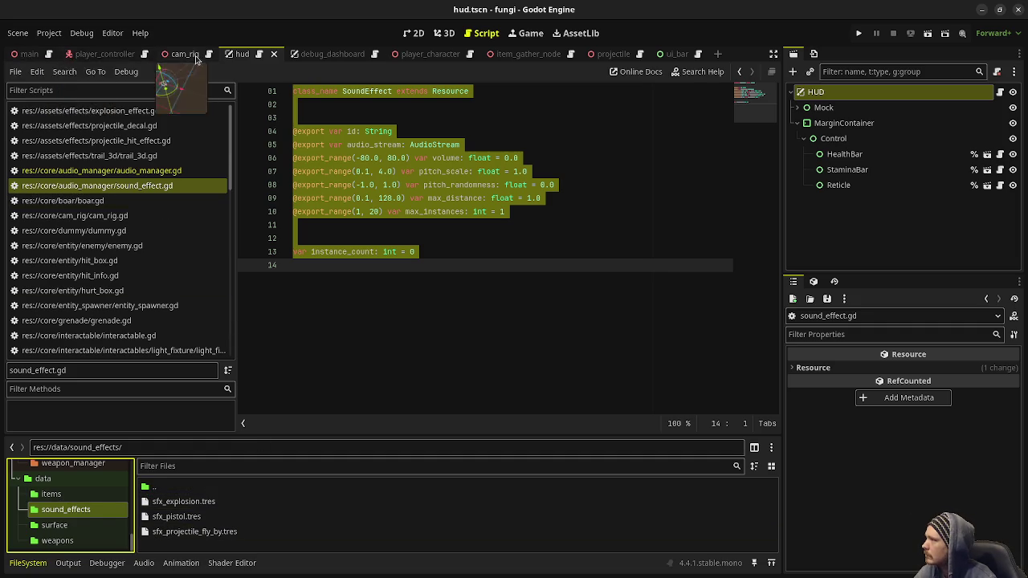
Inspect the fungi project's main.gd and collapsed scene tree, then return to the game scene.
left_click(14, 53)
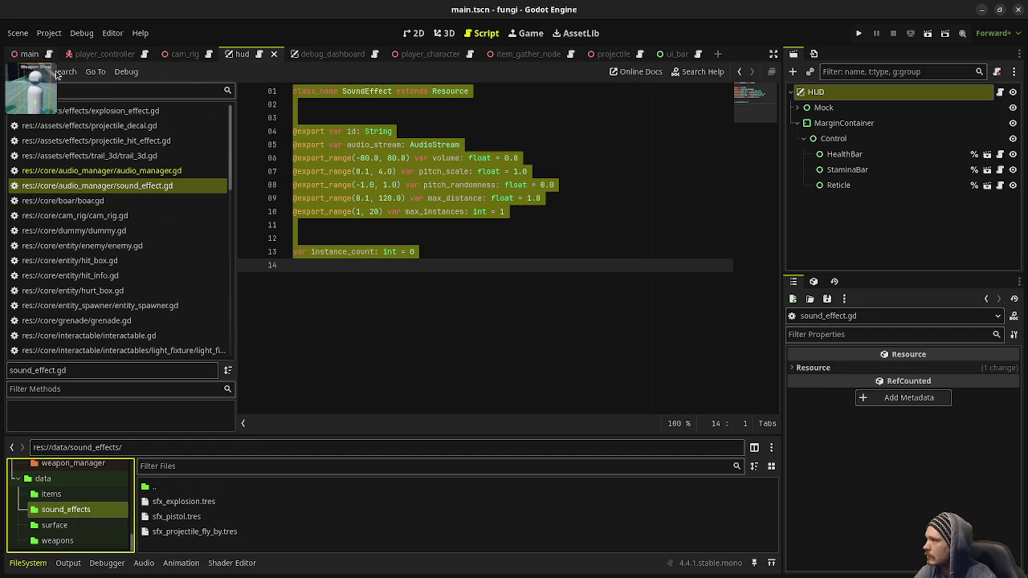
scroll(875, 155, "down", 10)
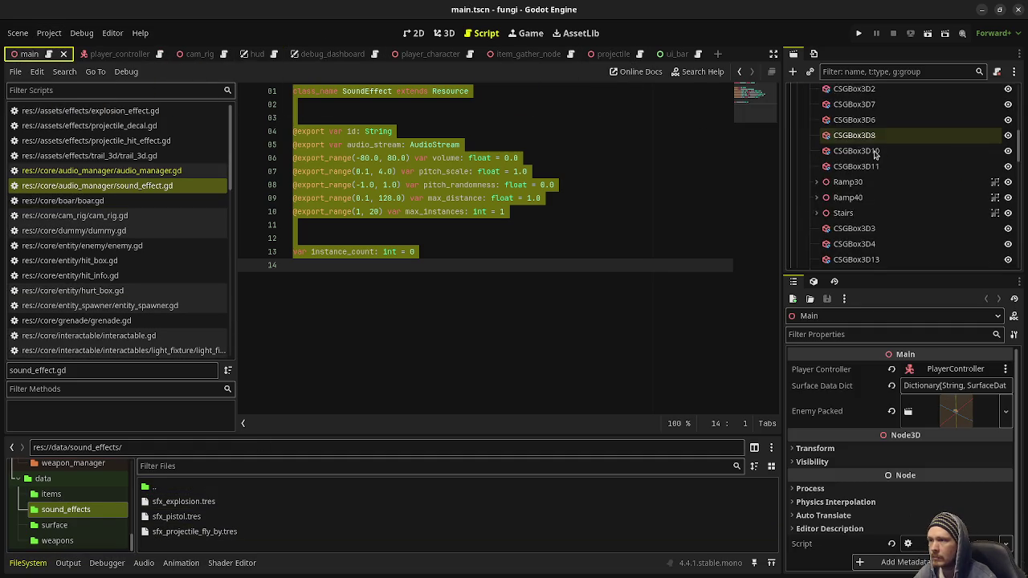
scroll(876, 155, "up", 15)
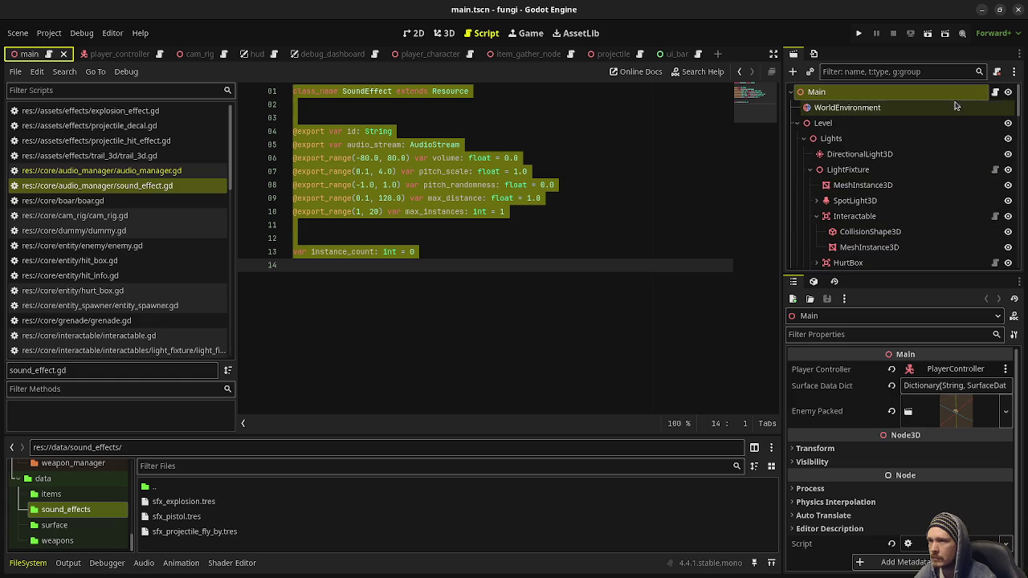
left_click(995, 93)
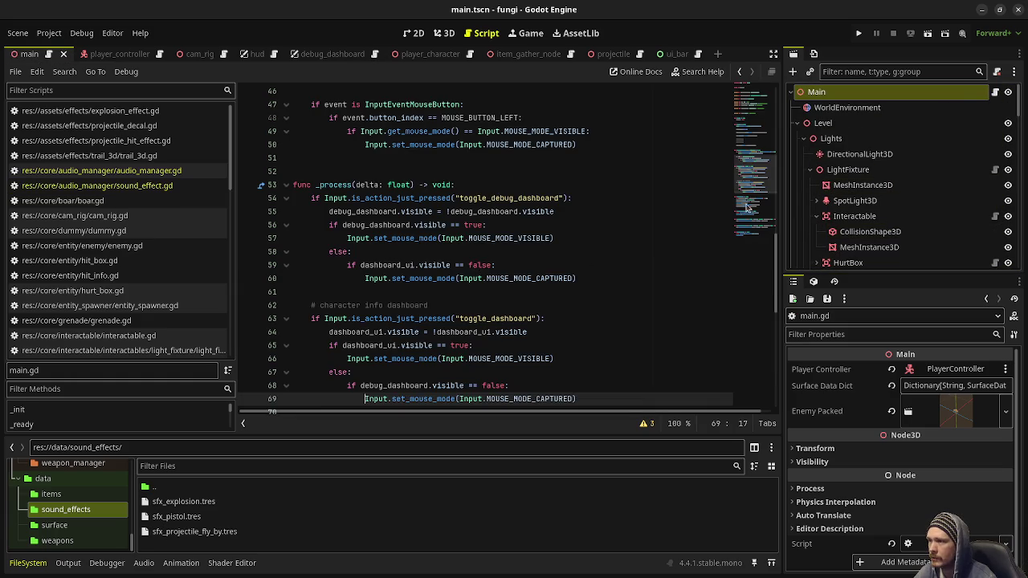
scroll(446, 254, "up", 15)
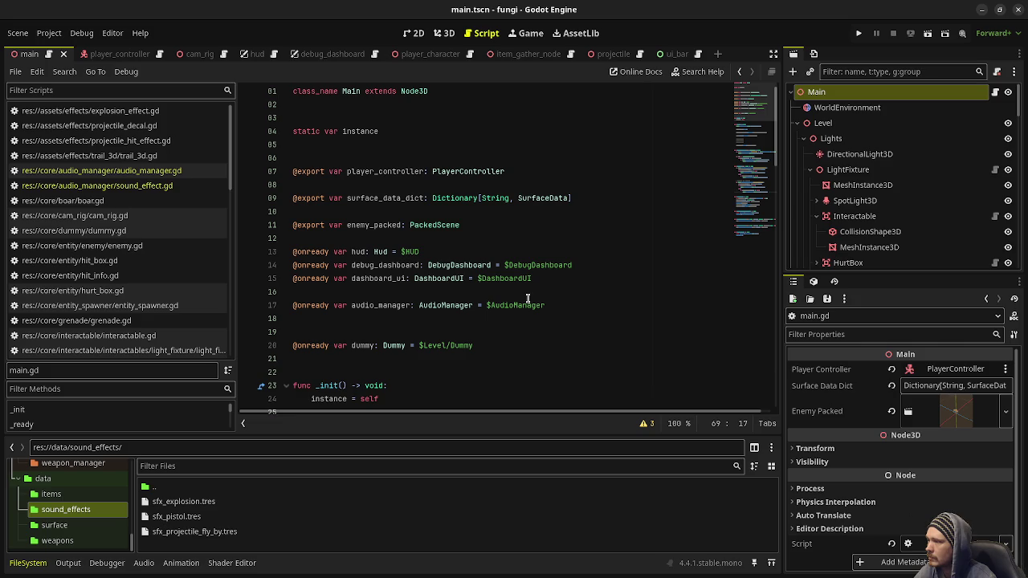
left_click(808, 126)
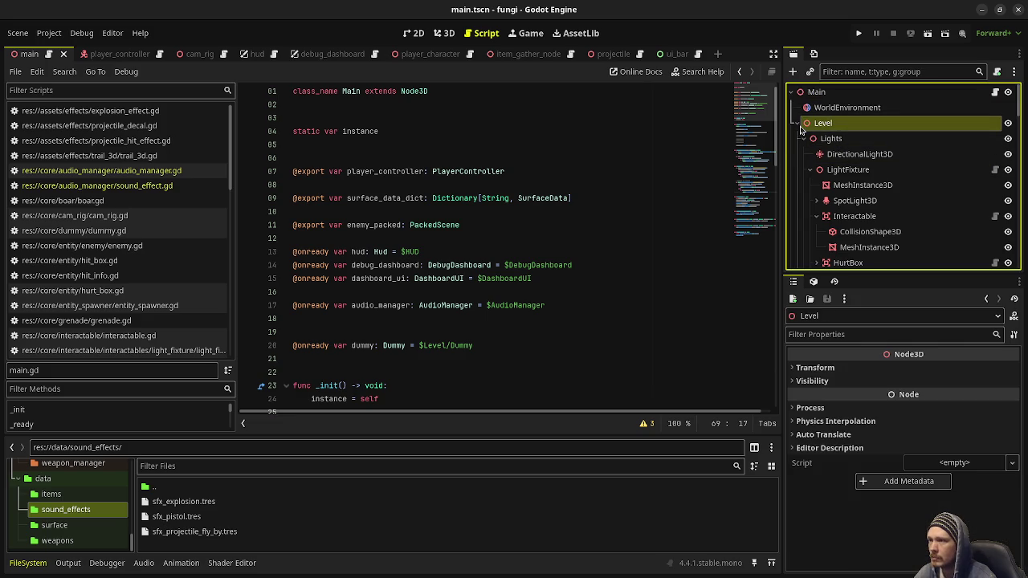
left_click(796, 125)
left_click(797, 154)
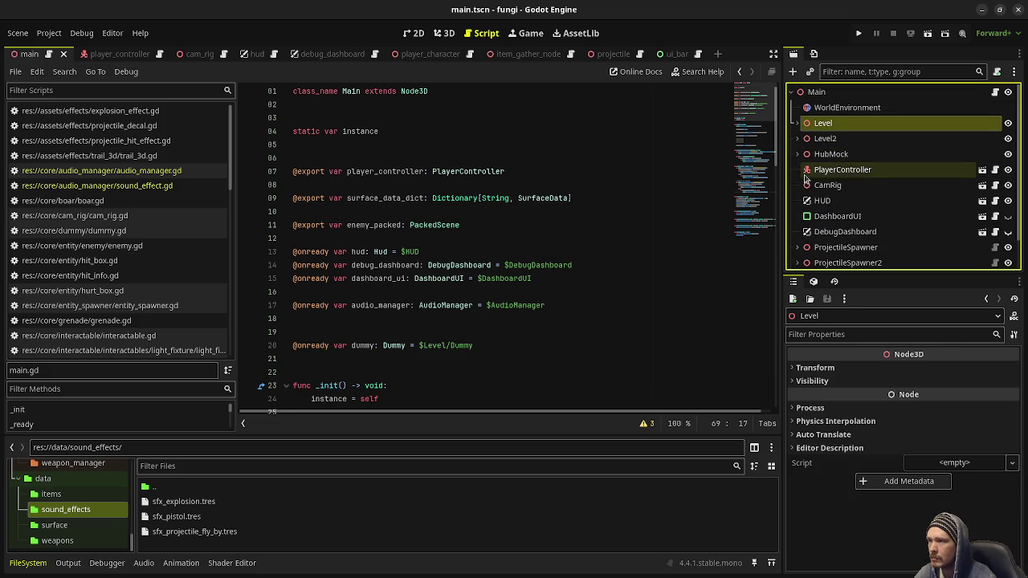
scroll(811, 225, "down", 2)
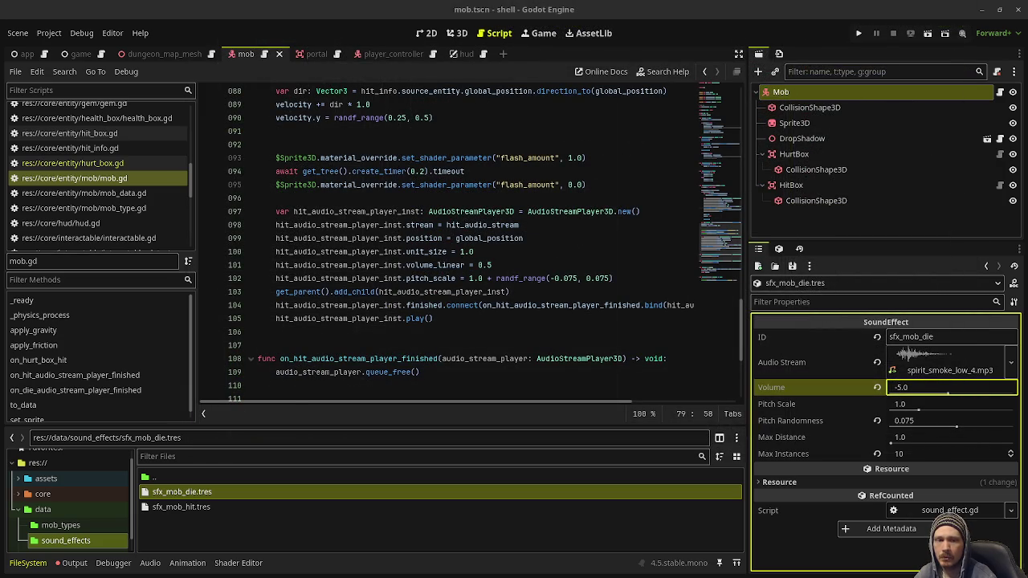
left_click(75, 55)
Add an AudioManager child node under the Game root node.
left_click(785, 96)
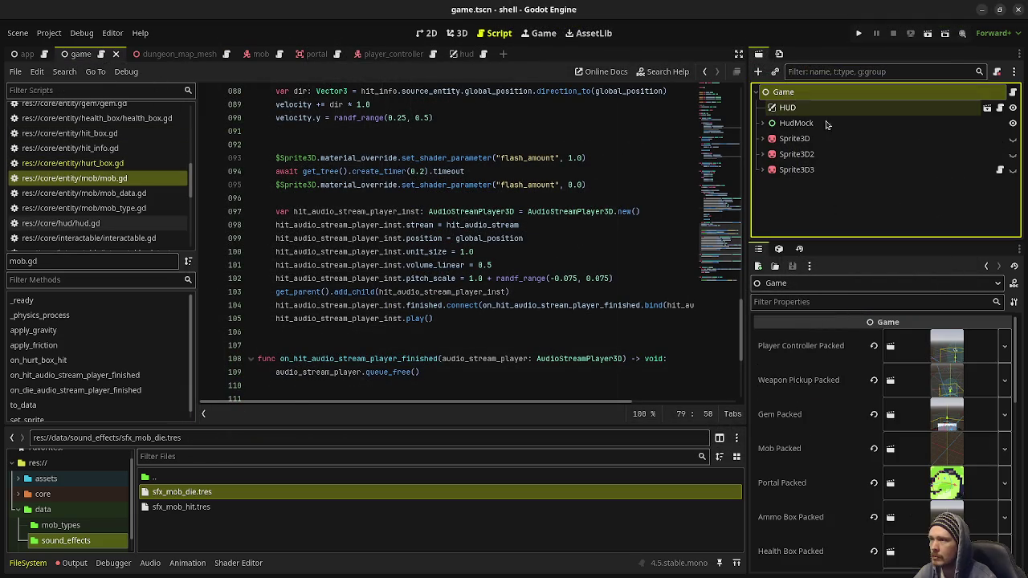
left_click(757, 72)
type("audioma")
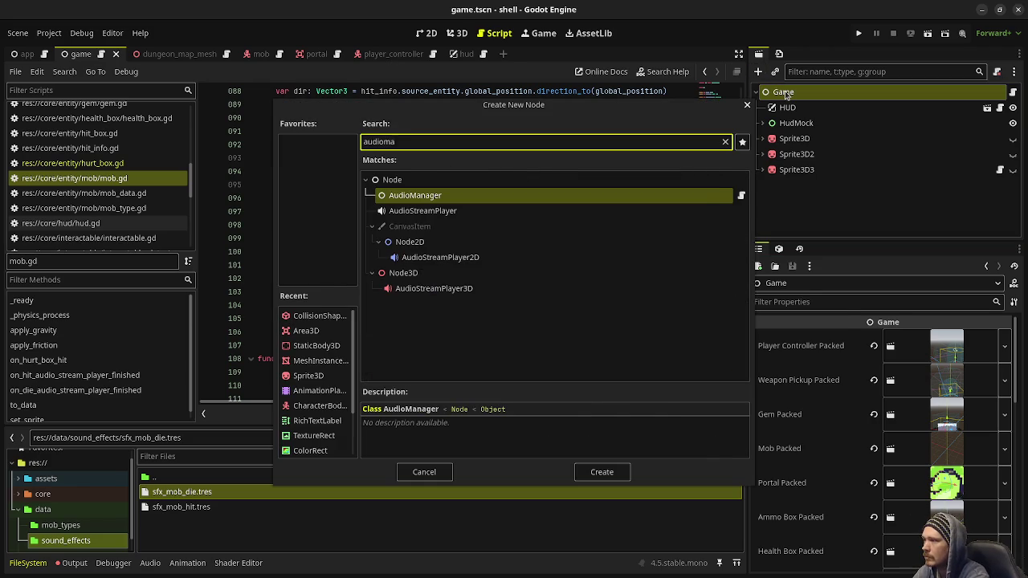
key("Return")
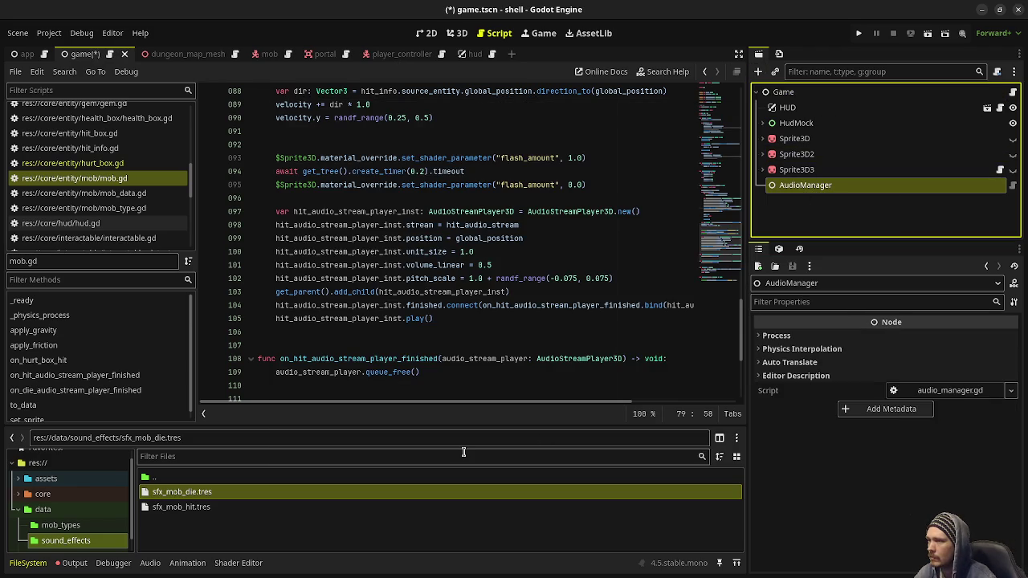
left_click(799, 169)
left_click(802, 189)
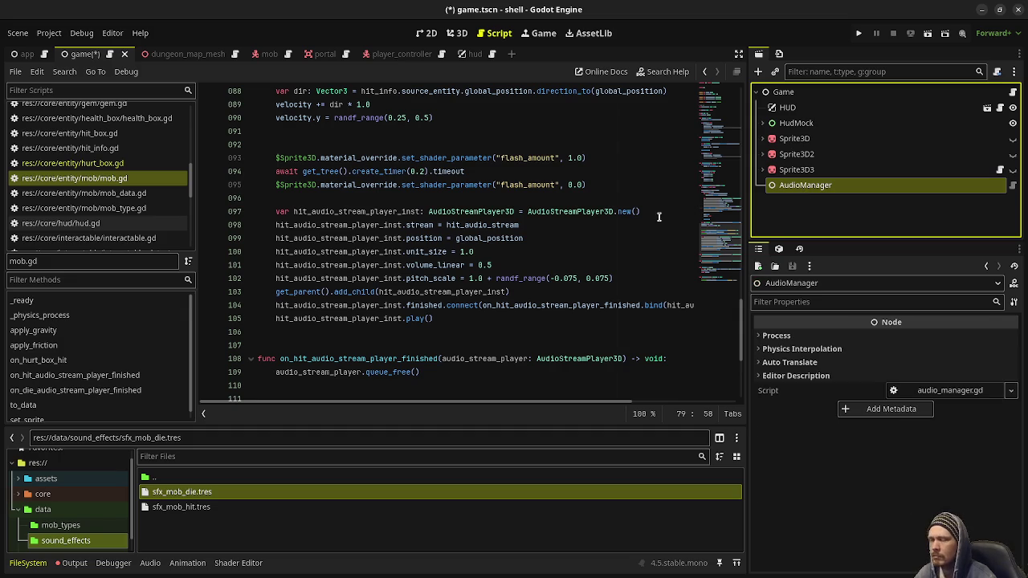
Open audio_manager.gd and highlight the uses of sound_effect_dict.
scroll(138, 177, "up", 5)
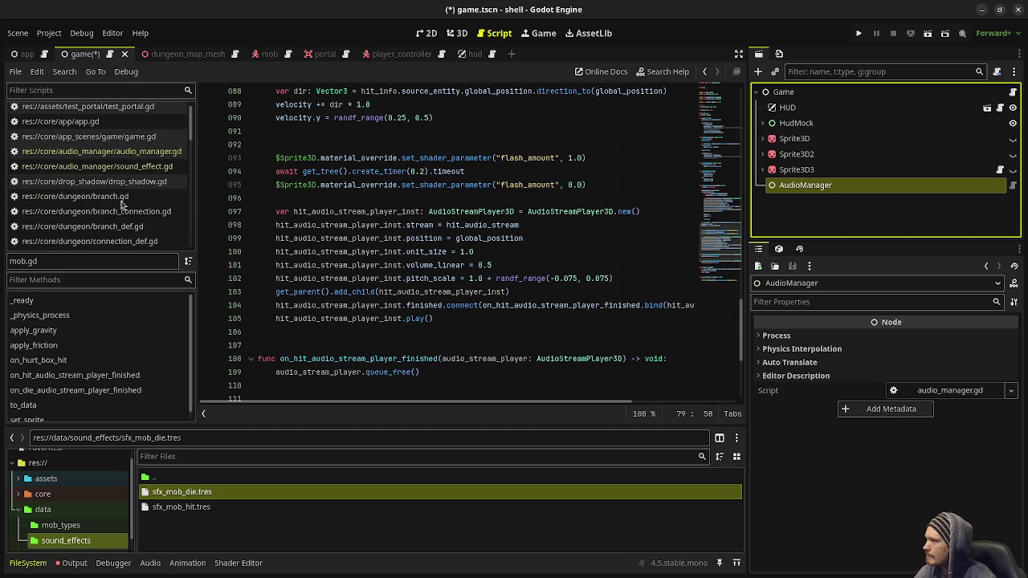
left_click(138, 159)
scroll(539, 214, "up", 15)
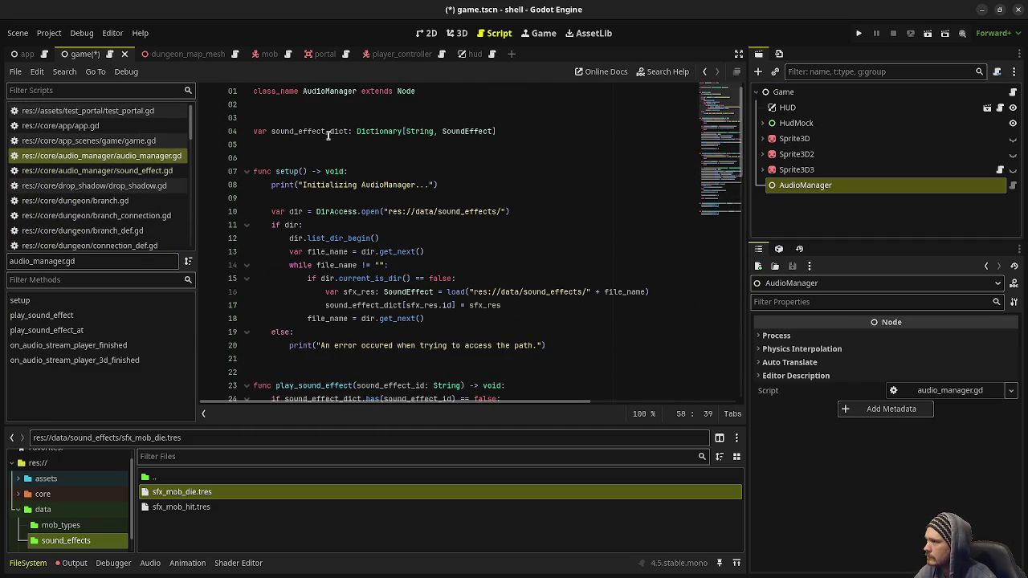
double_click(327, 132)
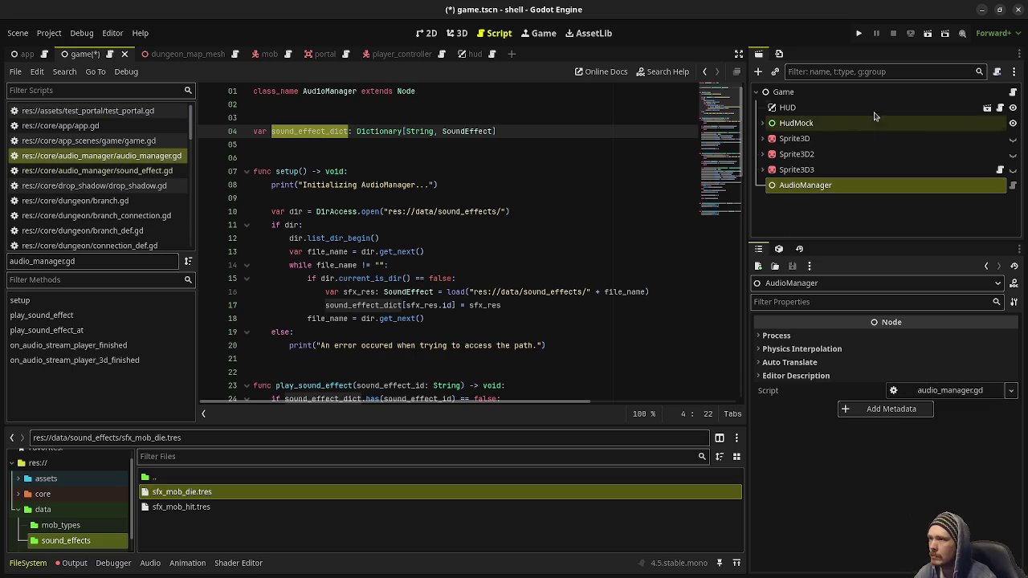
left_click(1013, 93)
scroll(418, 279, "up", 10)
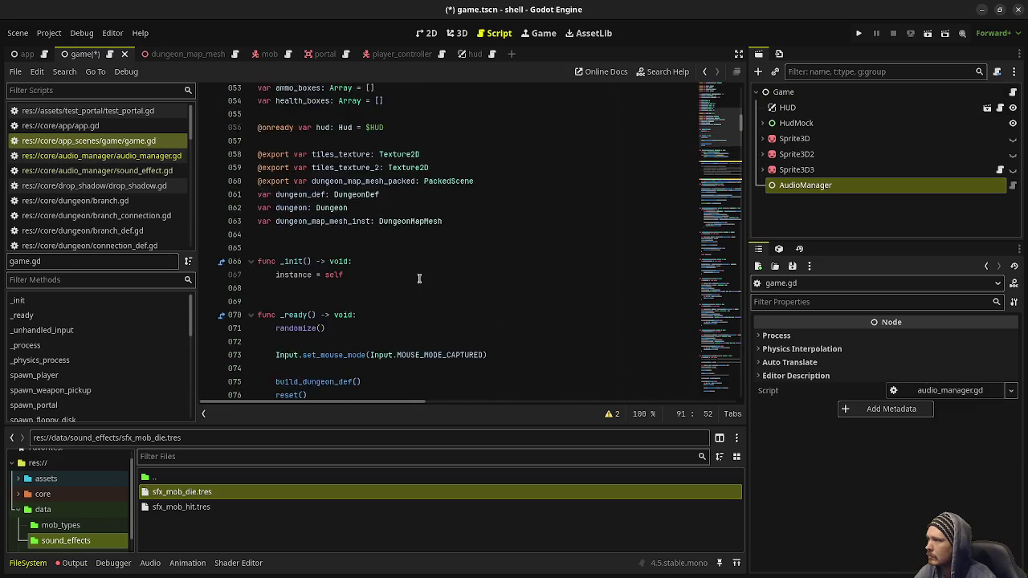
scroll(419, 279, "down", 1)
left_click(503, 251)
key("Return")
key("Return")
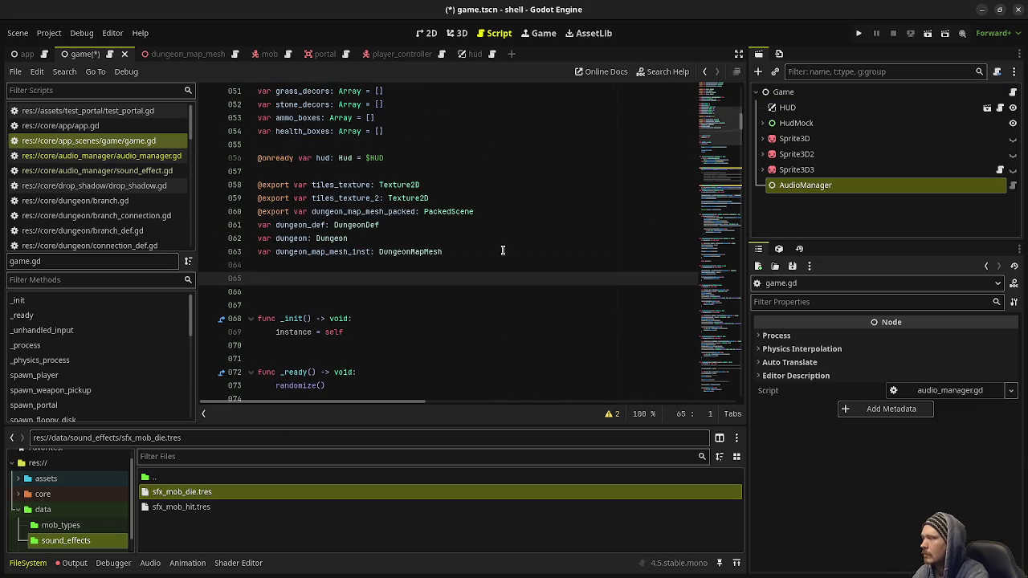
type("@onrea")
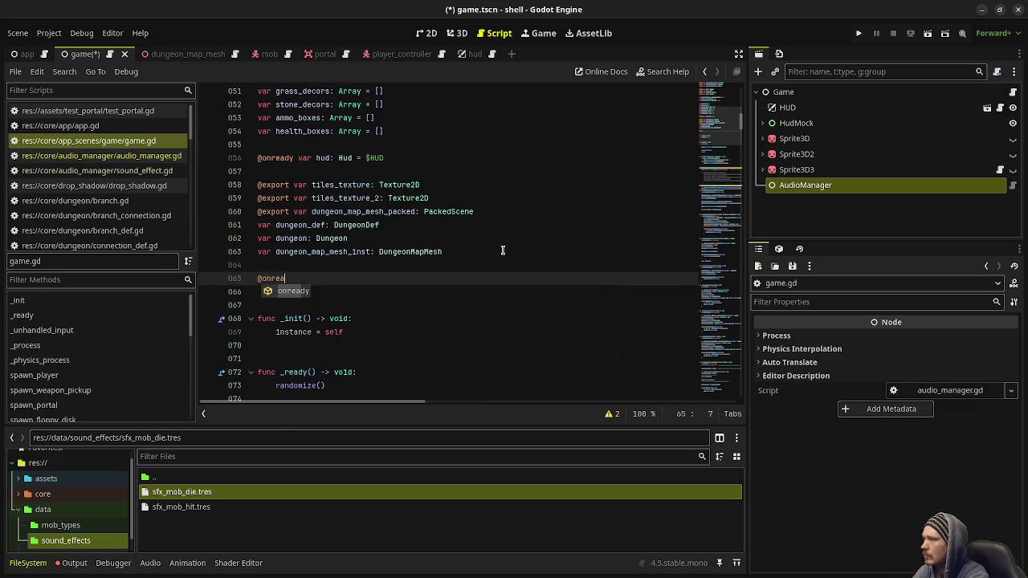
type("dy var audio_mana")
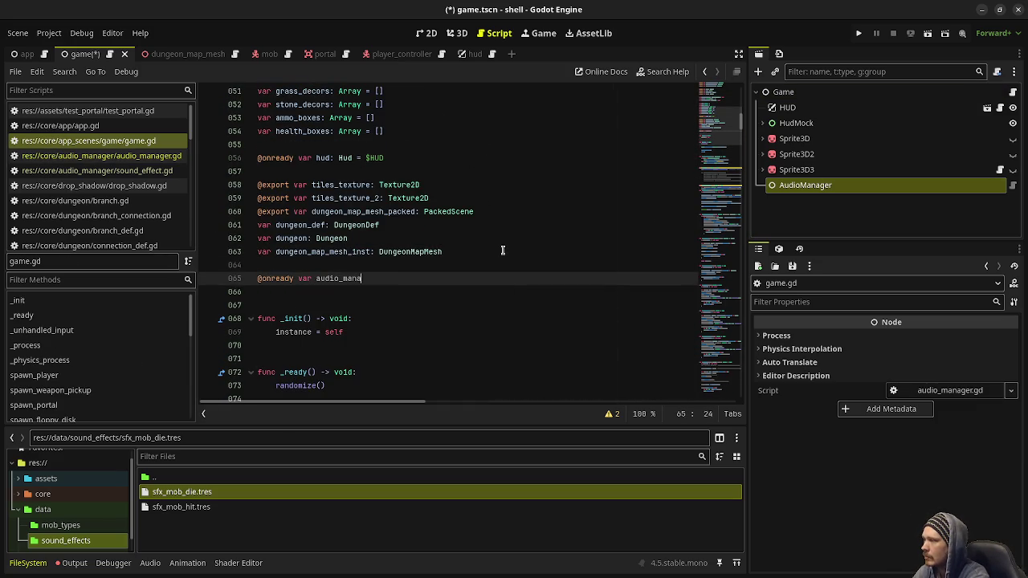
type("ger: AudioManage")
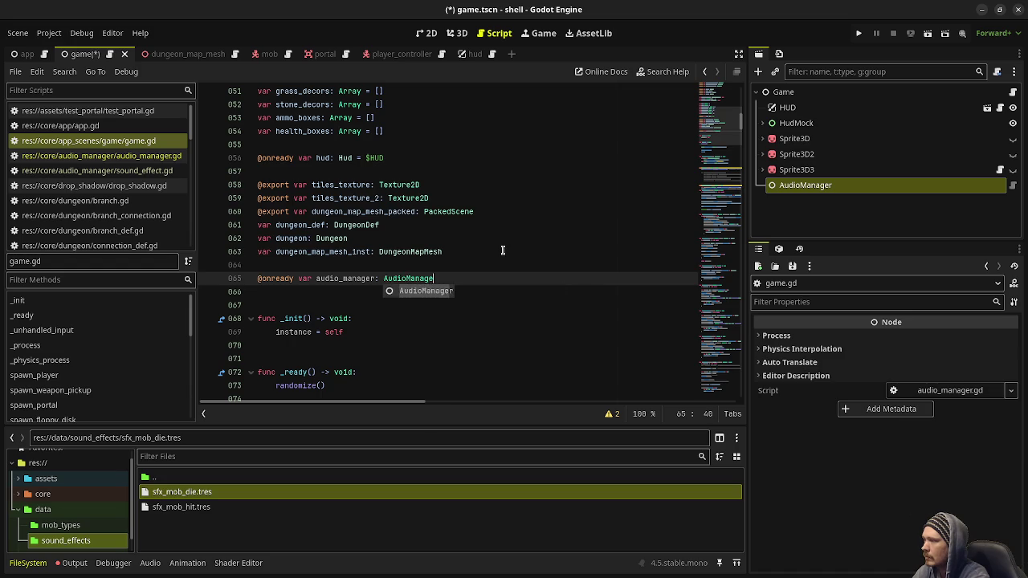
type("r = $AudioManager")
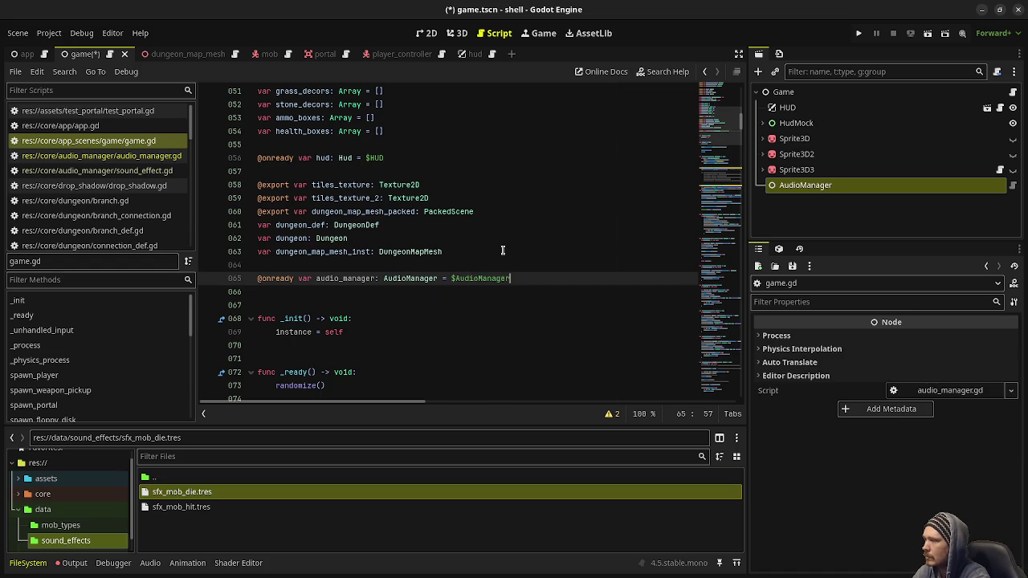
key("ctrl+s")
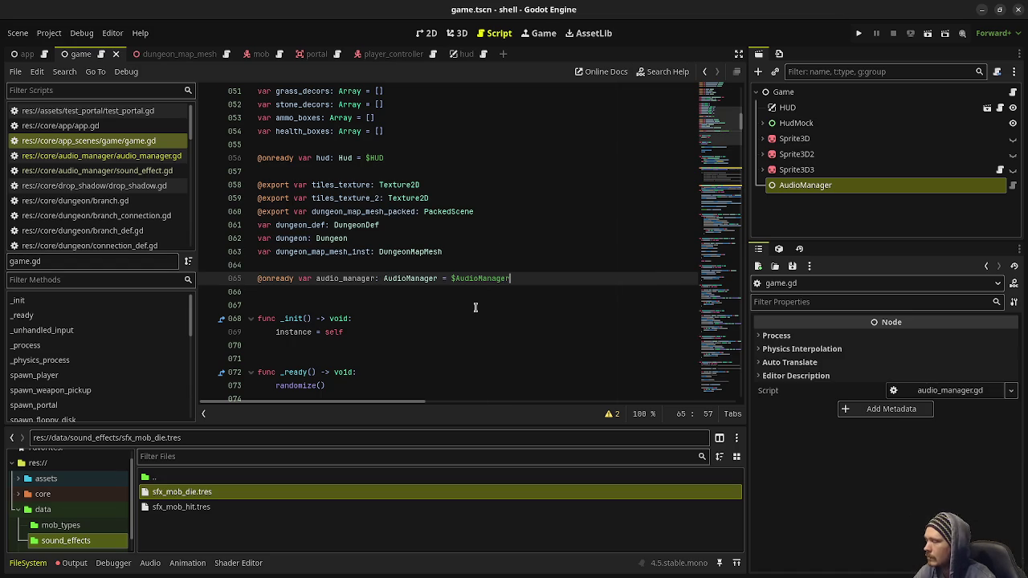
Switch back to the mob.gd script.
scroll(475, 308, "down", 4)
scroll(147, 226, "down", 3)
scroll(147, 226, "down", 4)
left_click(96, 200)
Comment out the old hit-sound code on lines 97–105 and start a new line below.
mouse_move(434, 318)
left_mouse_down()
mouse_move(313, 287)
mouse_move(275, 212)
left_mouse_up()
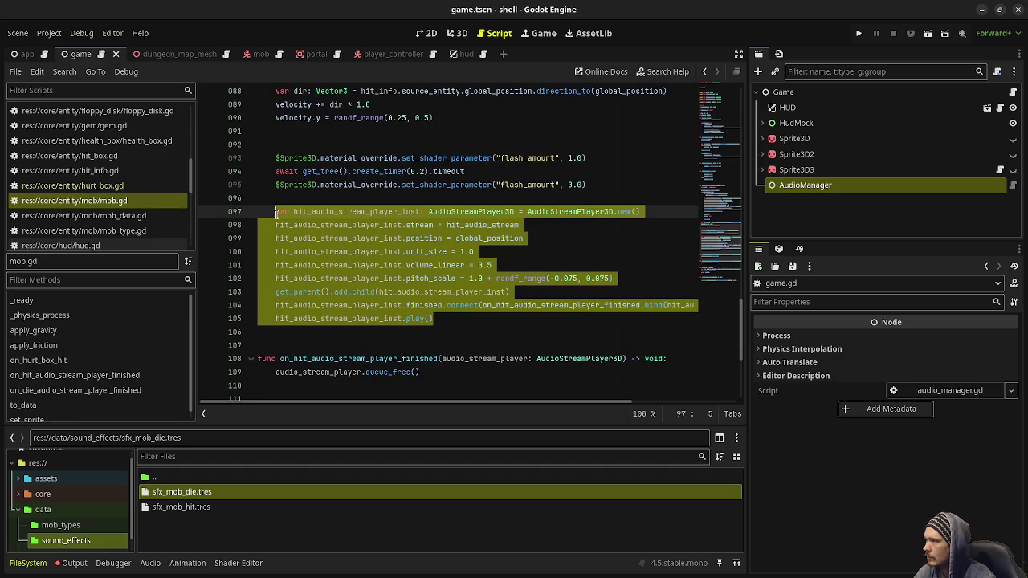
key("ctrl+k")
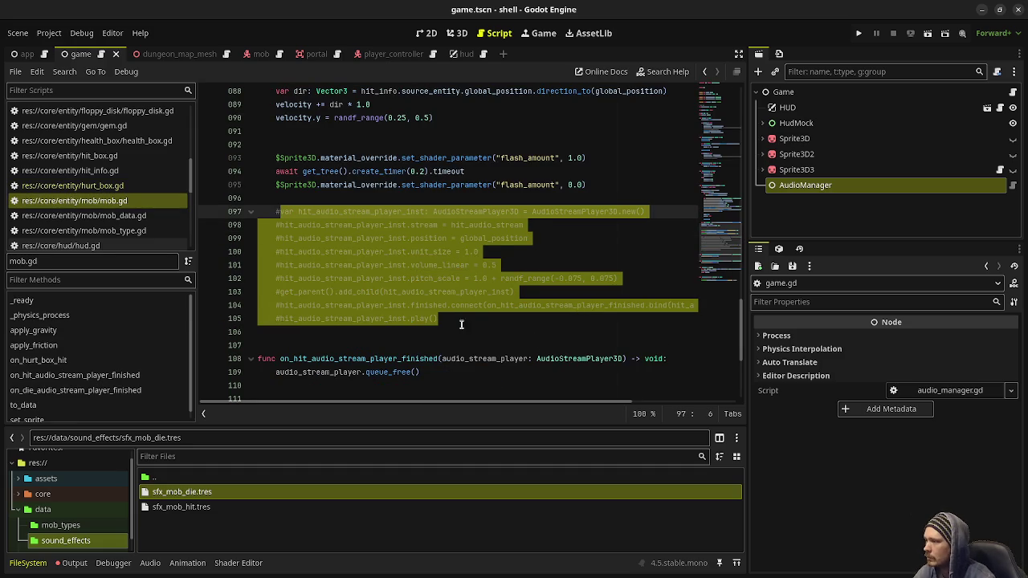
left_click(455, 321)
key("Return")
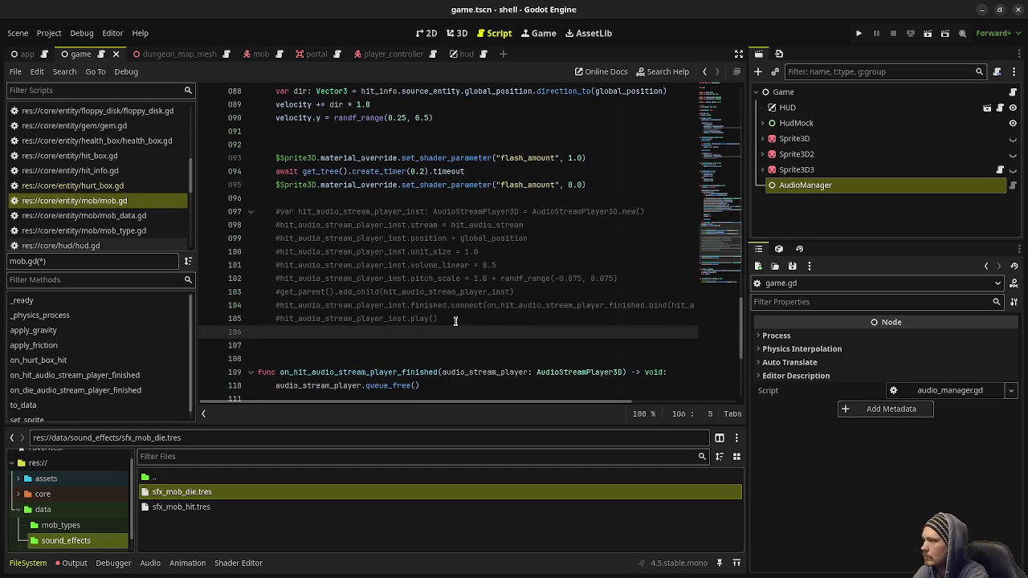
Type Game.instance.audio_manager.play_sound_effect_at("sfx_mob_hit", ) on the new line.
type("Game.instasnce.")
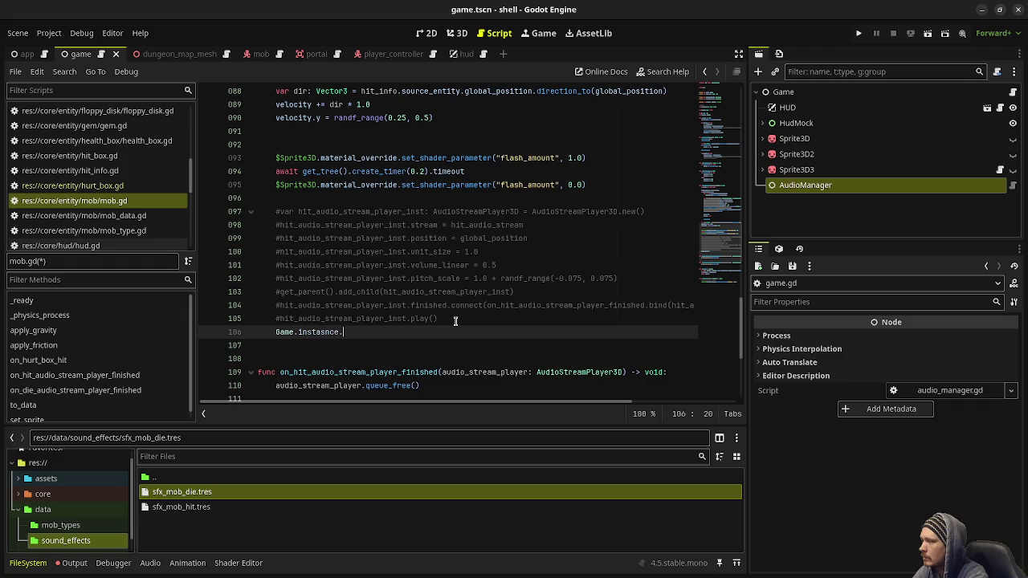
key("BackSpace")
key("BackSpace")
key("BackSpace")
key("BackSpace")
key("BackSpace")
type("nce.audio")
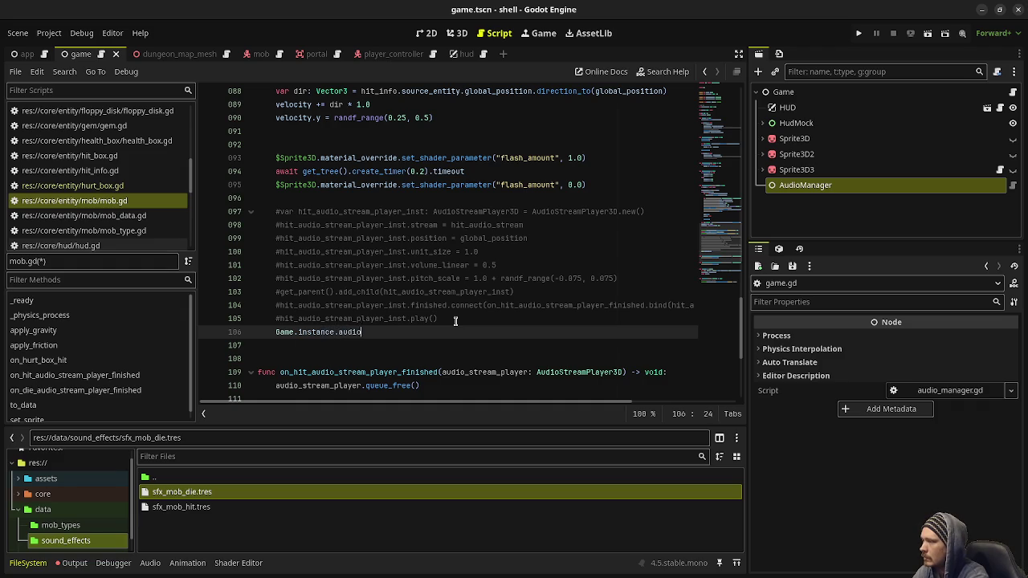
type("_manager.play_sound_effec")
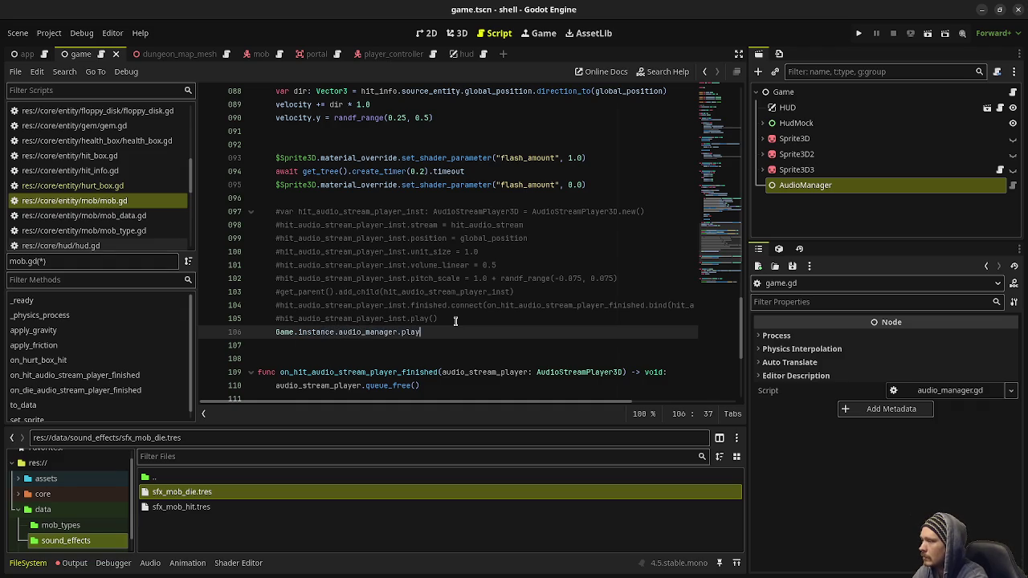
type("t_at(")
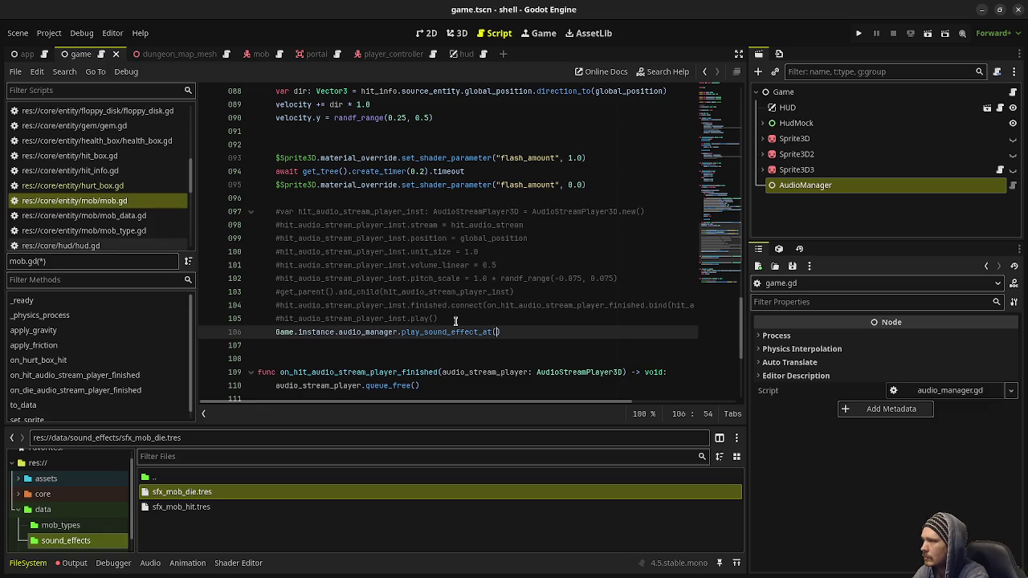
type("\"sfx_")
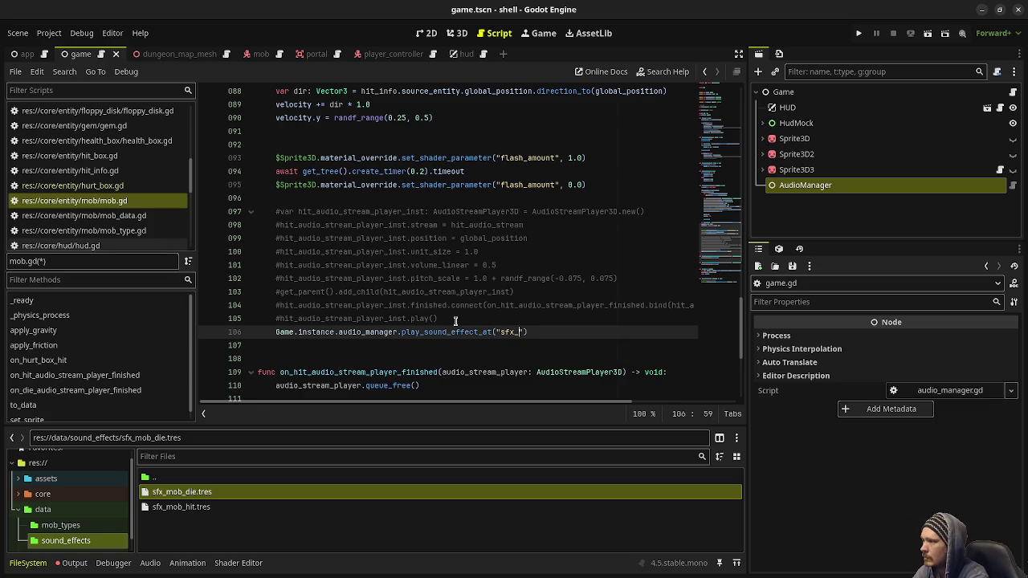
type("hit")
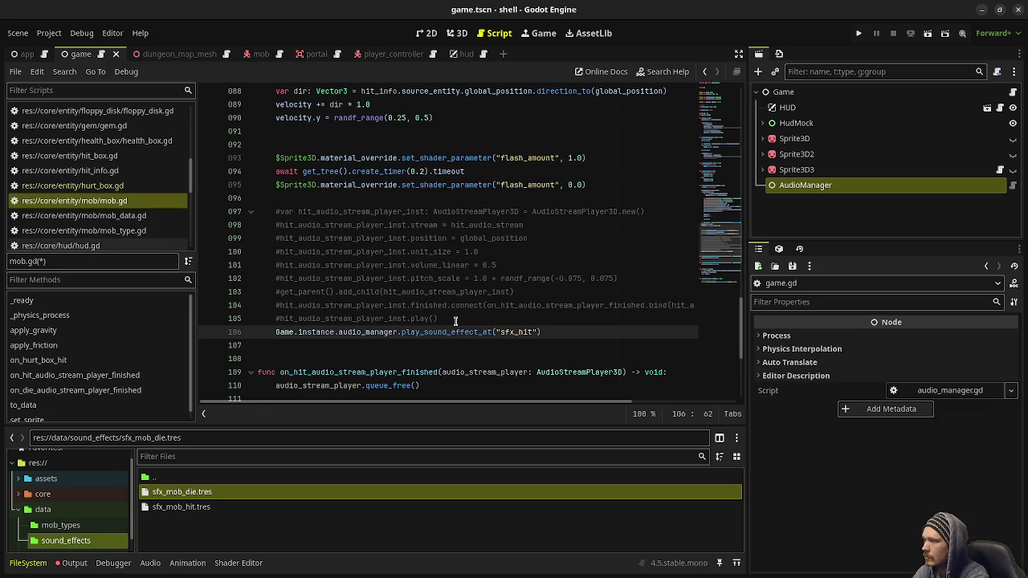
key("BackSpace")
key("BackSpace")
key("BackSpace")
type("mob_hit")
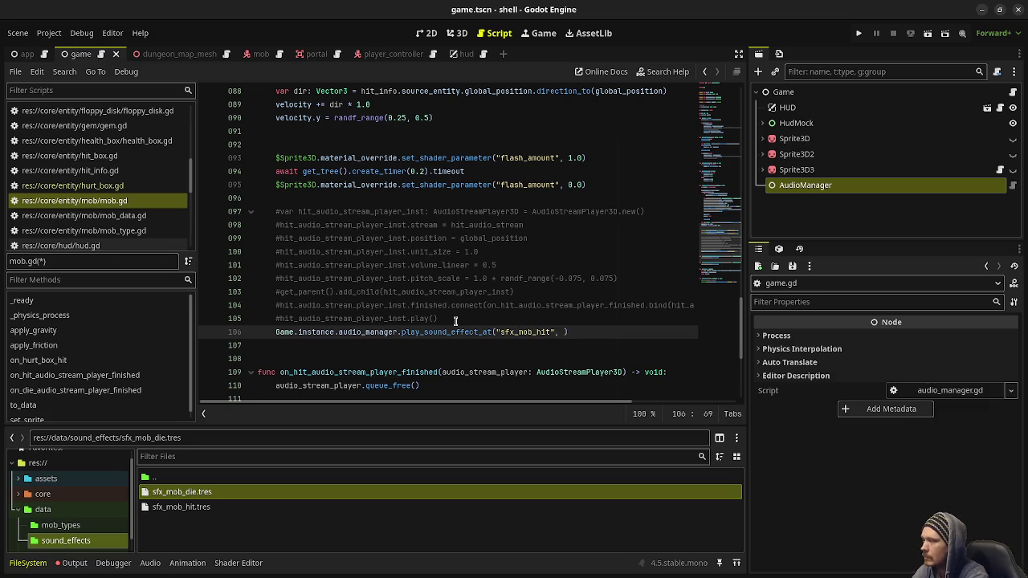
Check the play_sound_effect_at signature in audio_manager.gd.
scroll(119, 173, "up", 5)
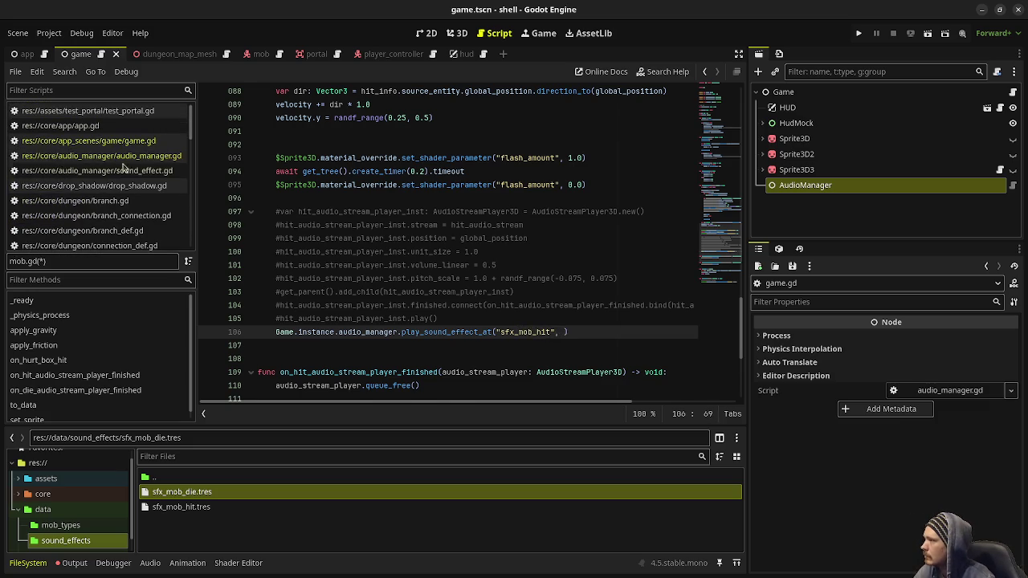
left_click(143, 155)
scroll(389, 278, "down", 6)
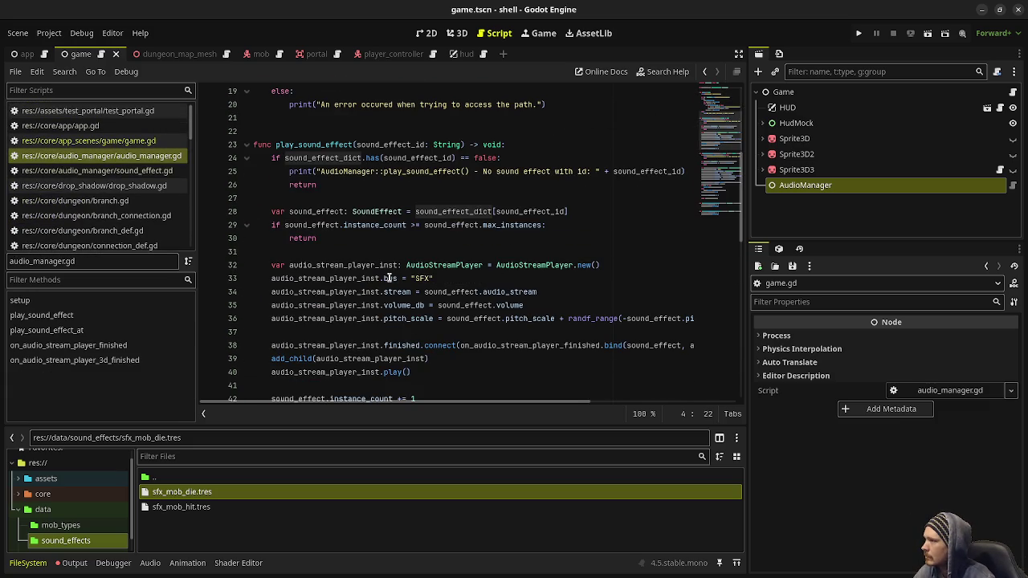
scroll(389, 278, "down", 6)
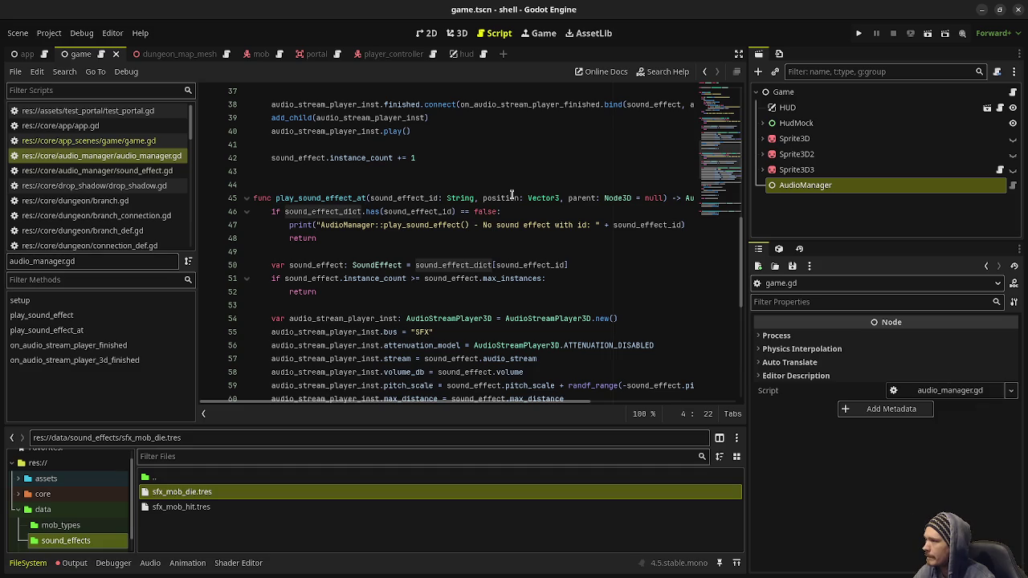
scroll(512, 195, "down", 6)
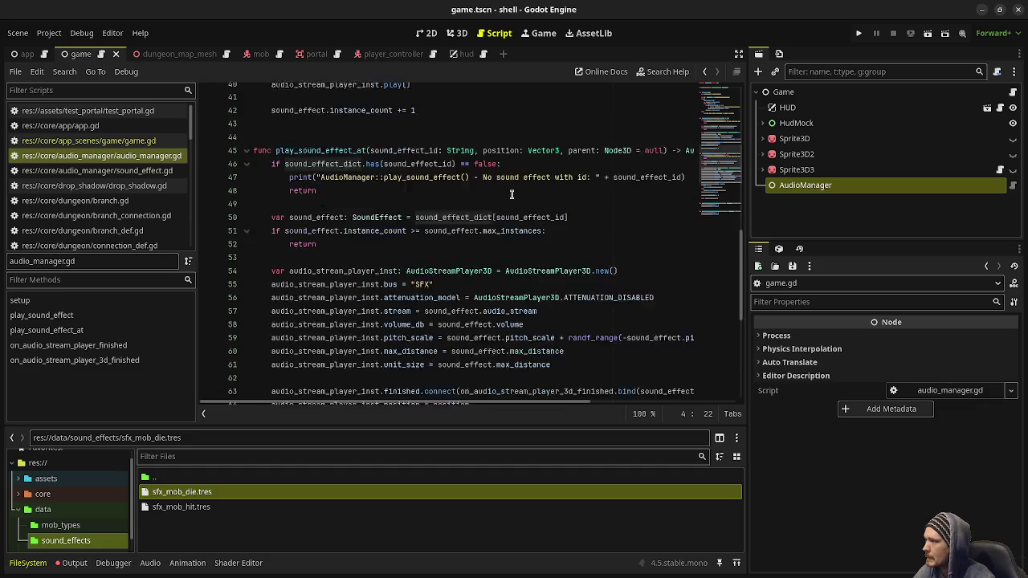
scroll(511, 196, "up", 4)
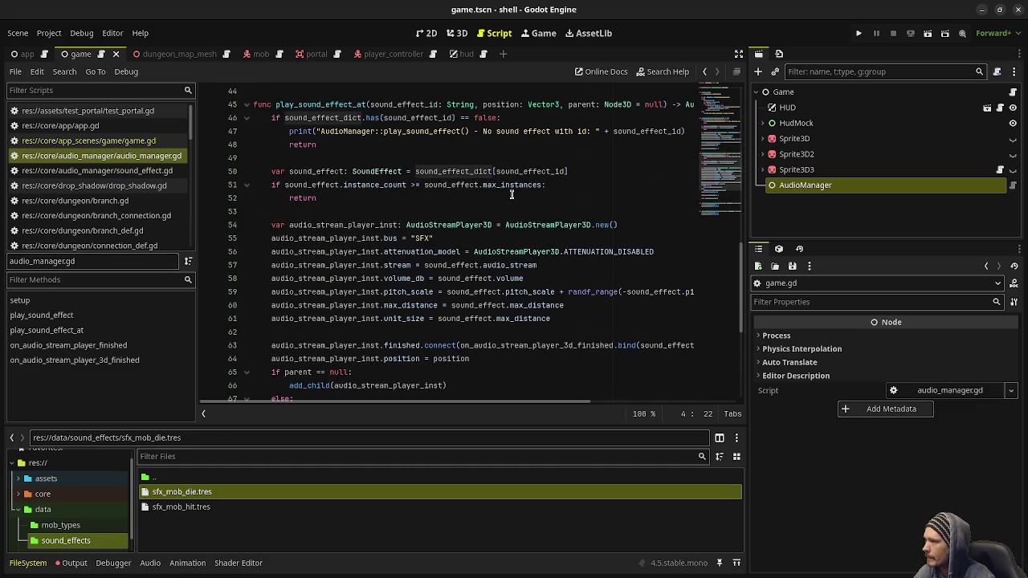
scroll(150, 212, "down", 3)
scroll(149, 211, "down", 4)
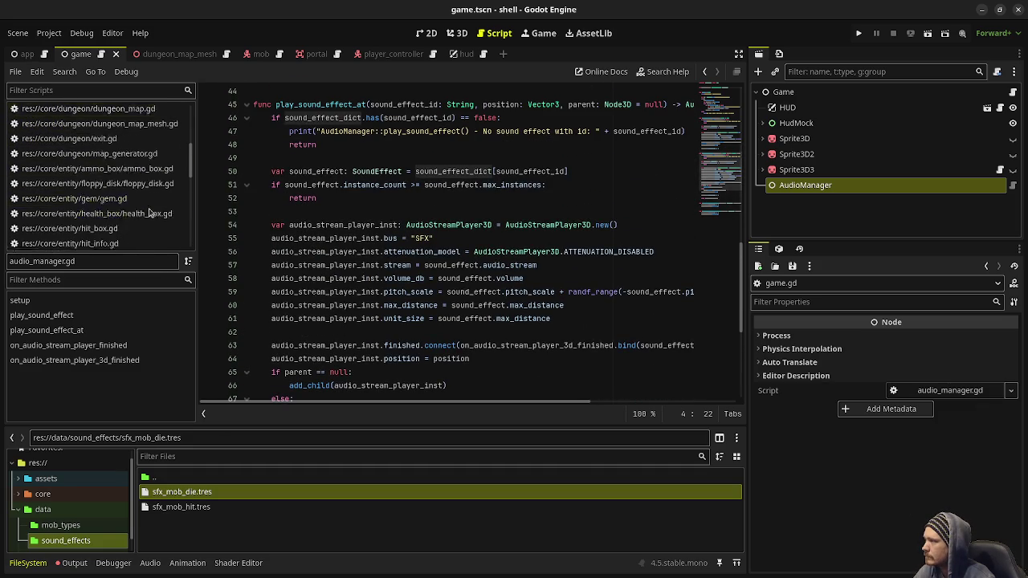
Pass global_position as the second argument in mob.gd and save the script.
left_click(149, 218)
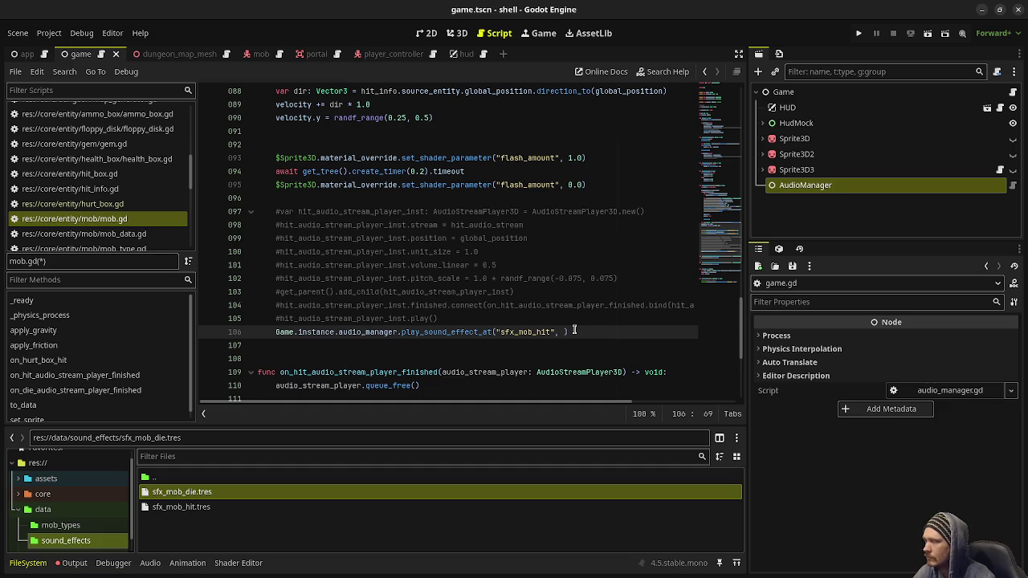
type("global_posit")
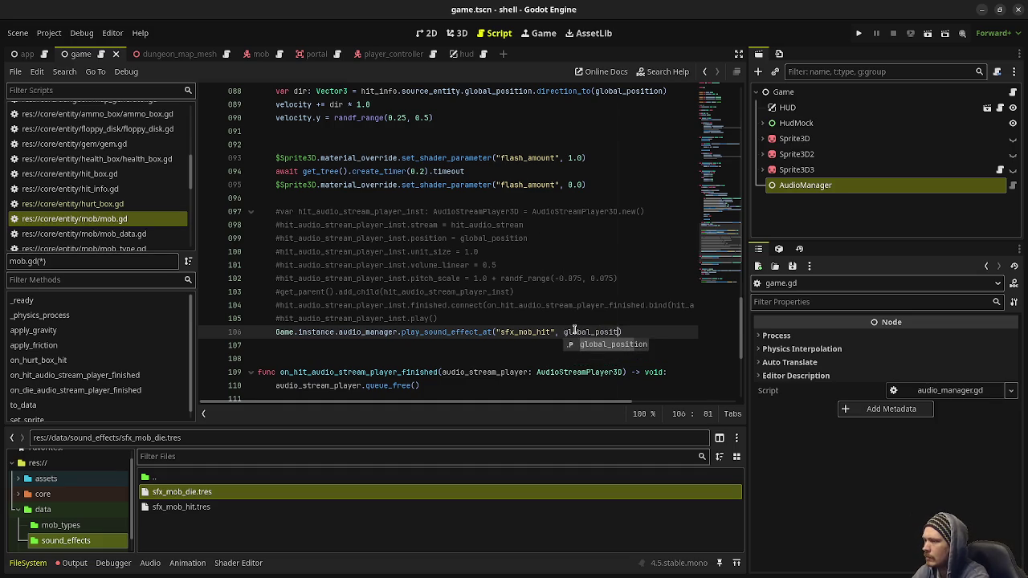
key("Return")
key("ctrl+s")
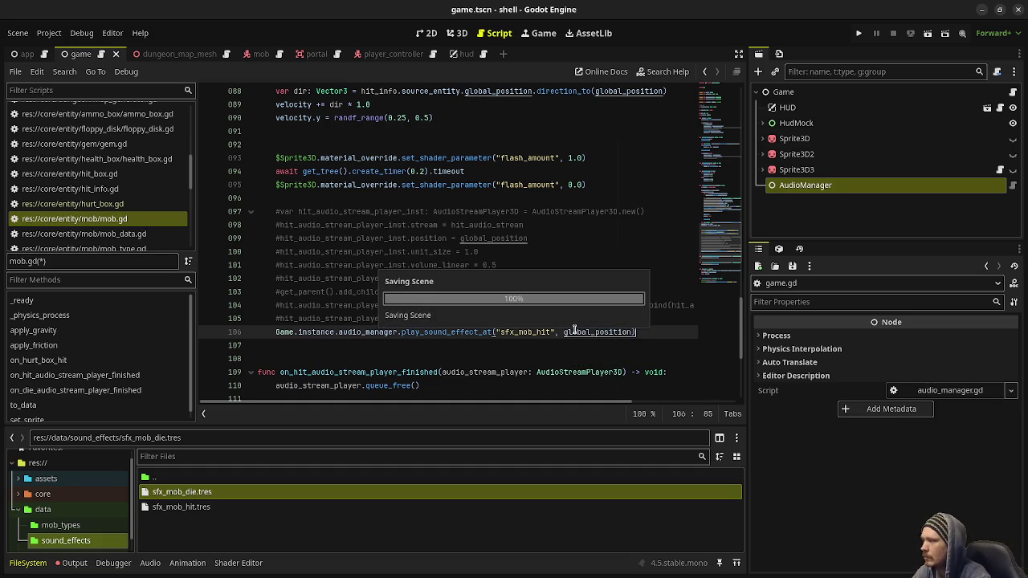
mouse_move(654, 330)
left_mouse_down()
mouse_move(296, 319)
mouse_move(271, 331)
left_mouse_up()
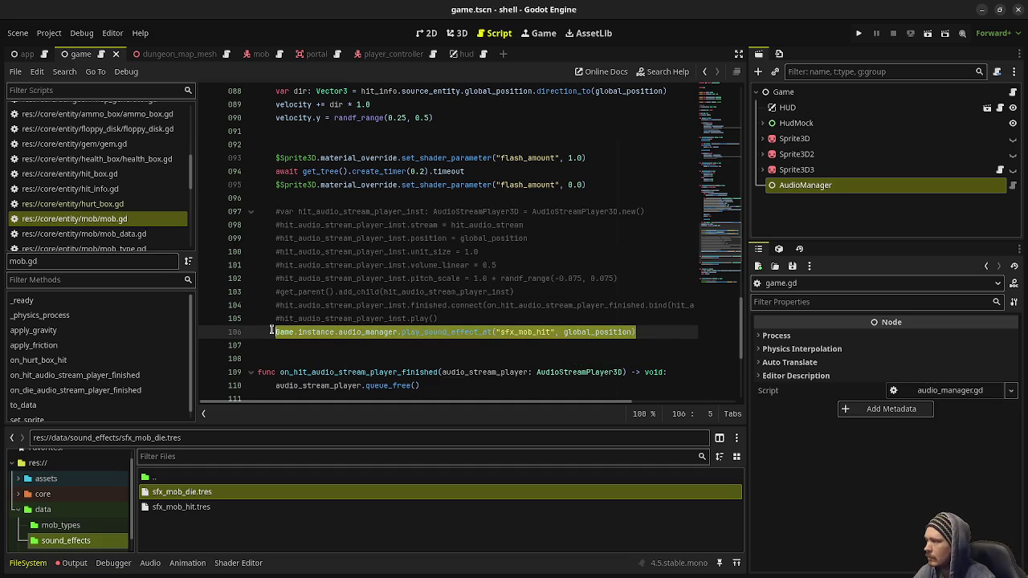
scroll(397, 323, "up", 8)
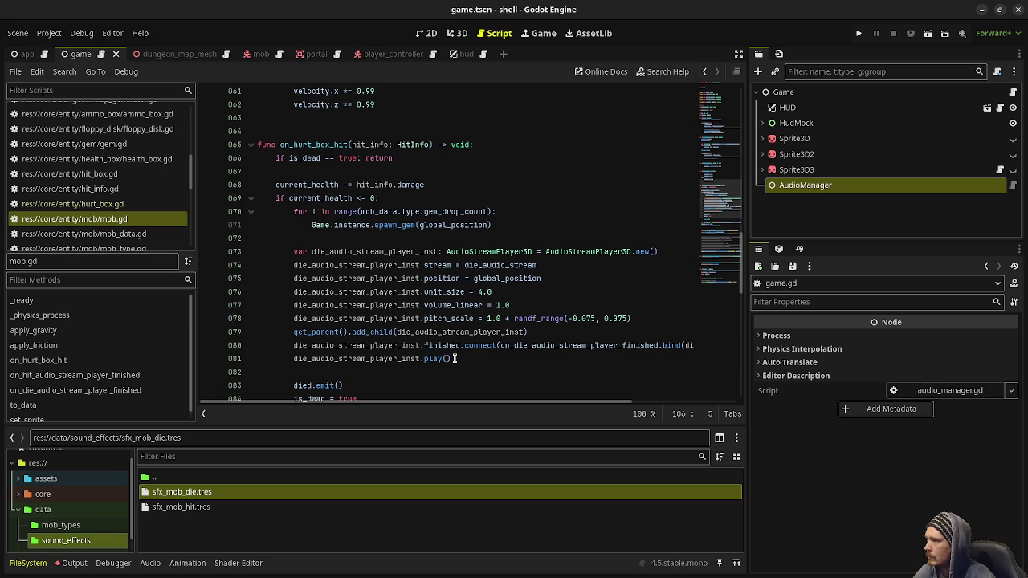
Comment out the old die-sound lines 73–81 and paste the audio manager call on line 82.
mouse_move(462, 359)
left_mouse_down()
mouse_move(337, 359)
mouse_move(294, 265)
mouse_move(309, 252)
mouse_move(291, 252)
left_mouse_up()
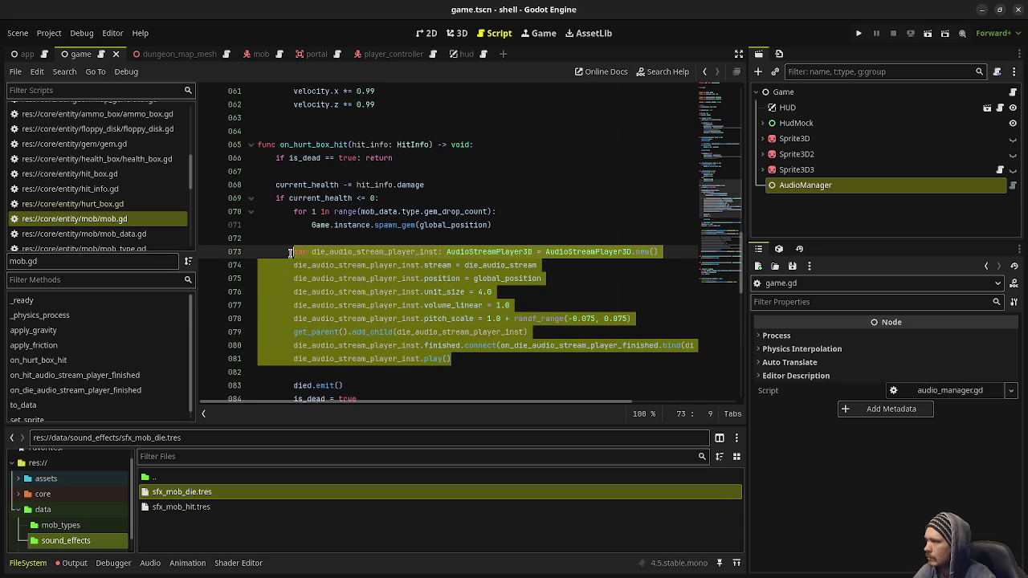
key("ctrl+k")
left_click(463, 354)
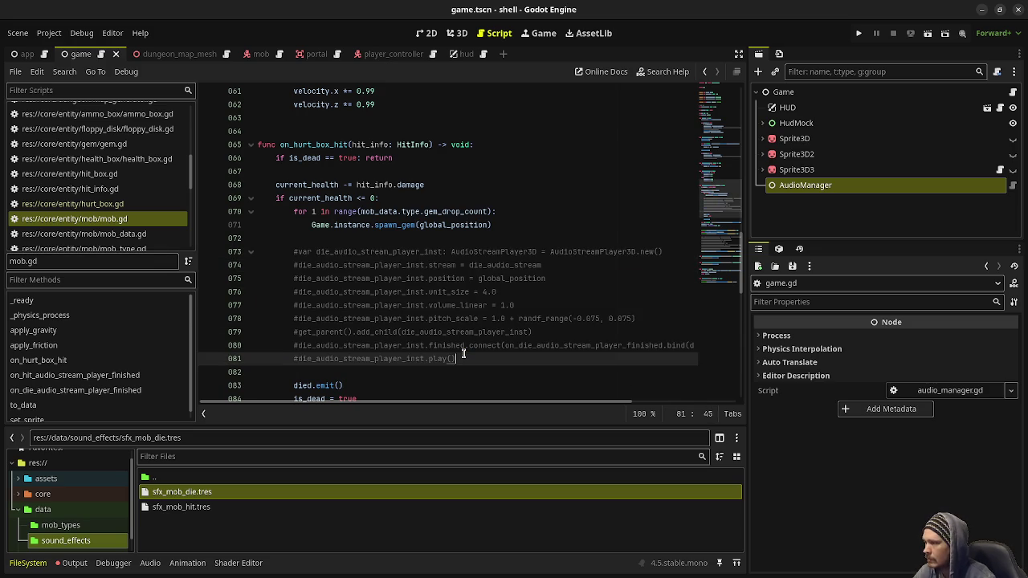
key("Return")
type("Game.instance.audio_manager.play_sound_effect_at(\"sfx_mob_hit\", global_position)")
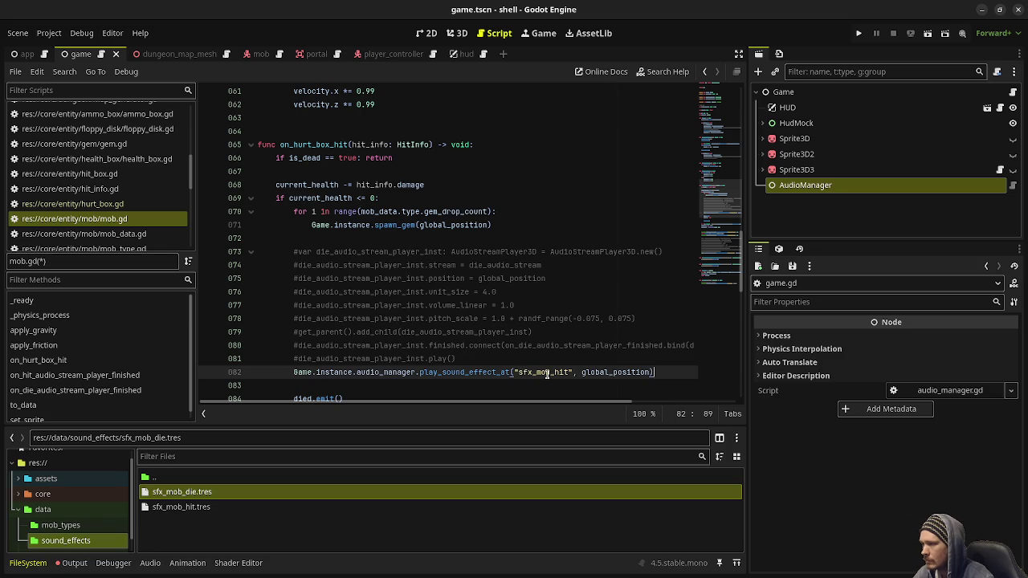
Change the pasted sound id to "sfx_mob_die" and save mob.gd.
key("BackSpace")
key("BackSpace")
key("BackSpace")
type("die")
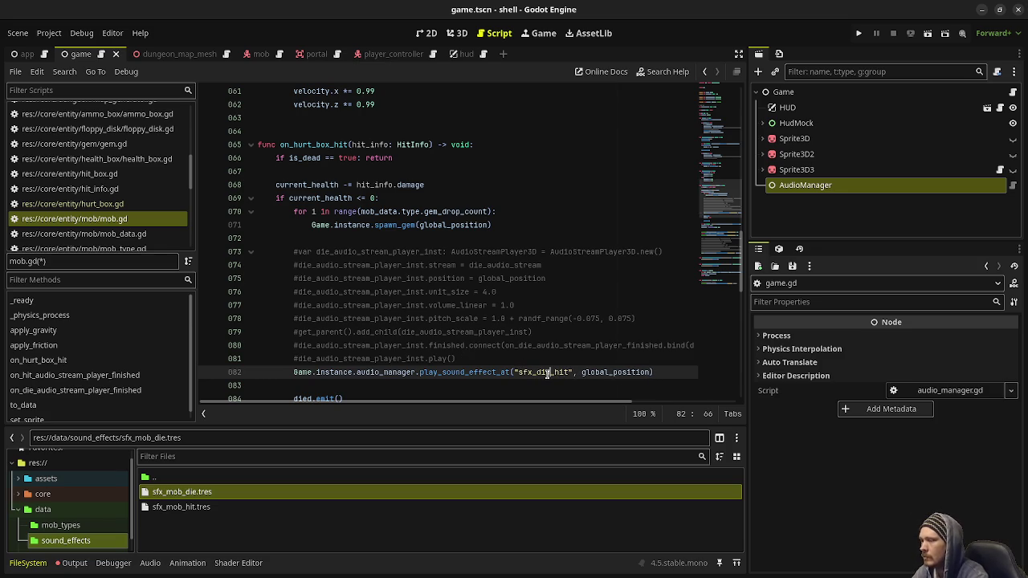
key("ctrl+s")
key("BackSpace")
key("BackSpace")
key("BackSpace")
type("mob")
key("ctrl+shift+Right")
type("die")
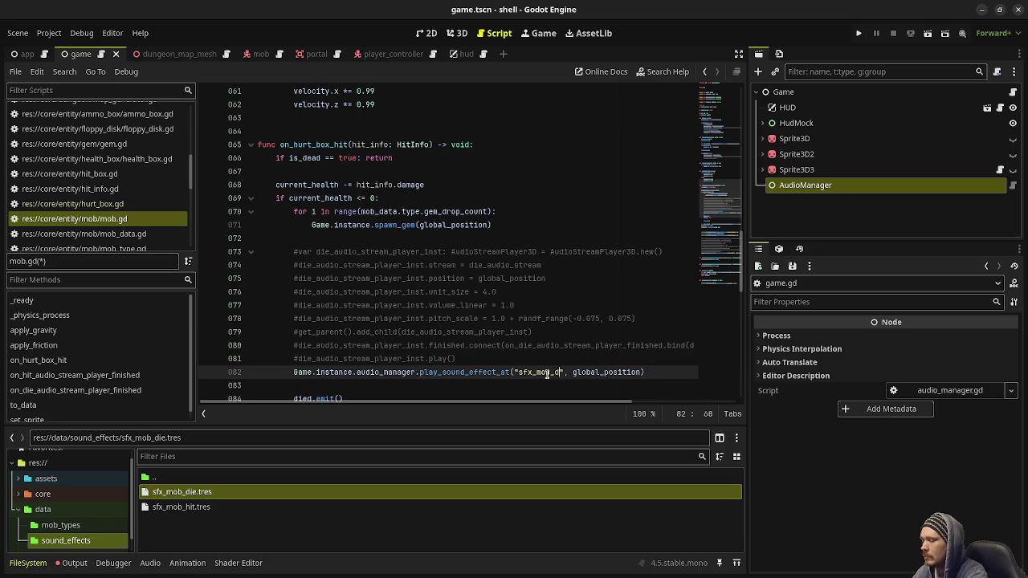
left_click(543, 318)
key("ctrl+s")
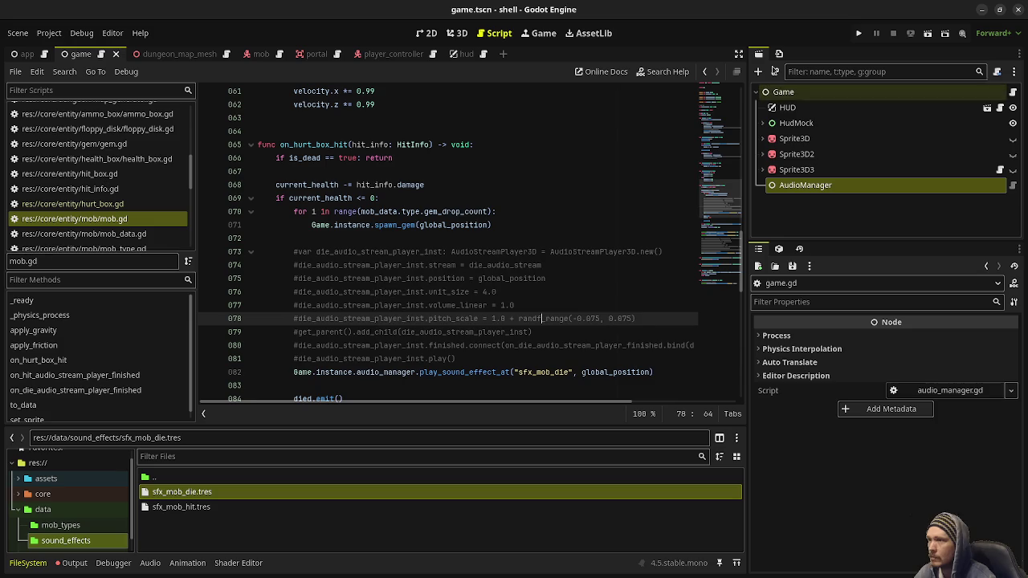
Run the game and shoot zombies at Depth 1, noting missing sfx_mob_hit and sfx_mob_die errors.
left_click(856, 36)
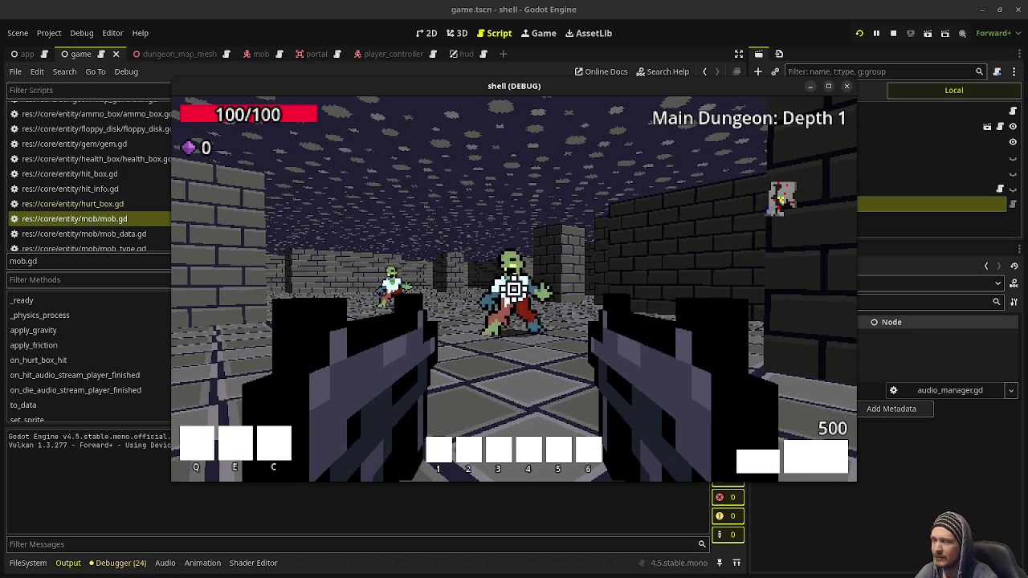
left_click_drag(515, 289, 514, 289)
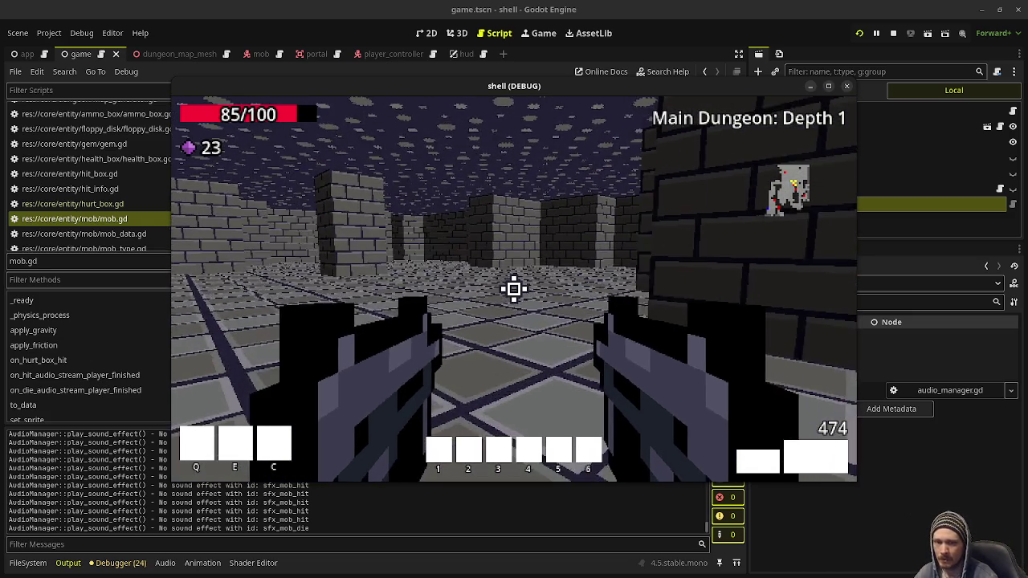
left_click(514, 289)
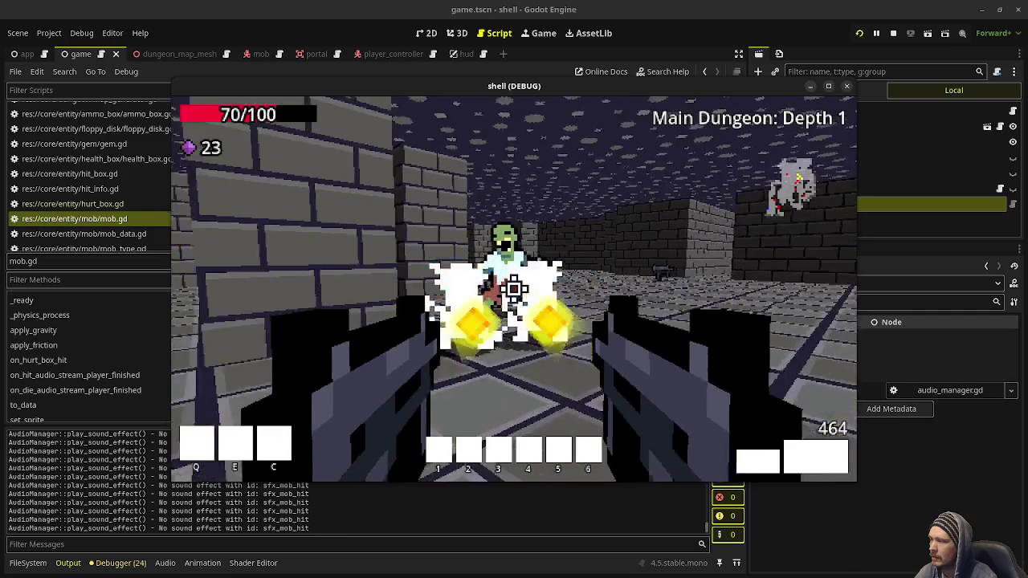
left_click(515, 288)
left_click(514, 289)
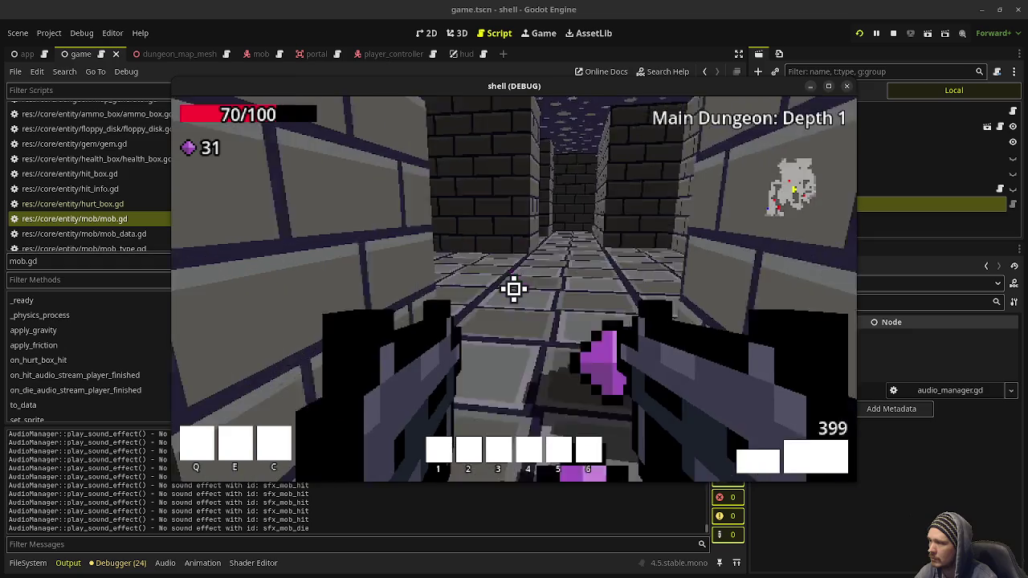
left_click(514, 288)
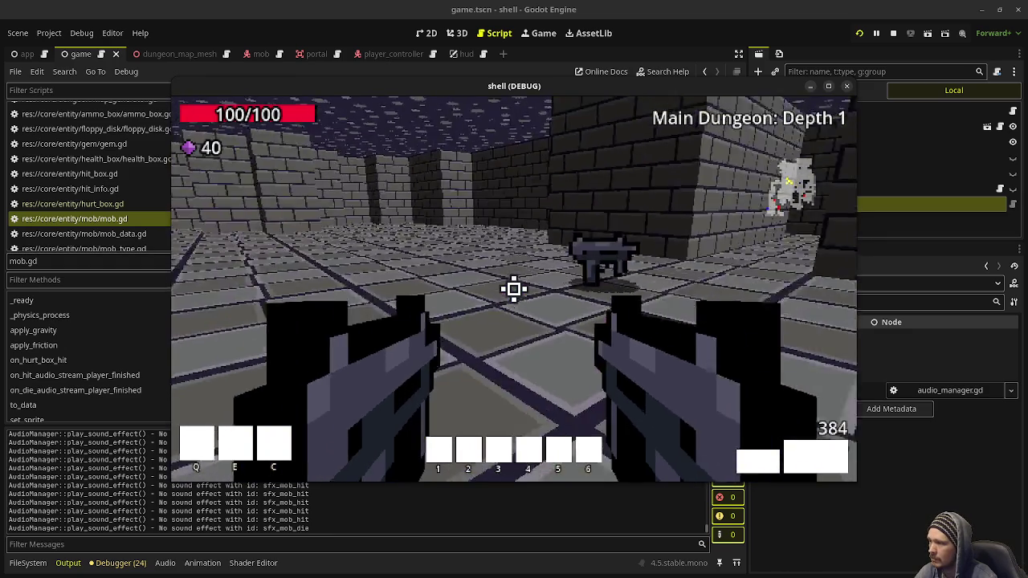
key("w")
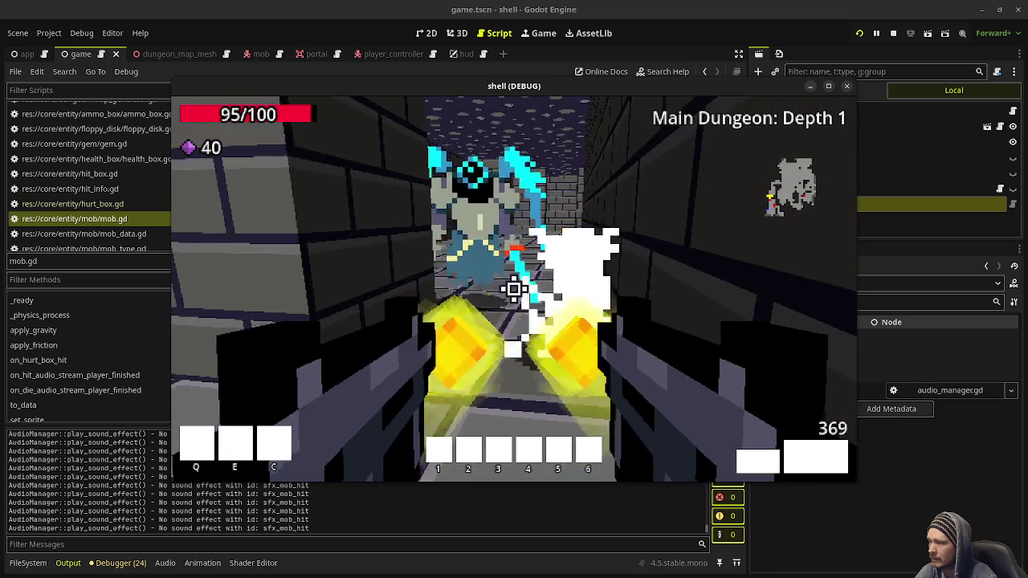
left_click_drag(514, 288, 514, 288)
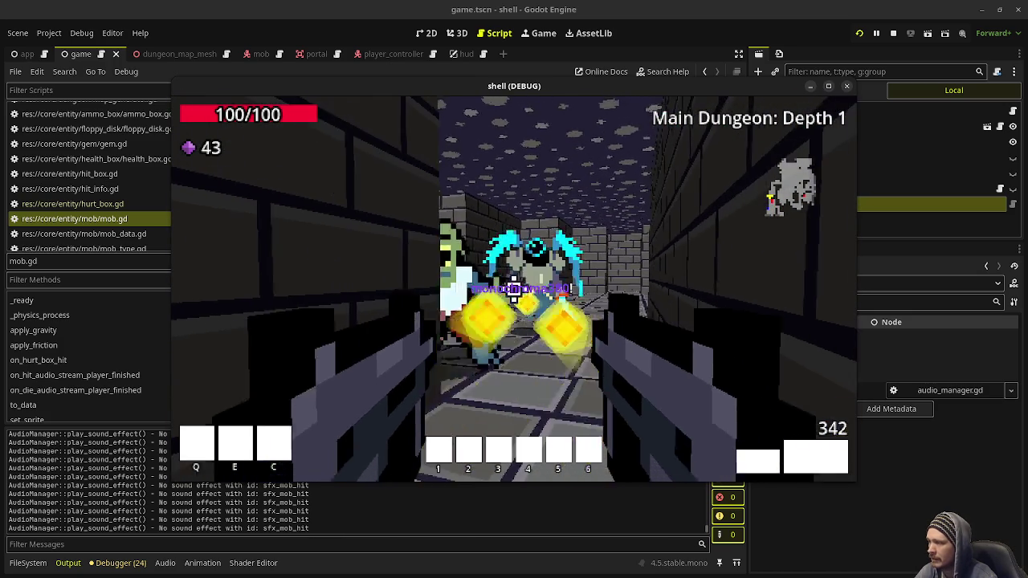
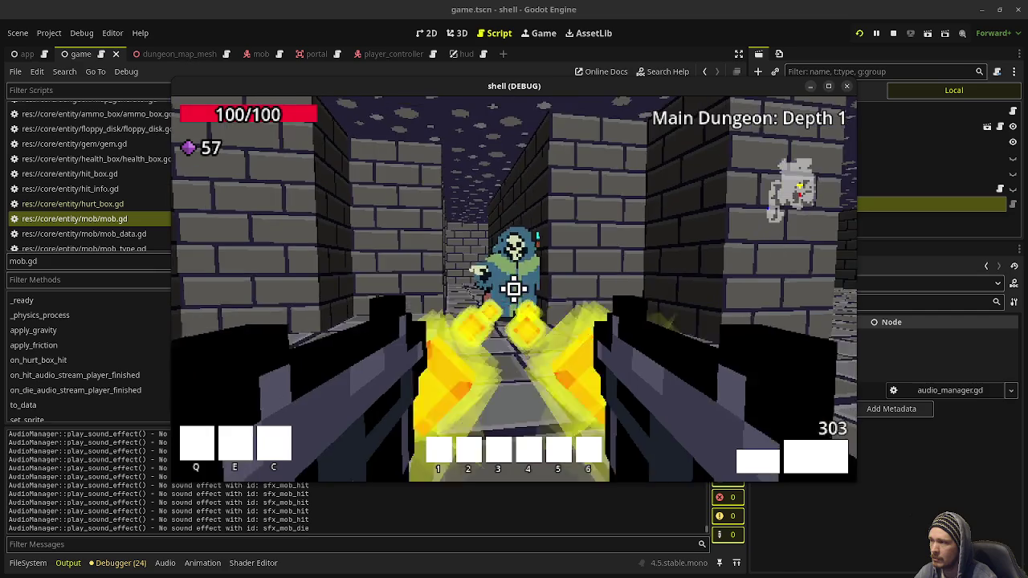
Shoot the zombie dead and walk forward to collect its dropped gems.
left_click(549, 215)
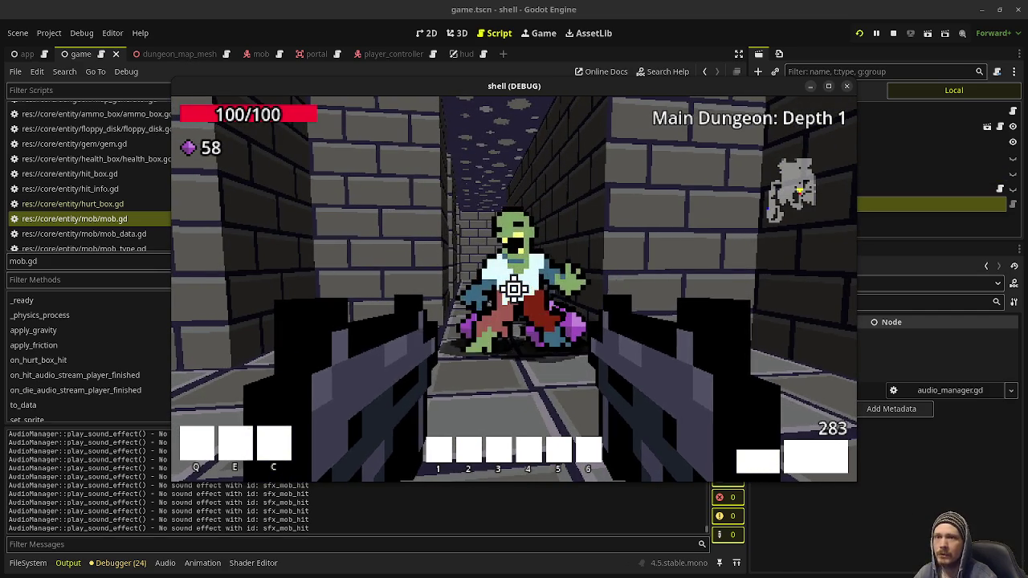
left_click(544, 217)
left_click(514, 290)
key("w")
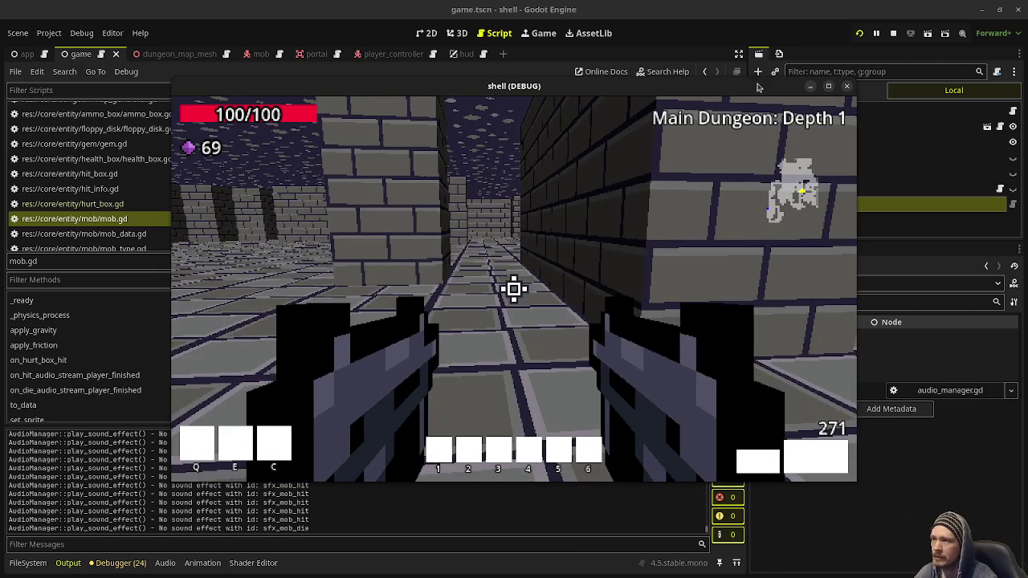
Check the running game's Remote scene tree, expanding Game to see AudioManager, then resume play.
left_click_drag(690, 93, 596, 107)
left_click(816, 90)
left_click(775, 157)
left_click(775, 157)
scroll(827, 185, "down", 5)
scroll(832, 189, "up", 3)
scroll(832, 190, "down", 4)
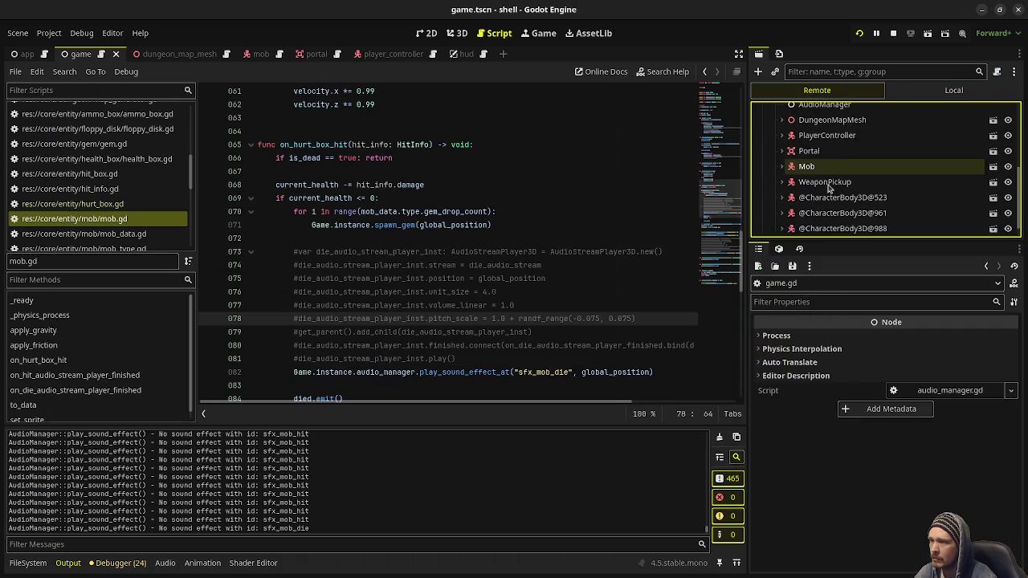
scroll(844, 197, "up", 2)
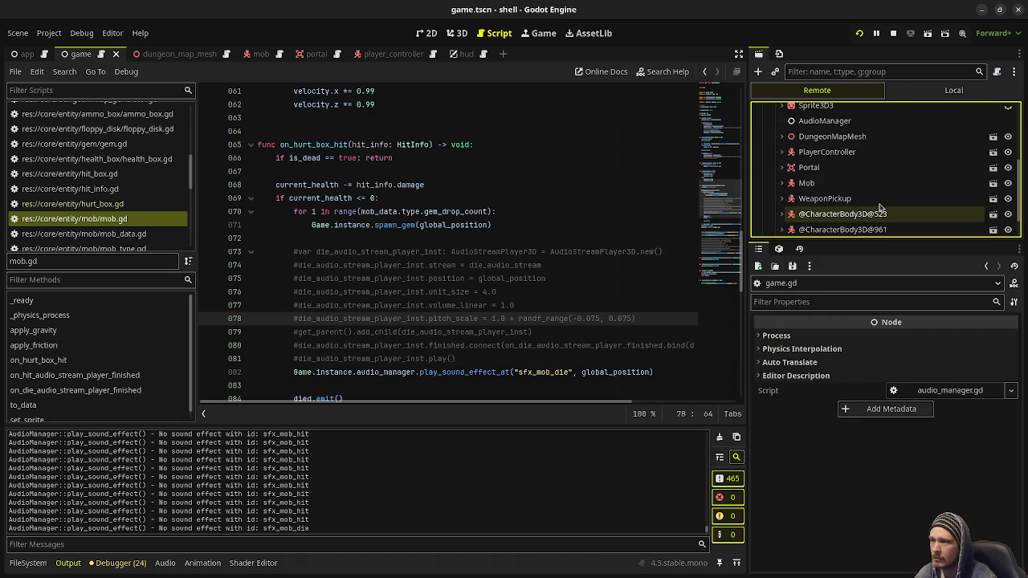
key("alt+Tab")
left_click(387, 309)
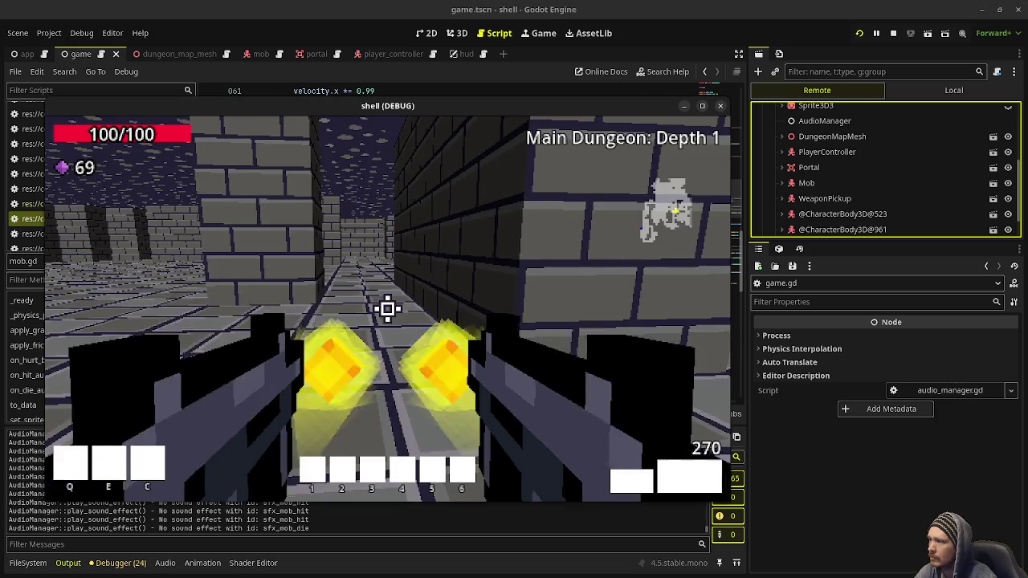
Explore the Depth 1 corridors into the wider room and shoot the skeleton mage.
left_click(387, 309)
key("w")
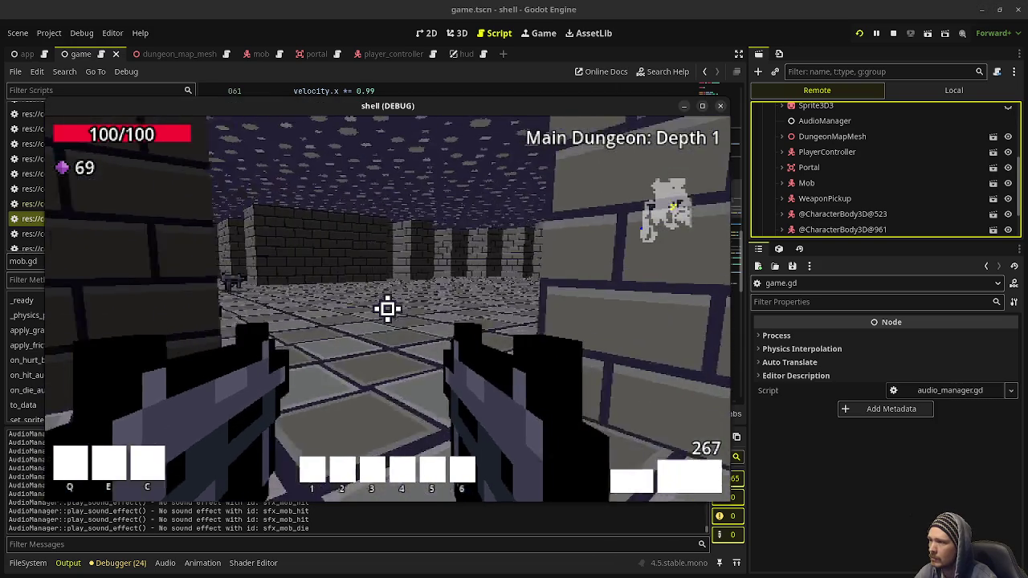
key("w")
key("w")
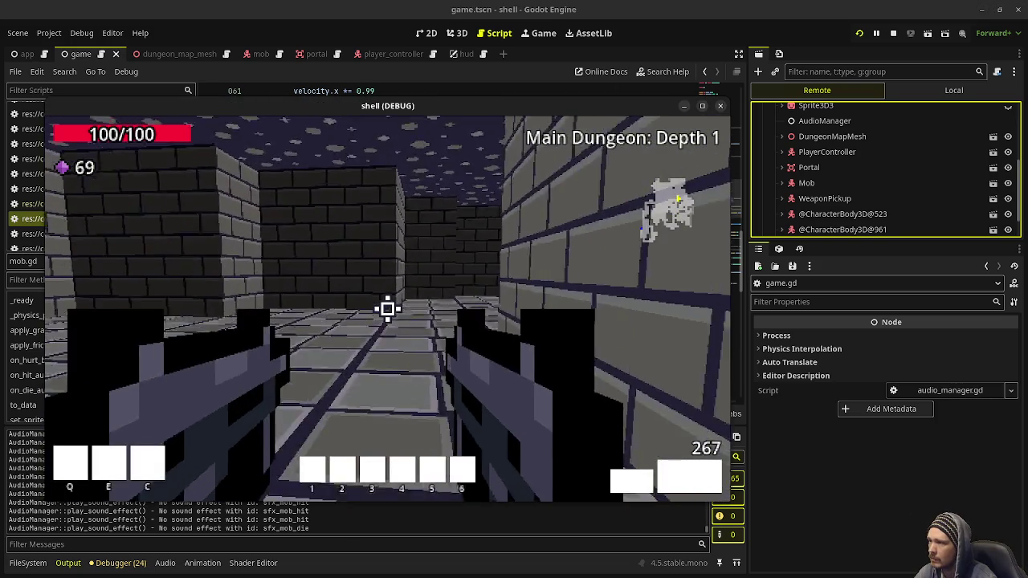
key("w")
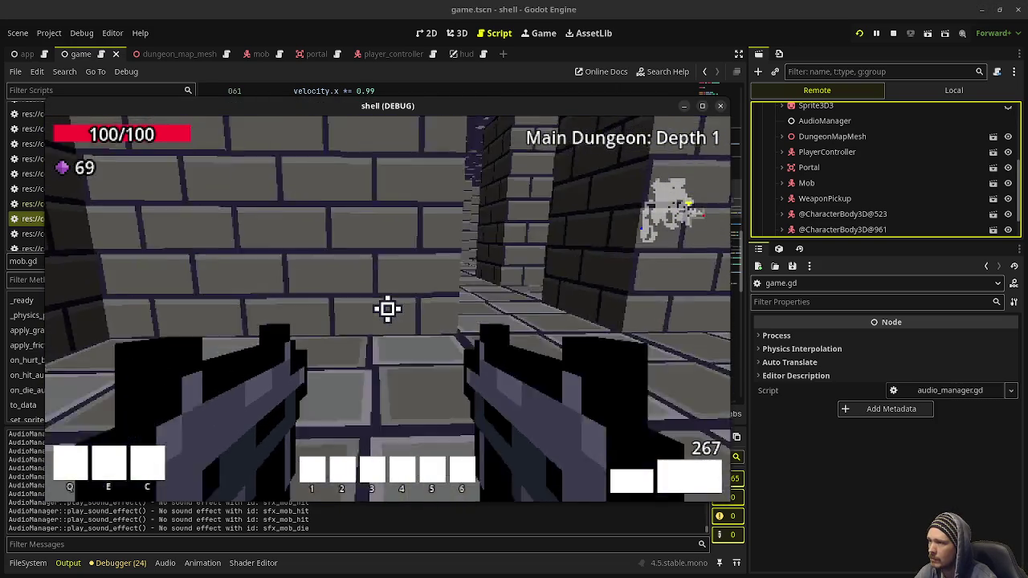
key("w")
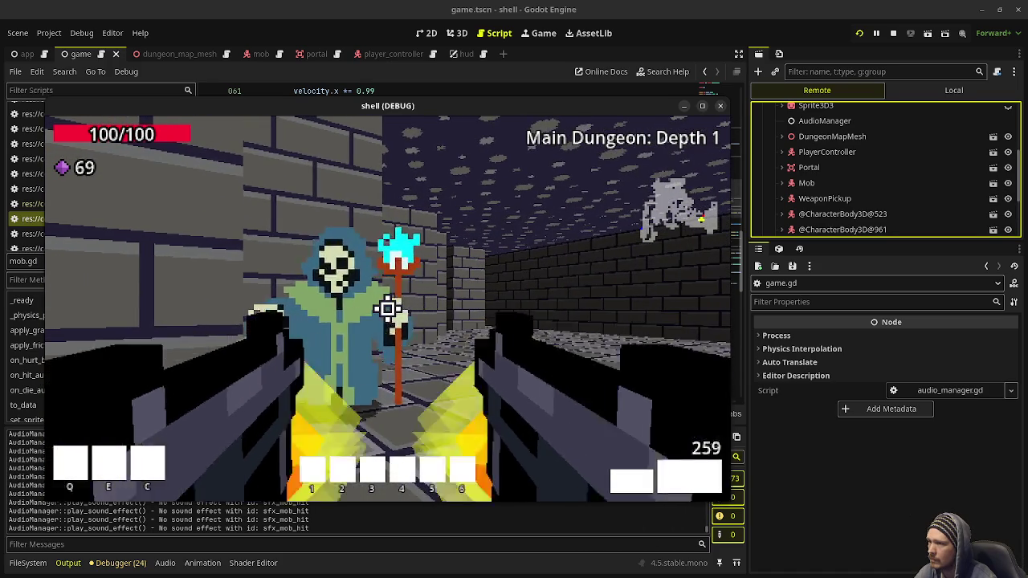
left_click(387, 308)
Collect the mage's gems, raising the count to 74, and walk to the green portal.
key("w")
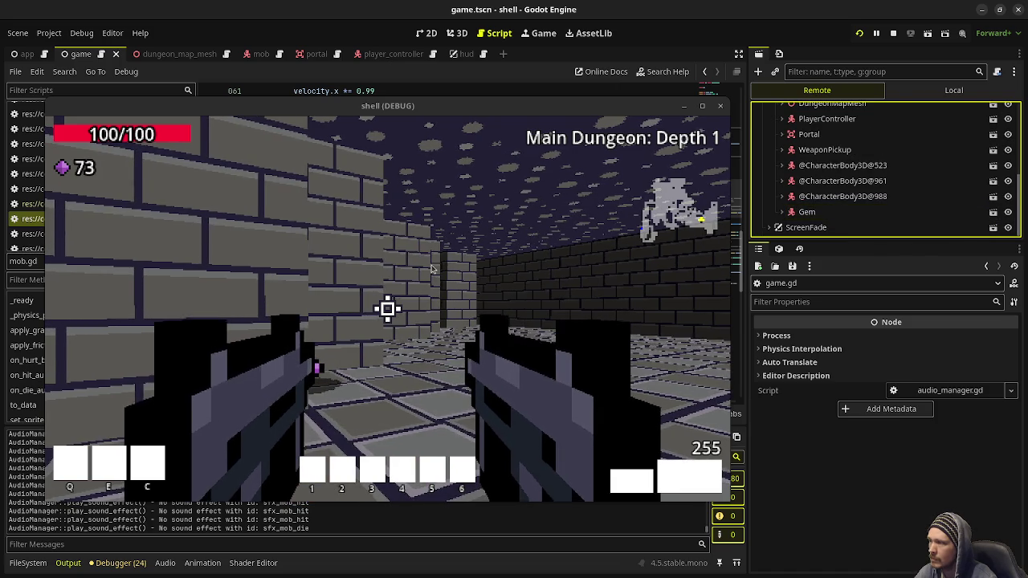
key("w")
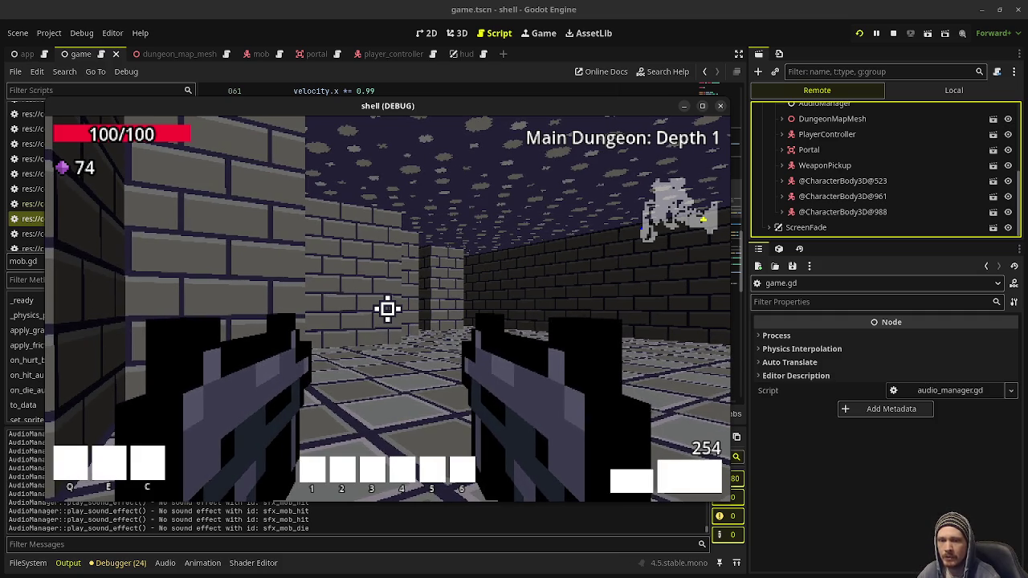
left_click(387, 308)
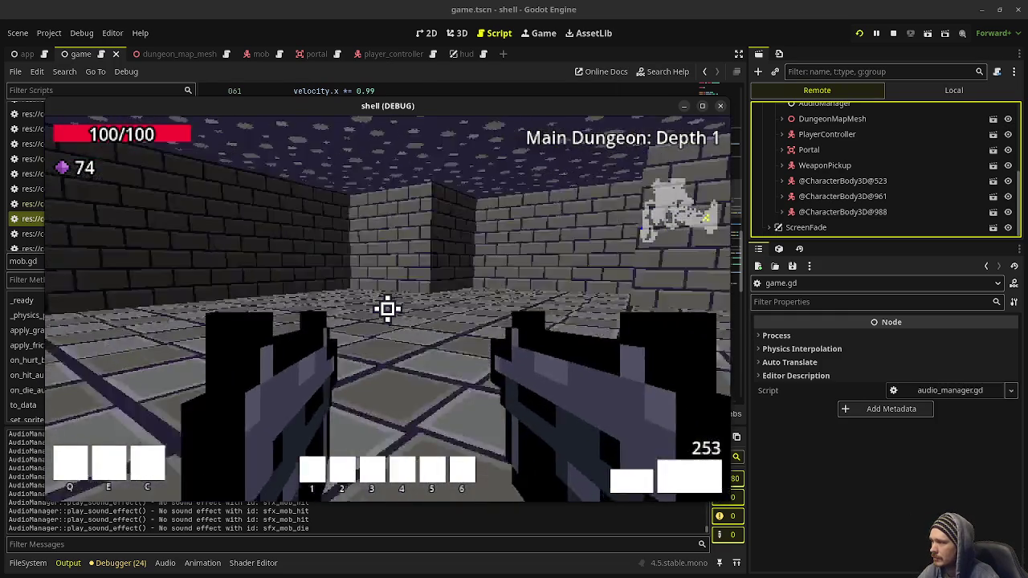
key("w")
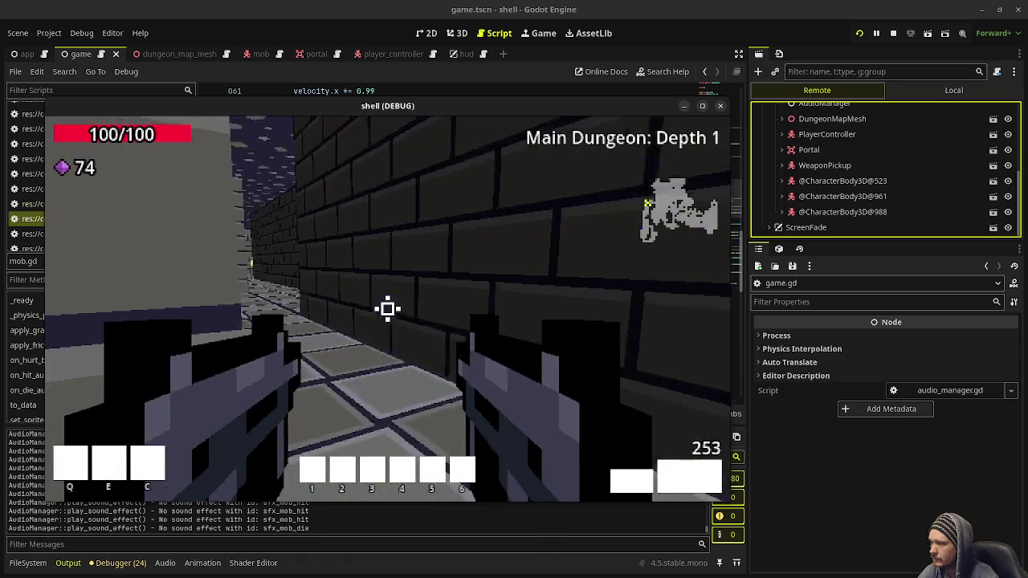
key("w")
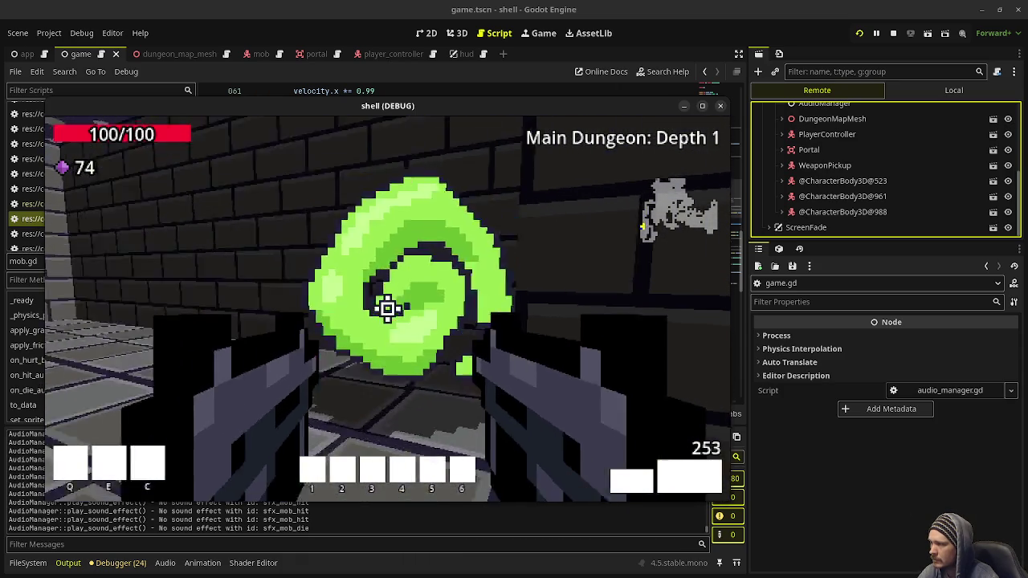
Walk through the portal to Depth 2, shoot the zombies, and stop the run with F8.
key("w")
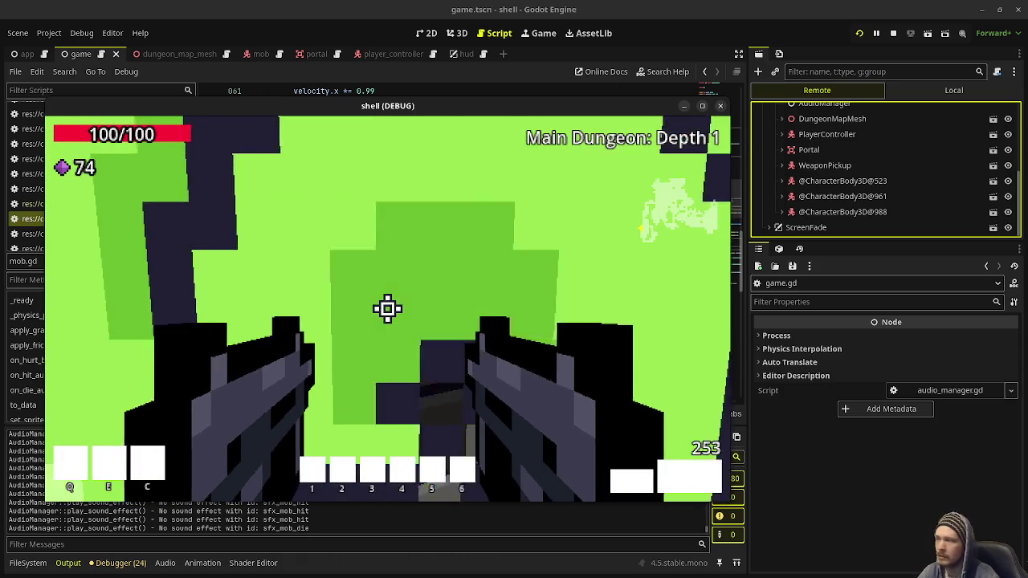
key("w")
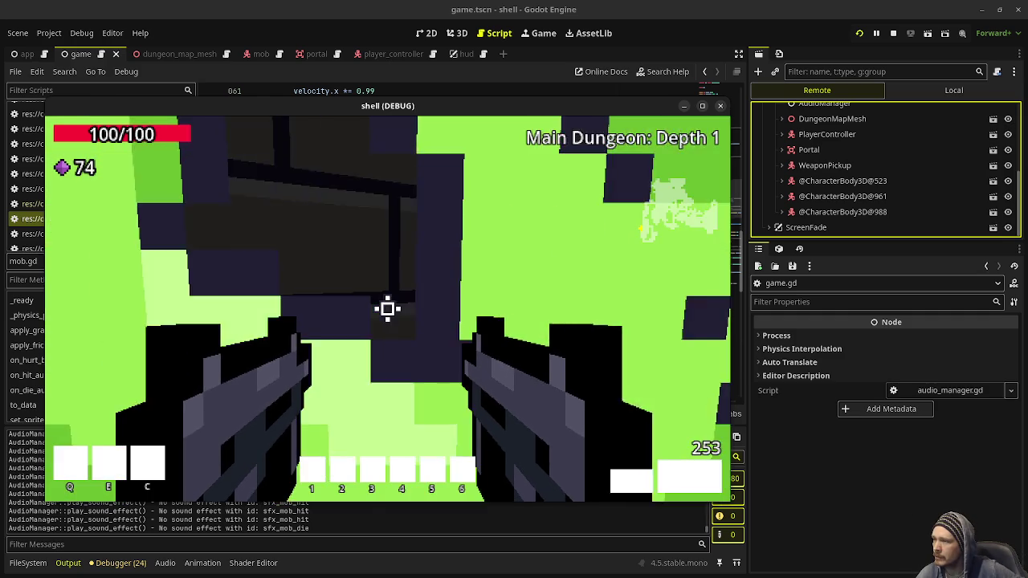
key("w")
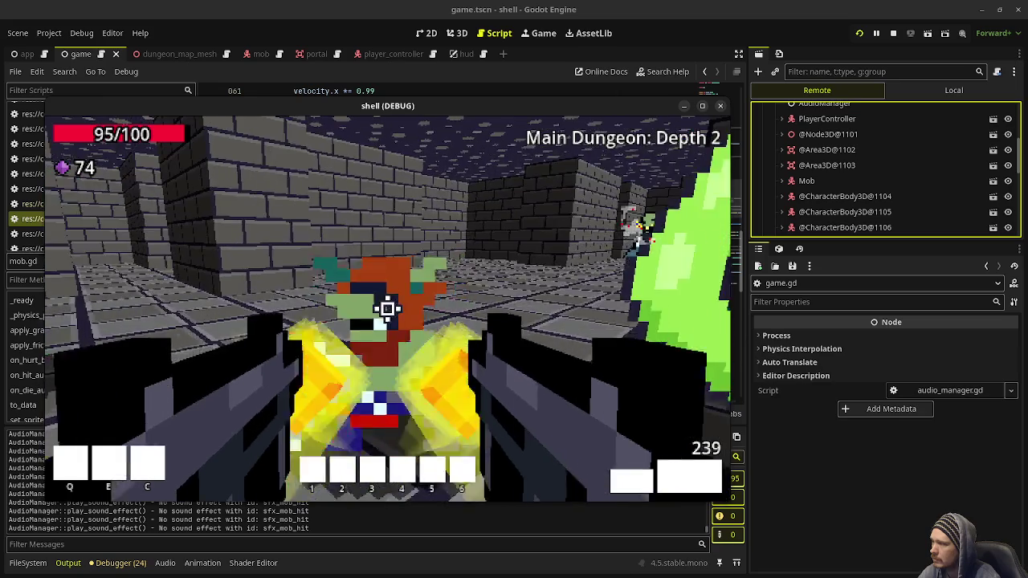
left_click(387, 307)
left_click(387, 307)
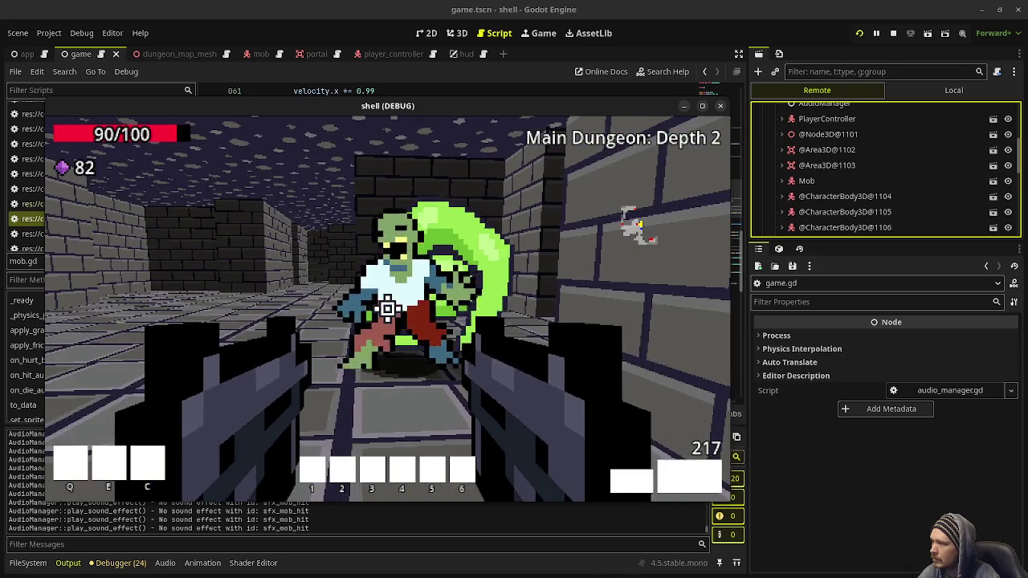
left_click(387, 307)
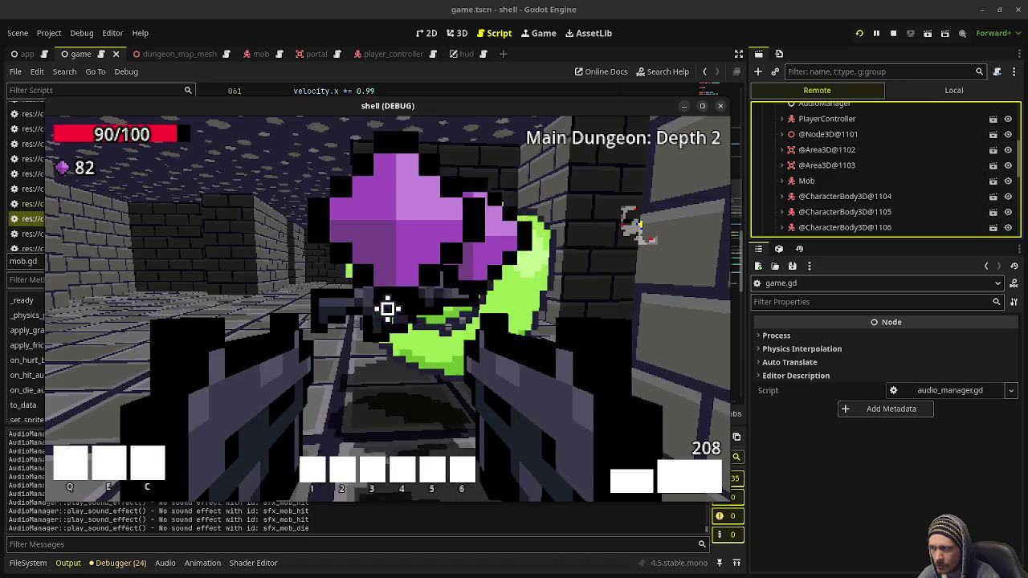
key("F8")
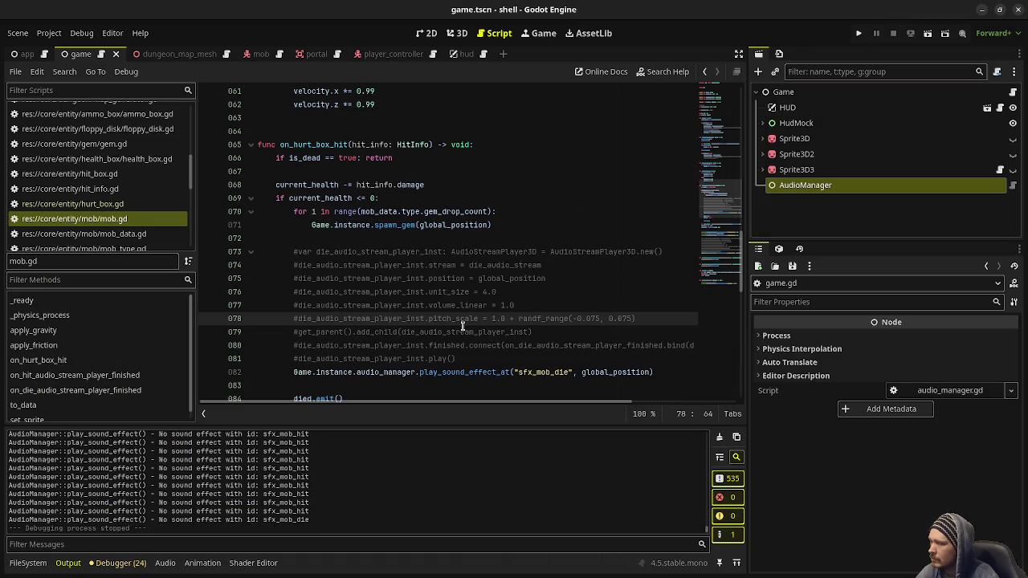
Reset sfx_mob_die.tres's Volume to its 0.0 default and save.
left_click(27, 563)
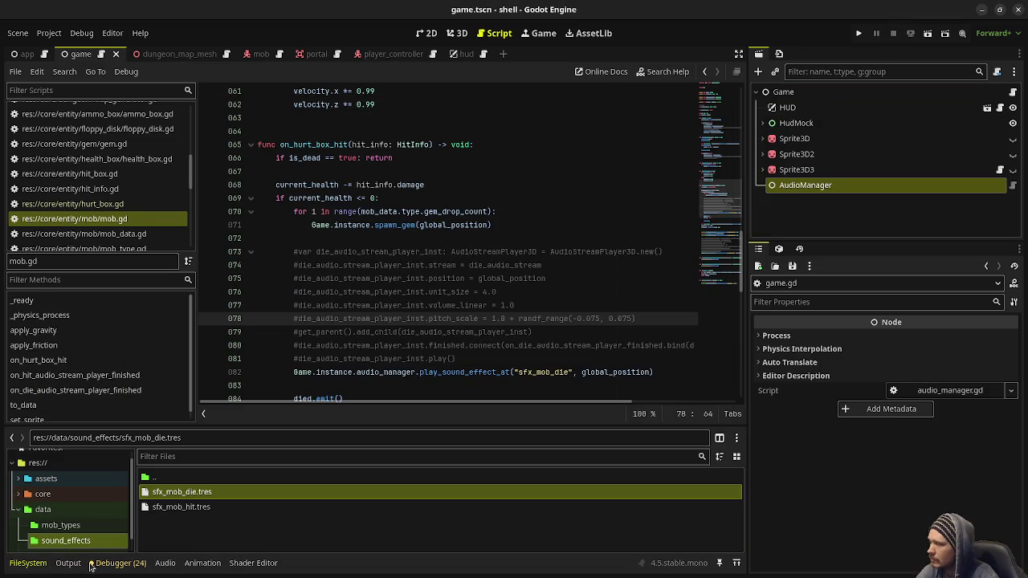
left_click(189, 495)
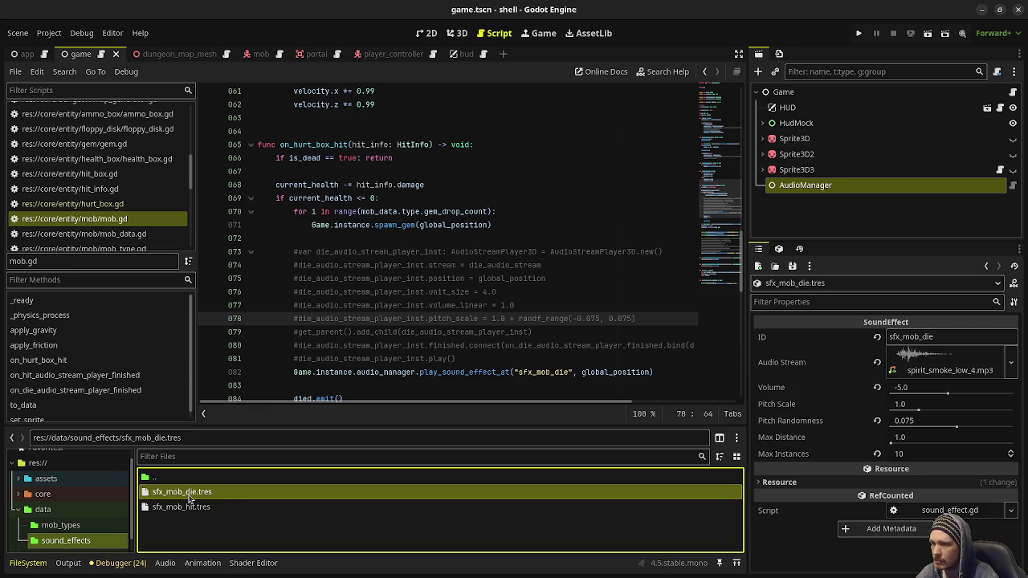
left_click(876, 388)
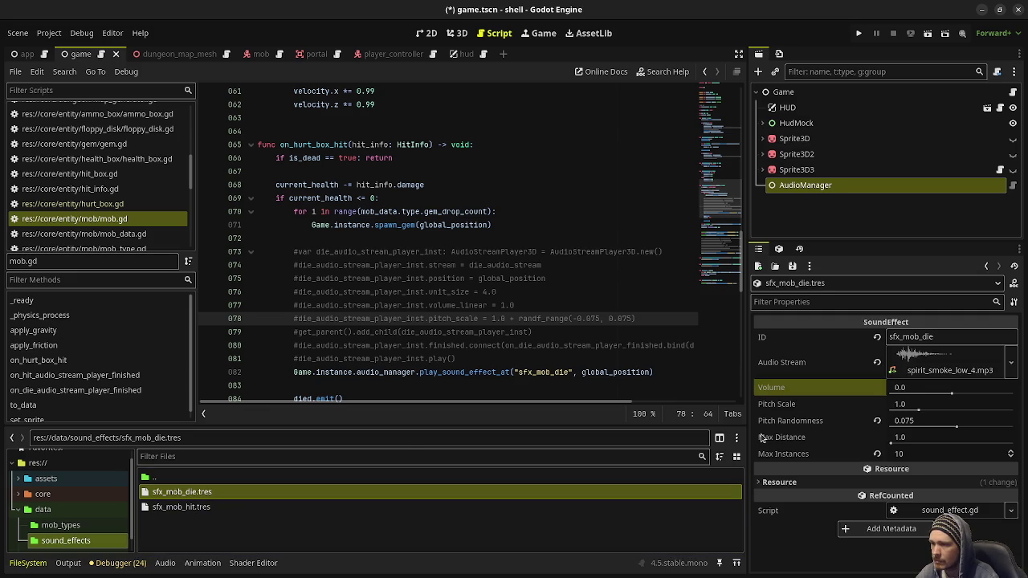
key("ctrl+s")
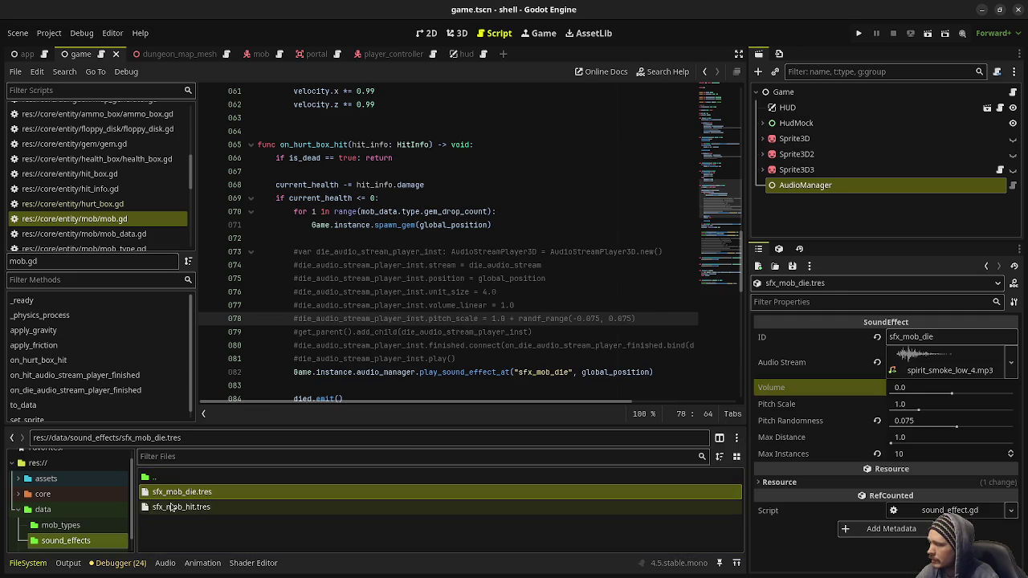
Set sfx_mob_die's Max Distance to 4.0, save, and relaunch the game with F5.
left_click(171, 508)
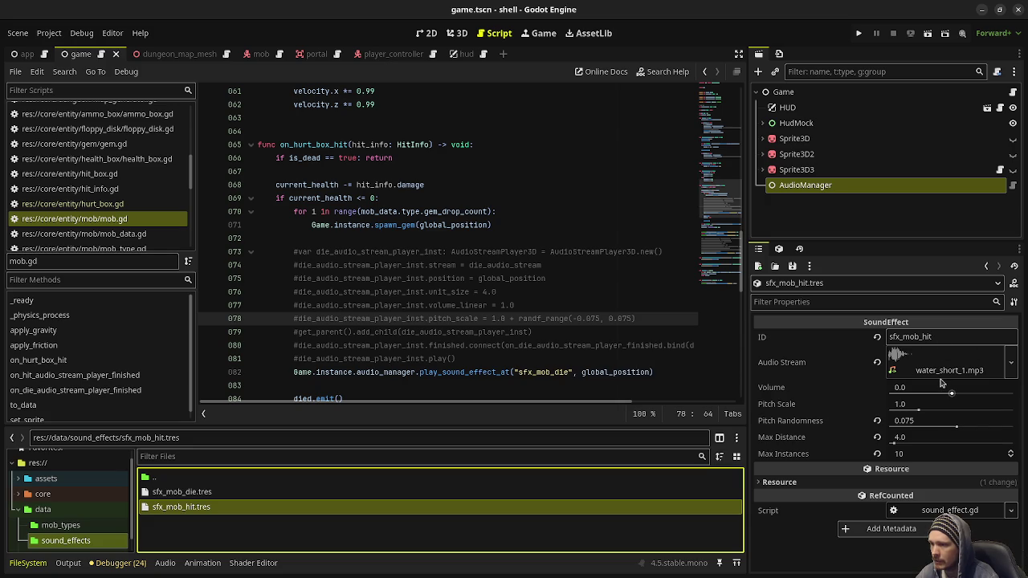
left_click(239, 493)
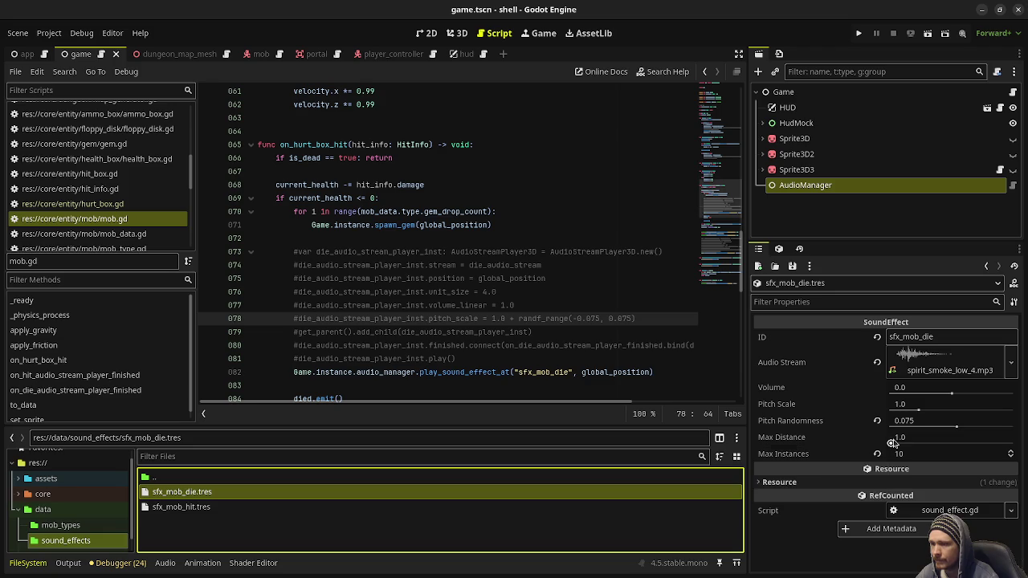
left_click(918, 439)
type("4")
key("Return")
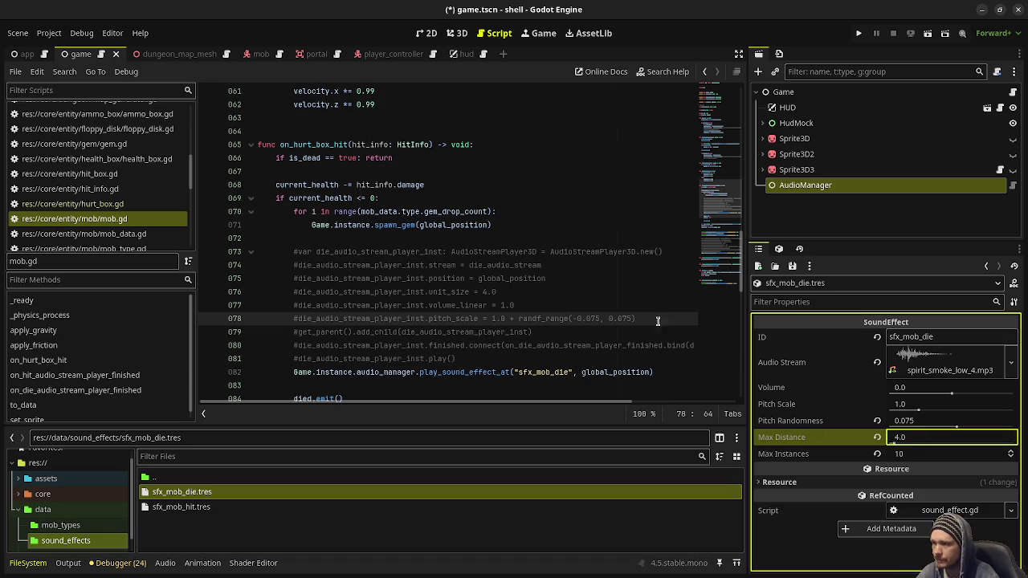
left_click(575, 345)
key("ctrl+s")
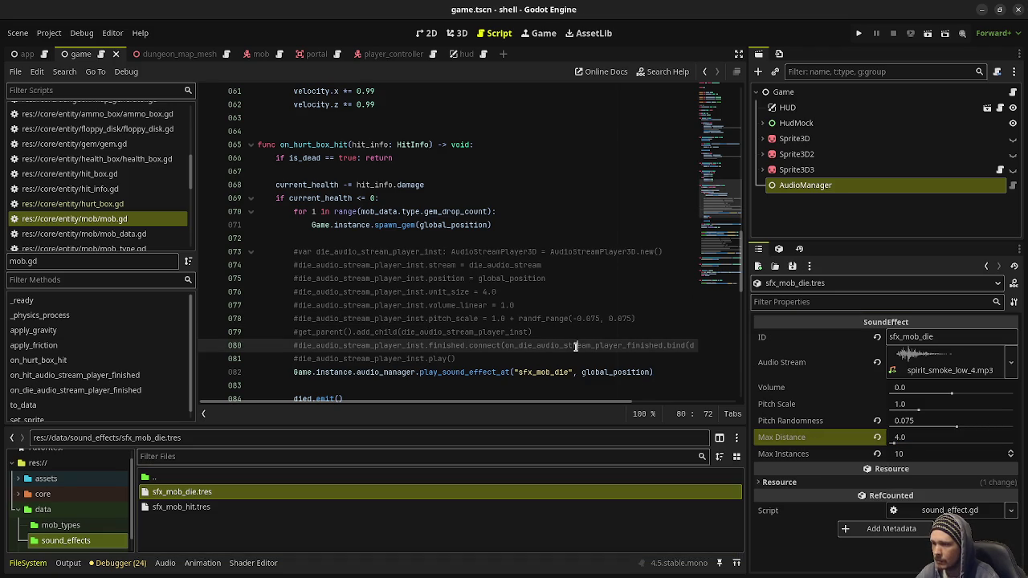
key("F5")
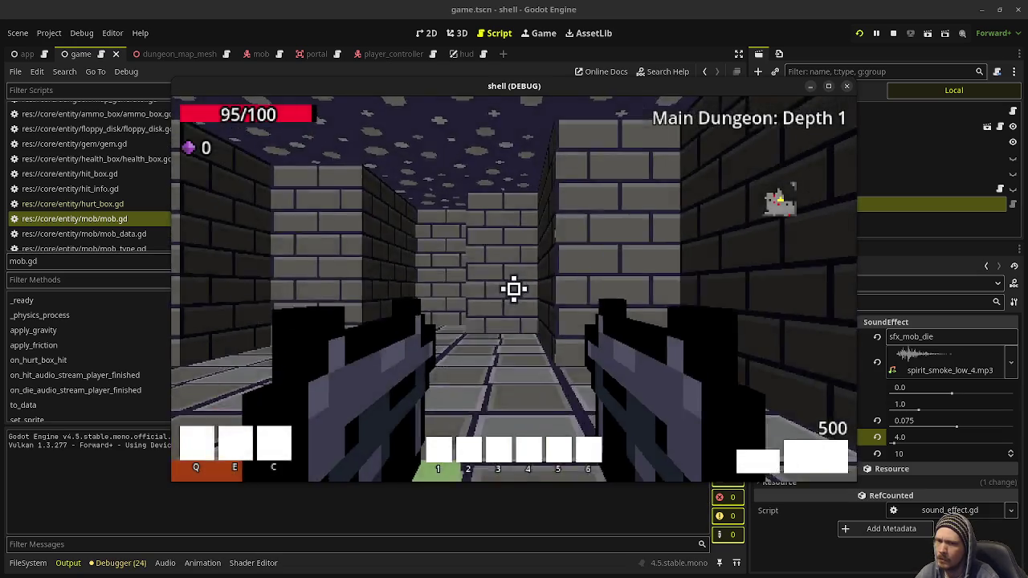
Shoot the first mobs on Depth 1 while collecting their gem pickups.
left_click(515, 289)
left_click(514, 289)
left_click(514, 289)
left_click(514, 289)
left_click(514, 289)
left_click(514, 289)
left_click(514, 290)
left_click(514, 289)
left_click(514, 289)
left_click(514, 289)
left_click(514, 290)
left_click(514, 289)
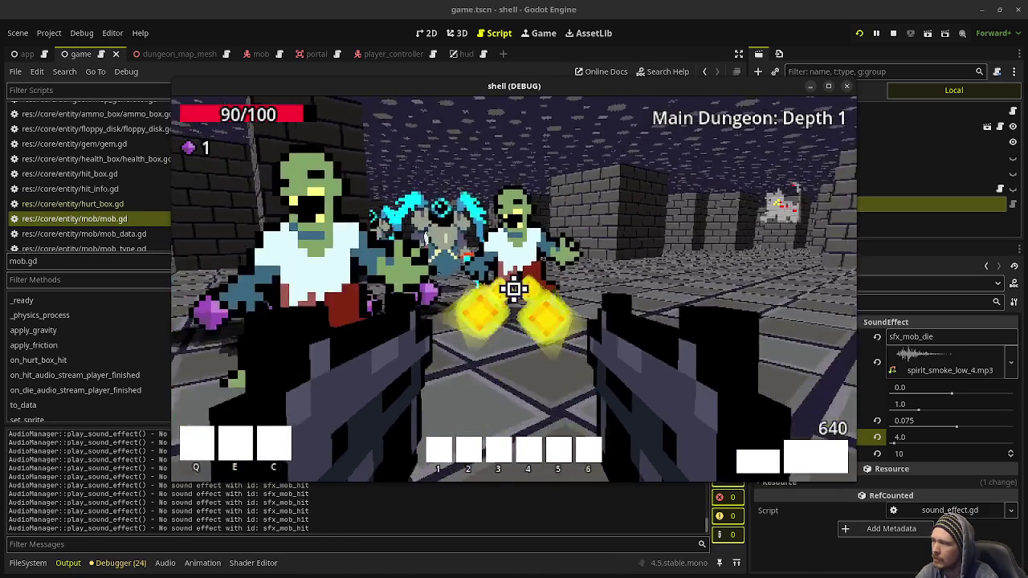
left_click(514, 289)
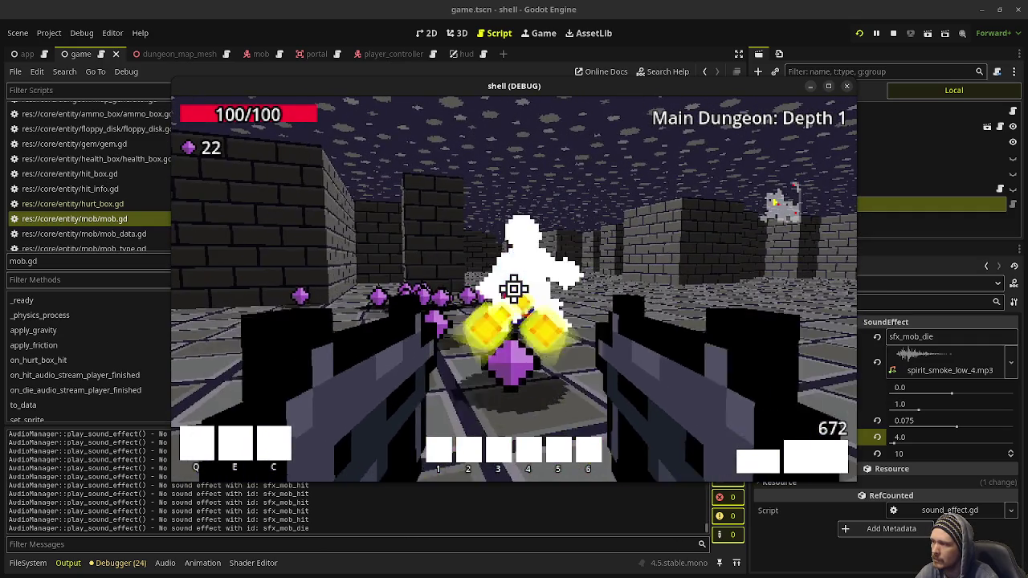
Shoot the remaining zombie mobs, then stop the debug run with F8.
left_click(514, 289)
left_click(514, 289)
left_click(514, 289)
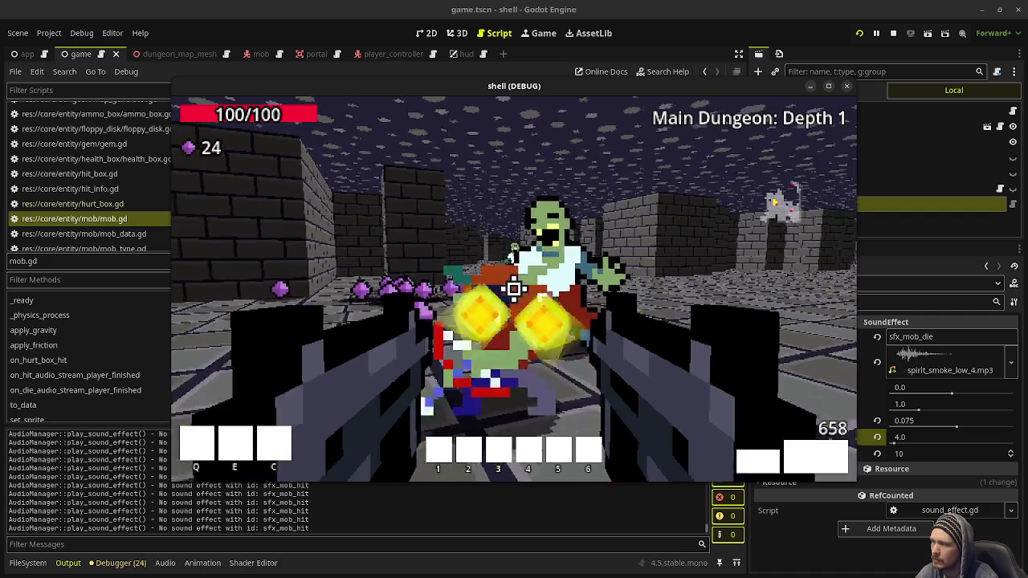
left_click(514, 289)
left_click(514, 289)
left_click(514, 289)
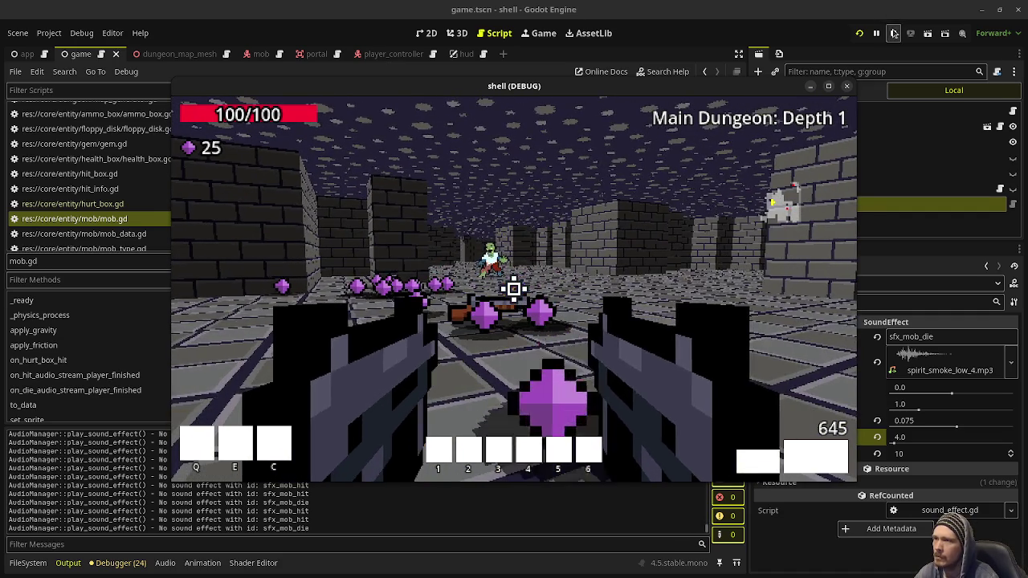
key("F8")
scroll(128, 212, "down", 10)
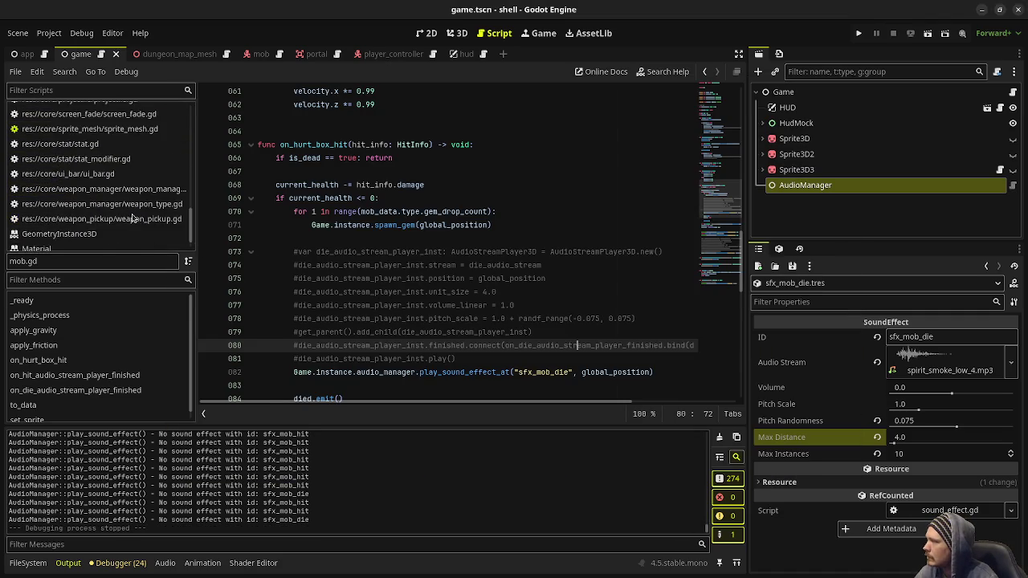
Comment out weapon_manager.gd's shot-sound lines 115–123 with Ctrl+K and run the project.
left_click(104, 166)
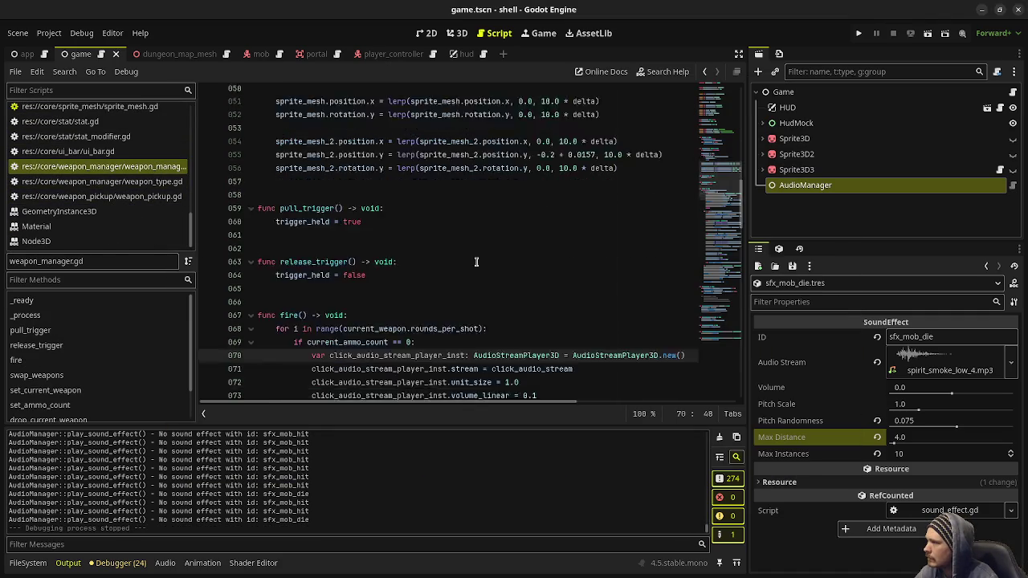
scroll(479, 263, "up", 2)
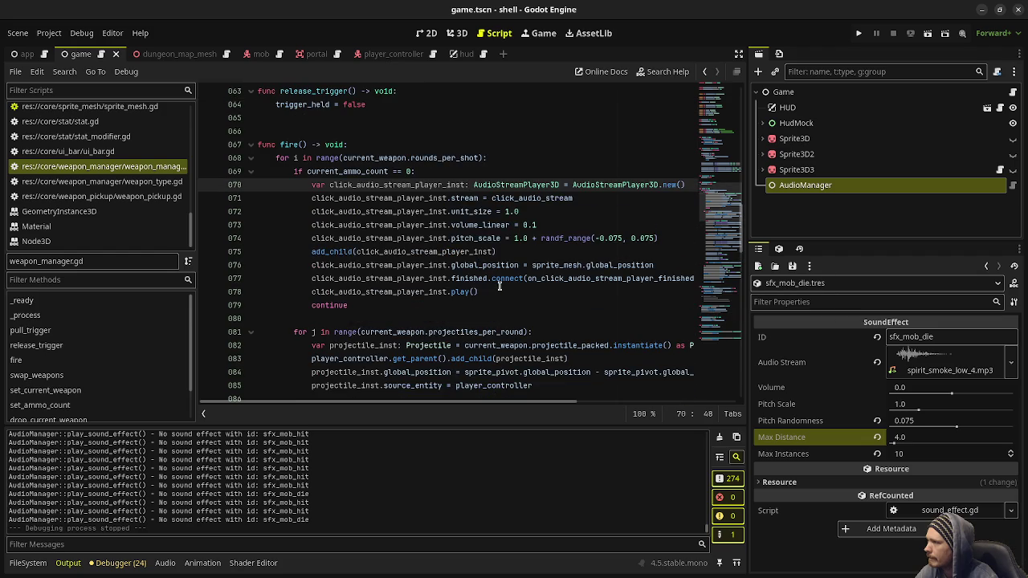
scroll(501, 299, "down", 17)
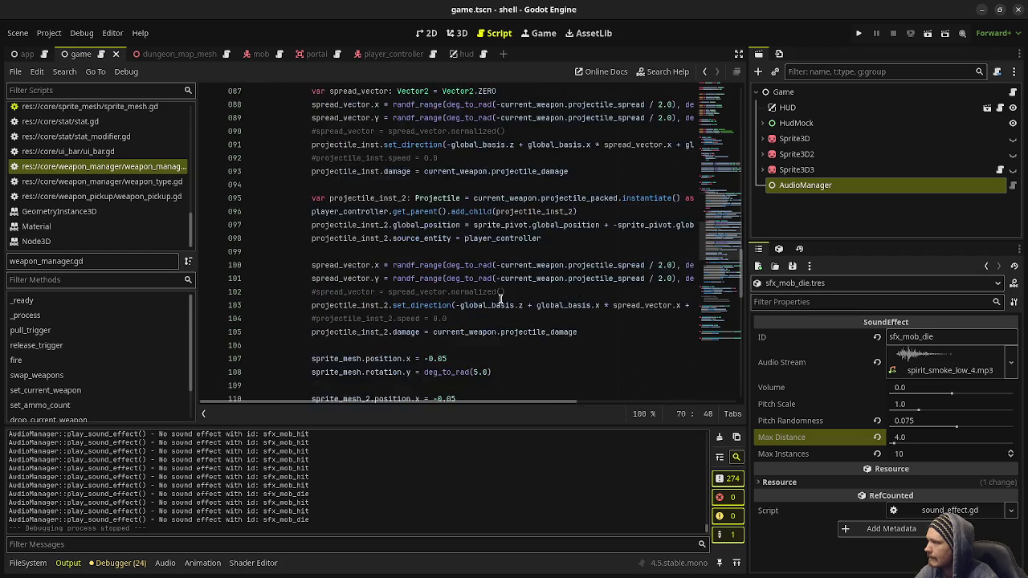
scroll(497, 298, "up", 3)
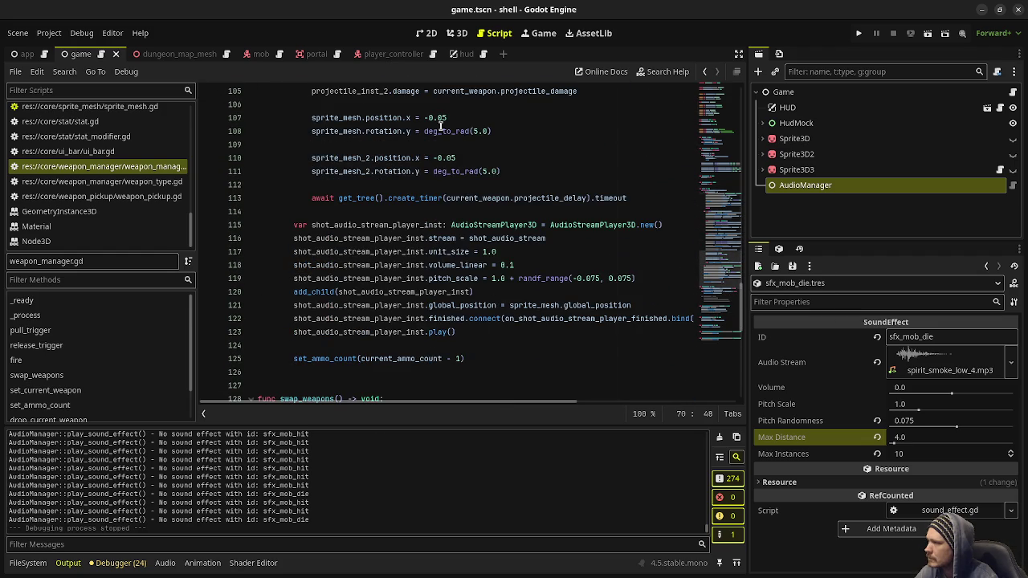
mouse_move(482, 332)
left_mouse_down()
mouse_move(293, 291)
mouse_move(291, 229)
left_mouse_up()
key("ctrl+k")
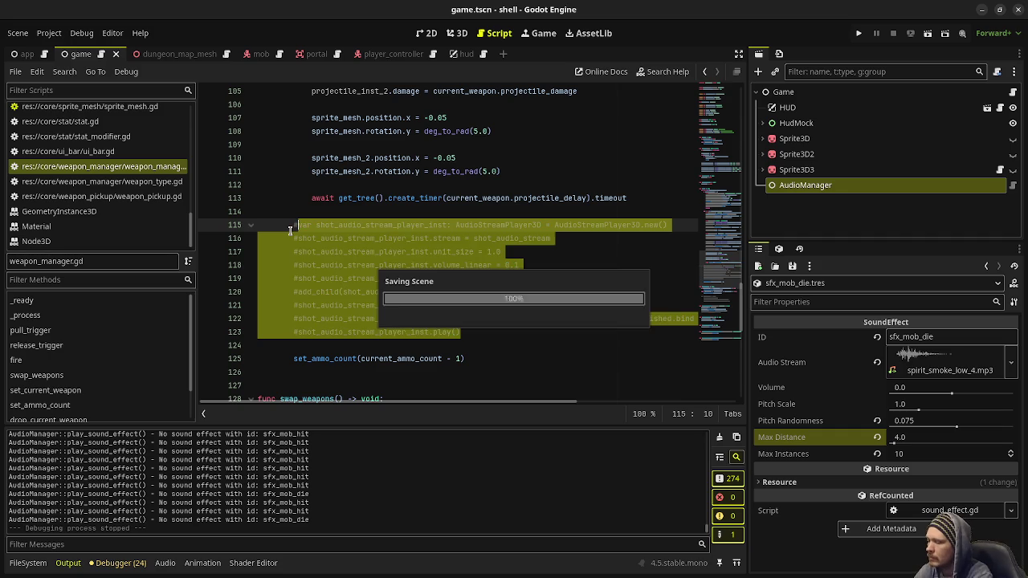
key("F5")
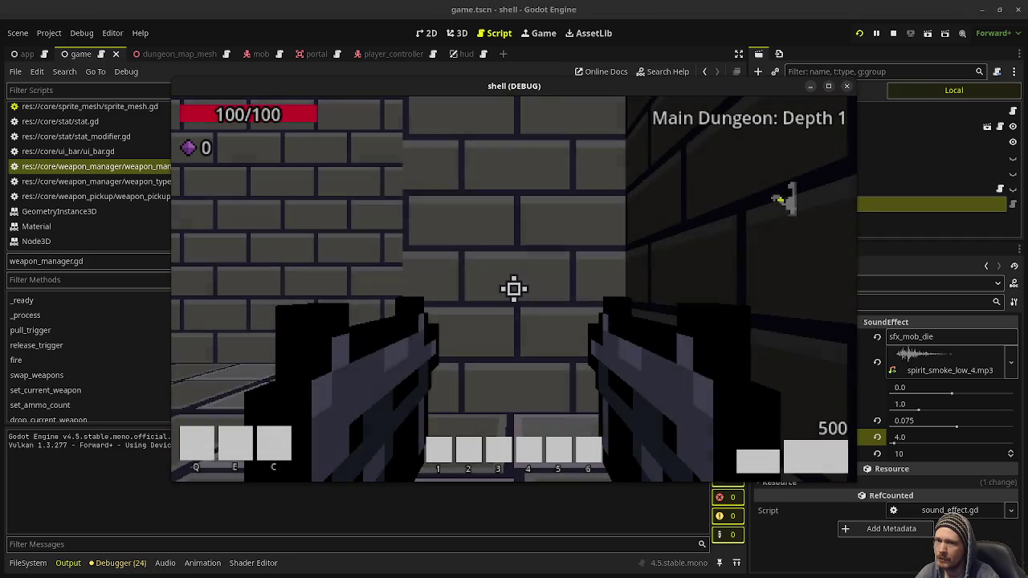
Walk through Depth 1 past the pillar and brick corner into the left corridor.
key("w")
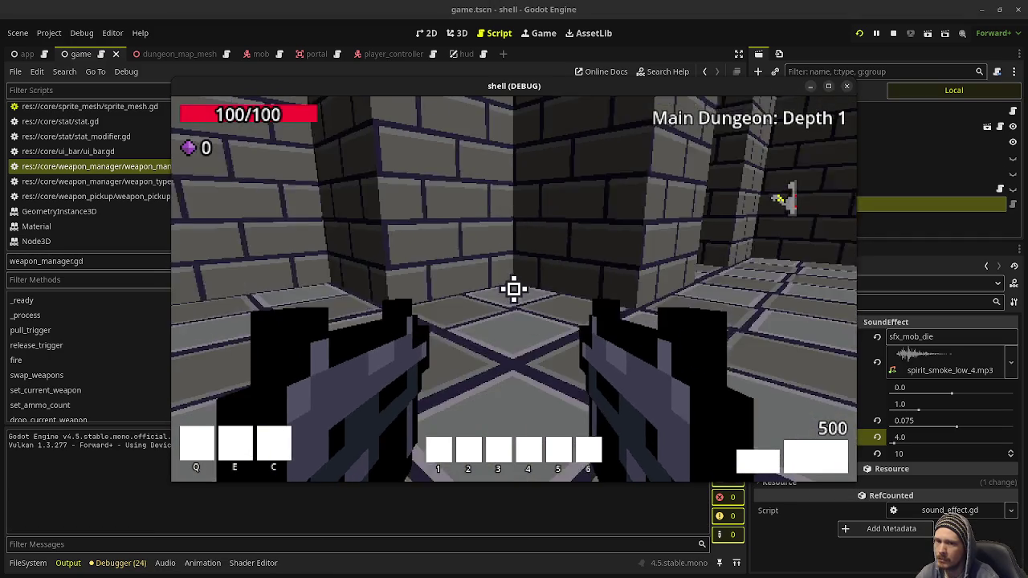
key("w")
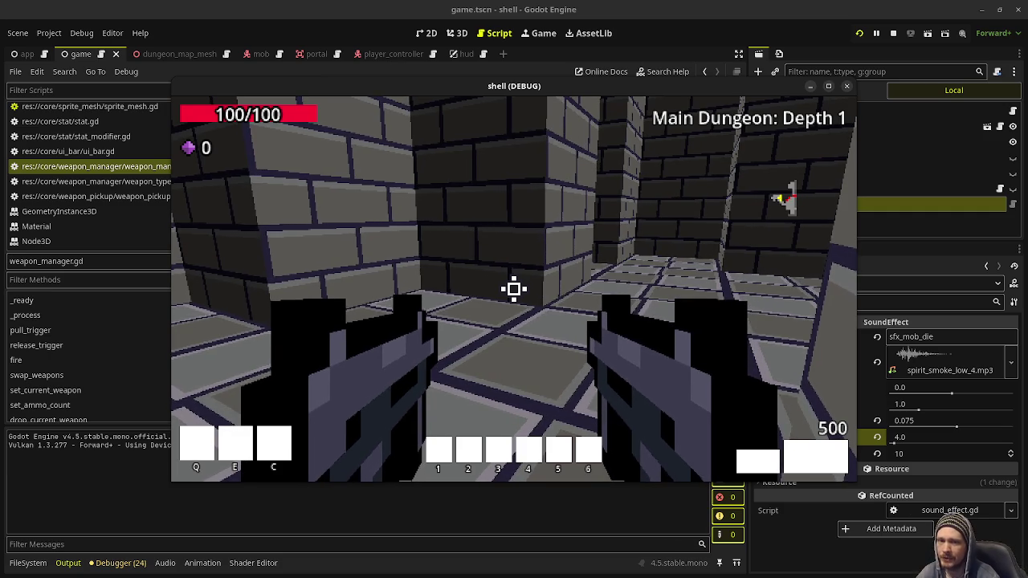
key("w")
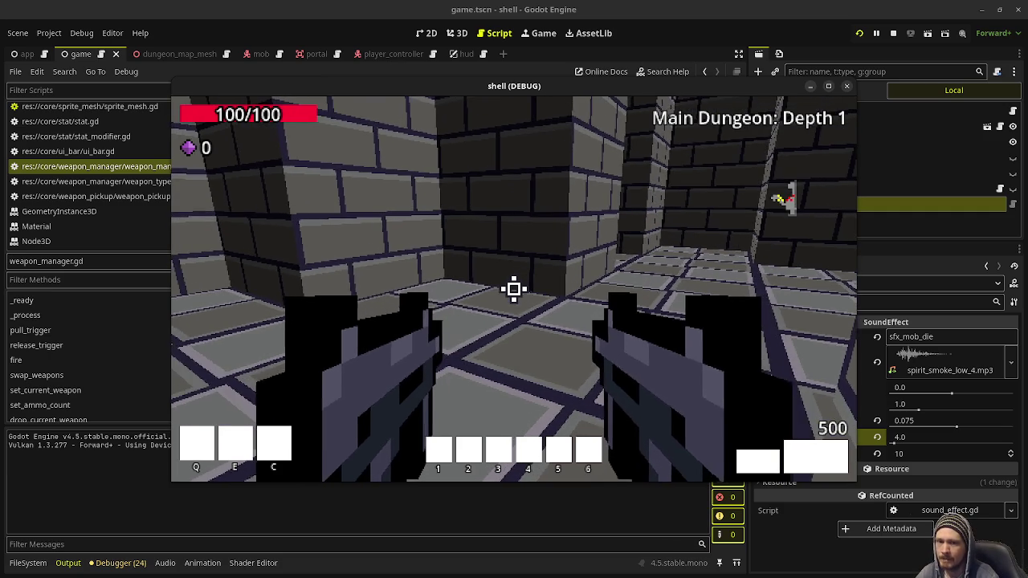
key("w")
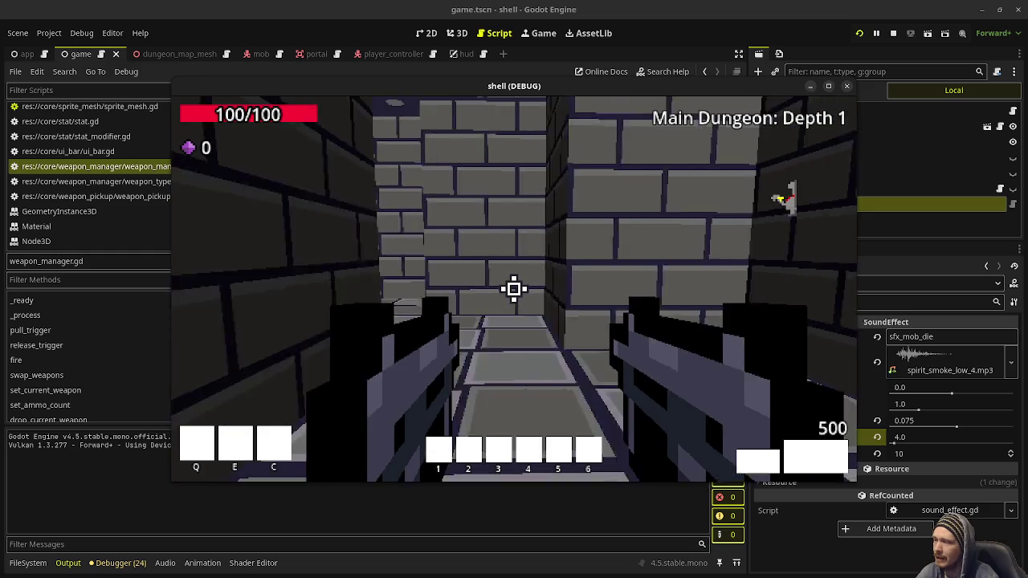
key("w")
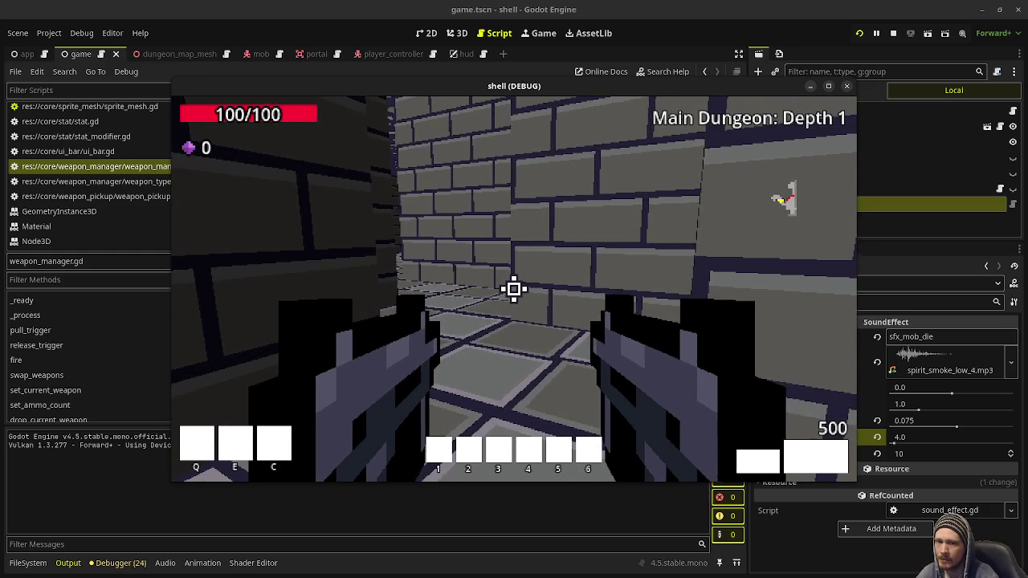
key("w")
key("w")
key("w")
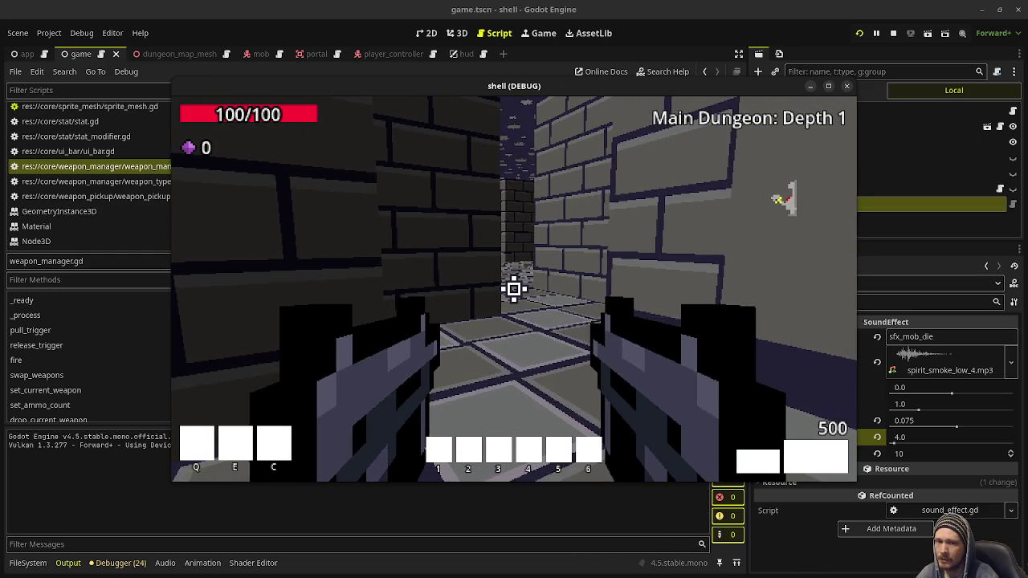
key("w")
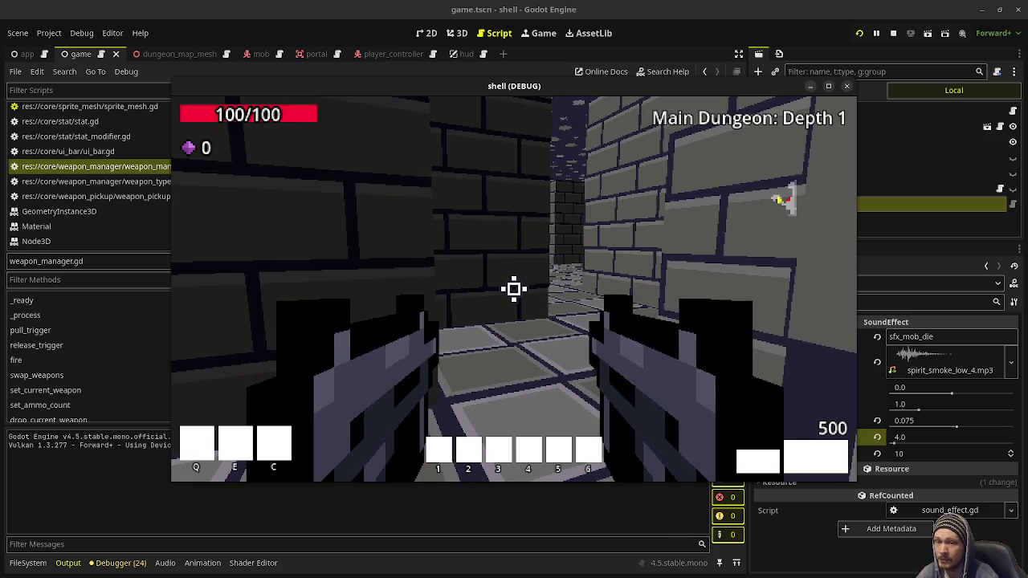
Shoot the approaching zombie mobs, then stop the game with F8.
mouse_move(514, 289)
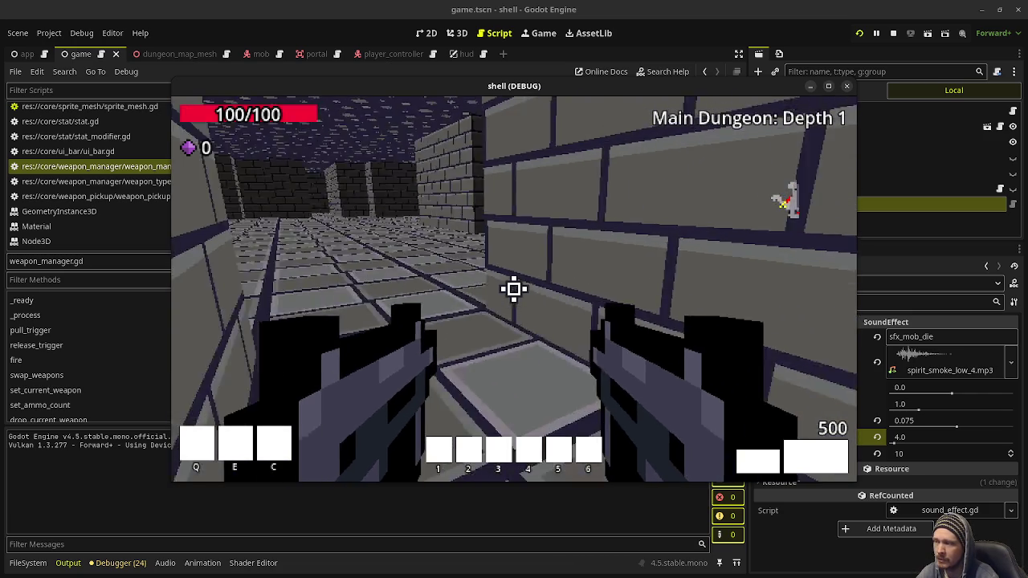
left_click(514, 289)
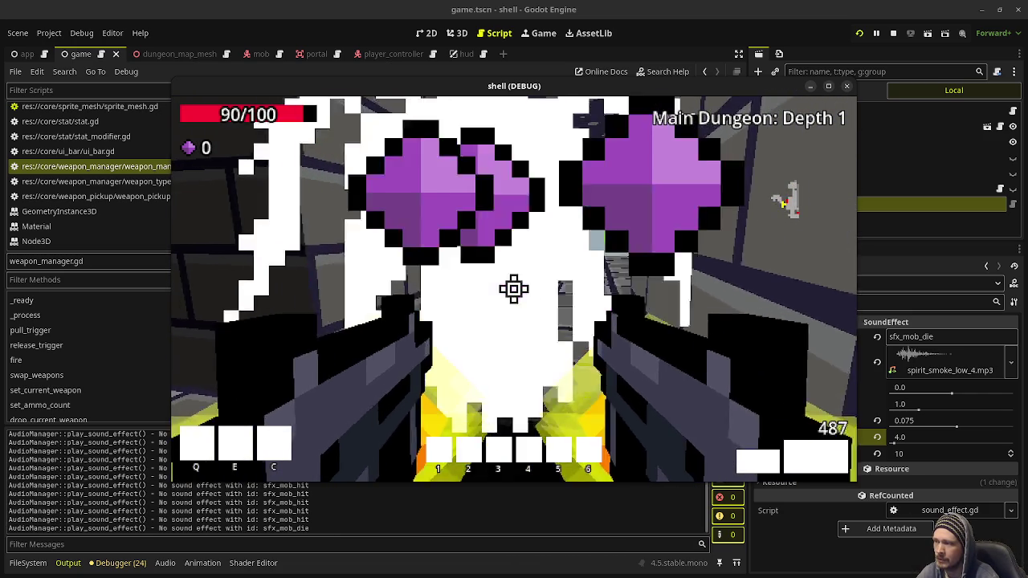
left_click_drag(514, 290, 514, 289)
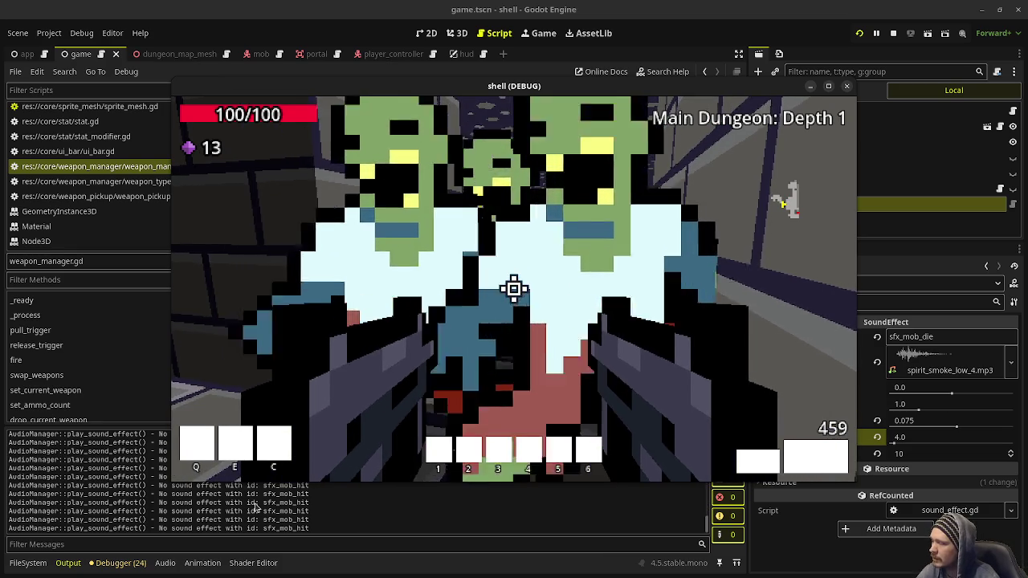
key("F8")
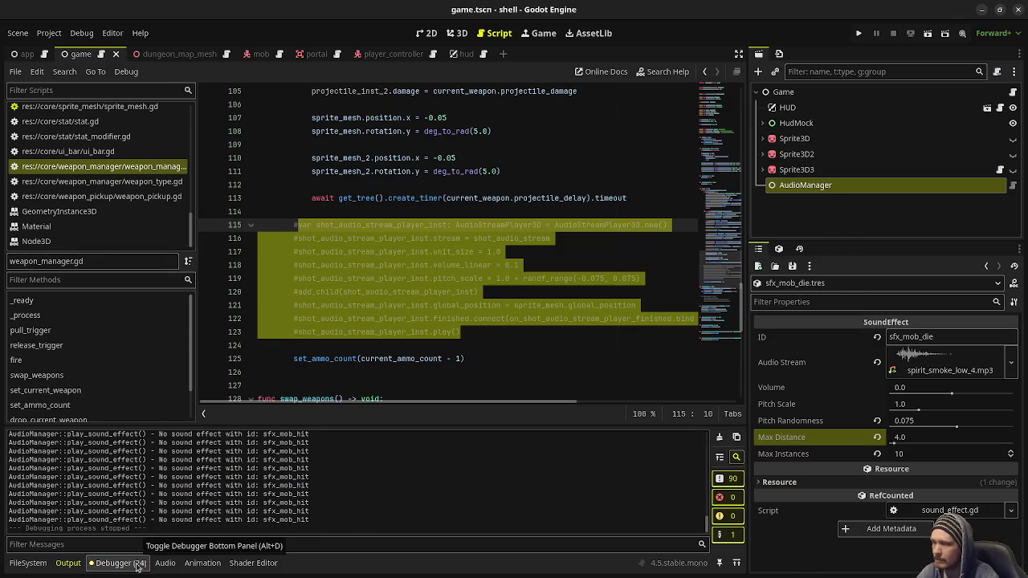
Inspect sfx_mob_hit.tres, the missing-effect warnings in Output, and audio_manager.gd.
left_click(29, 563)
left_click(181, 507)
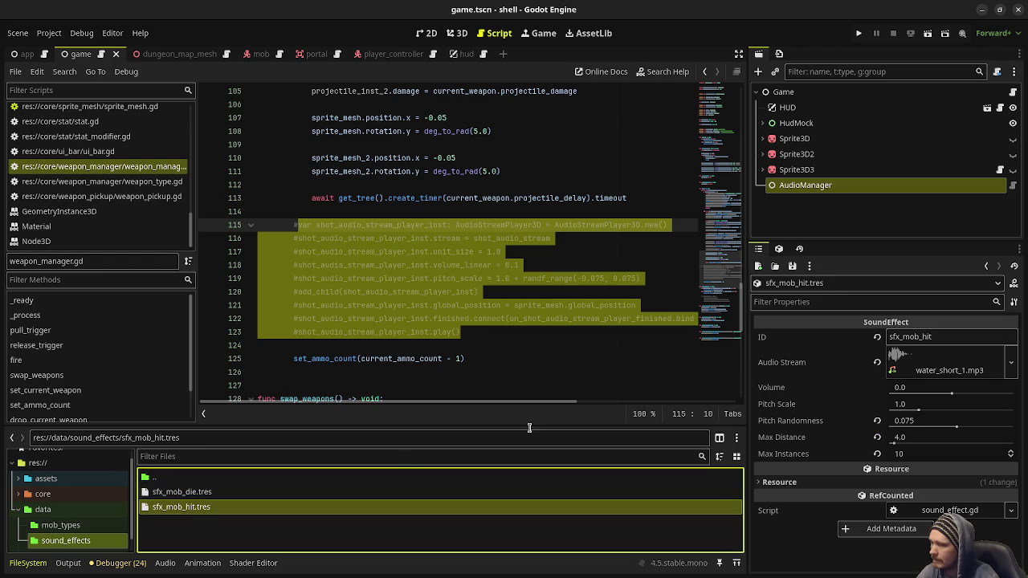
left_click(68, 563)
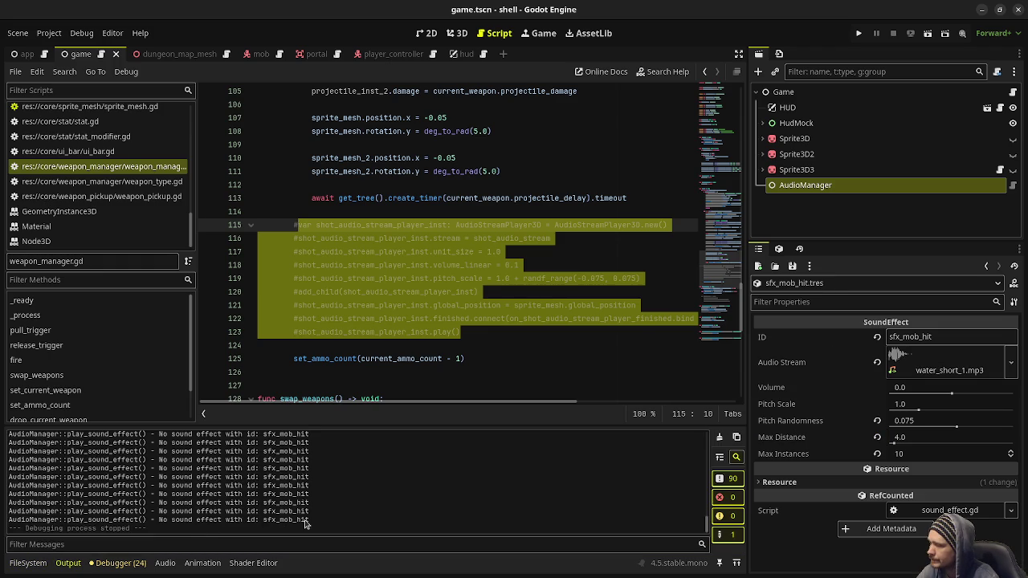
left_click(28, 563)
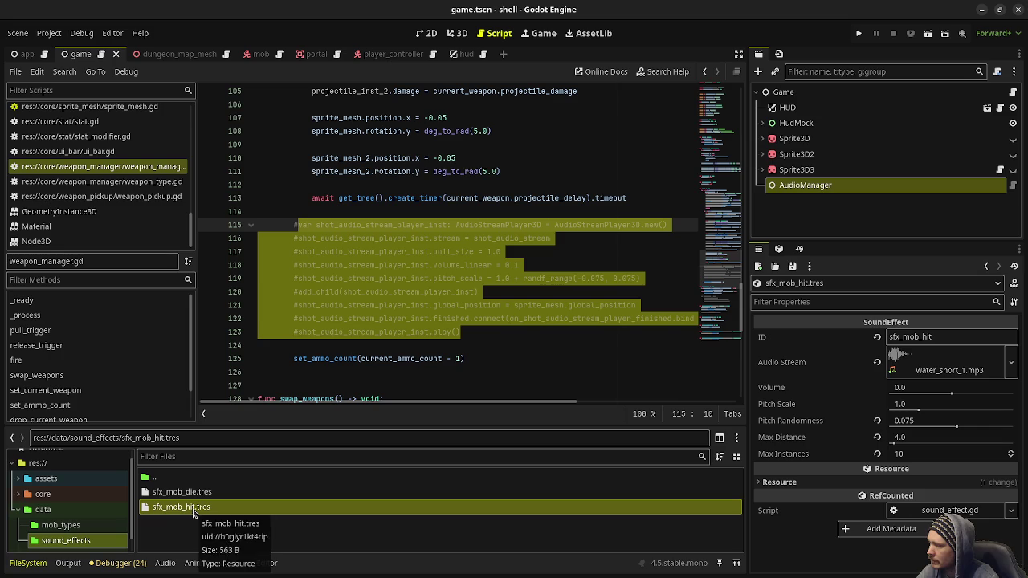
scroll(117, 204, "up", 10)
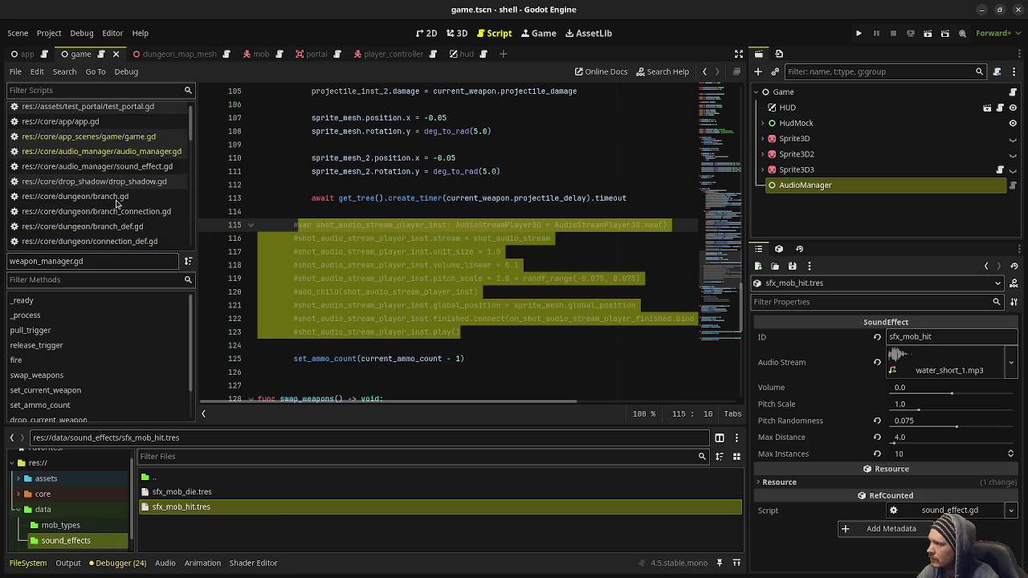
left_click(101, 151)
scroll(426, 279, "down", 6)
scroll(426, 280, "up", 3)
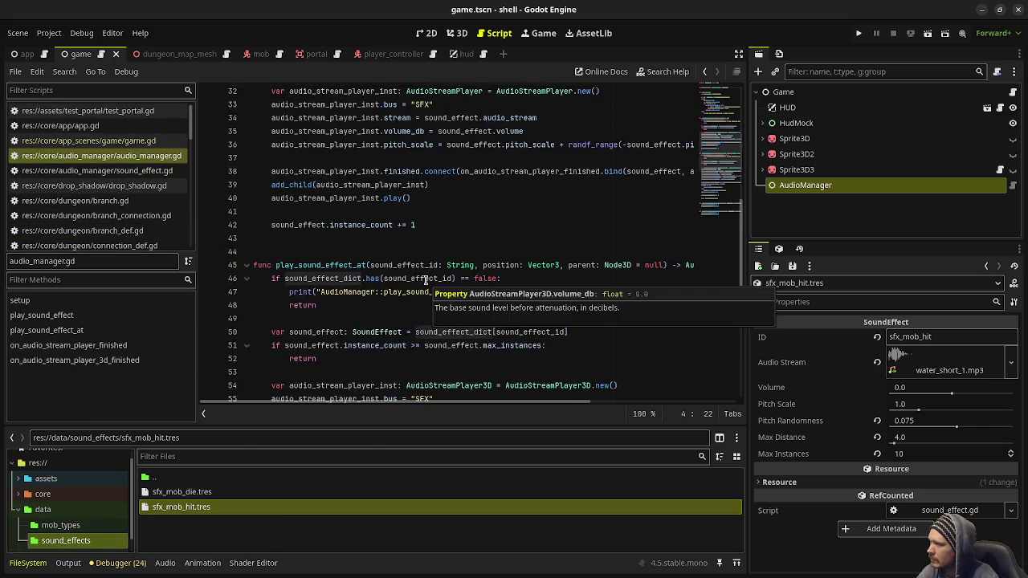
scroll(426, 279, "up", 4)
scroll(425, 280, "up", 4)
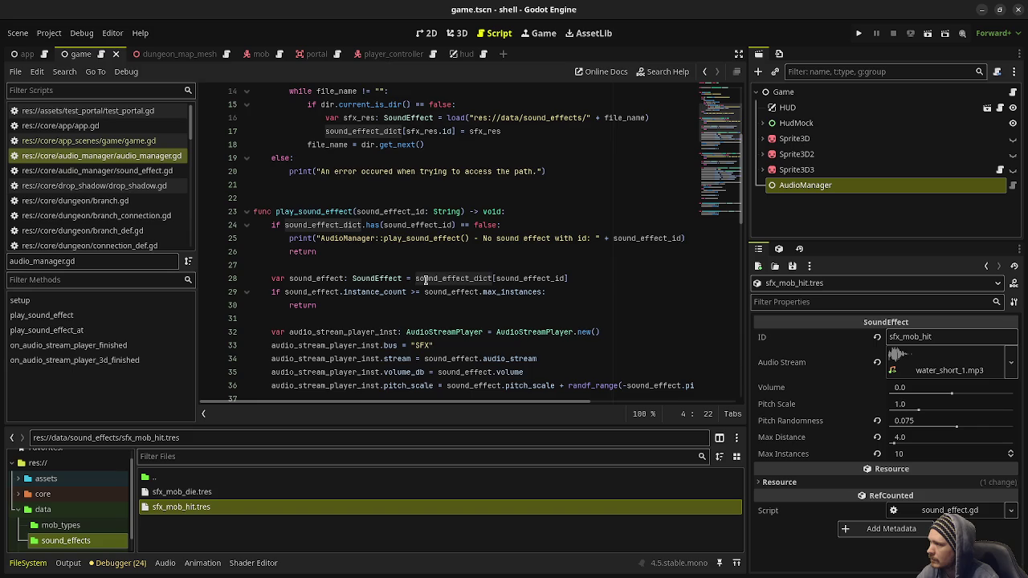
scroll(426, 279, "up", 3)
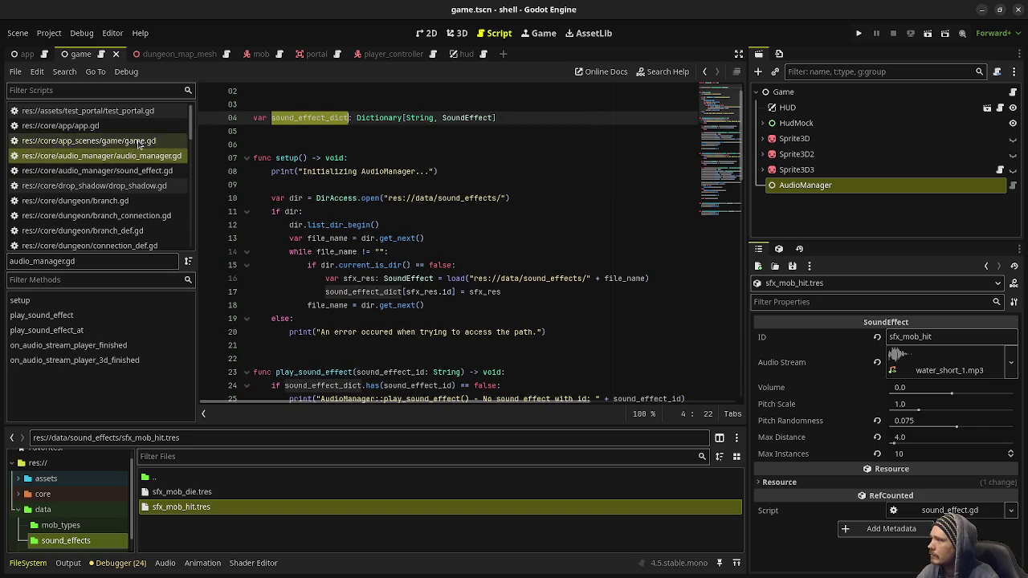
In game.gd's _ready(), add audio_manager.setup() after randomize(), save, and run the project.
left_click(88, 141)
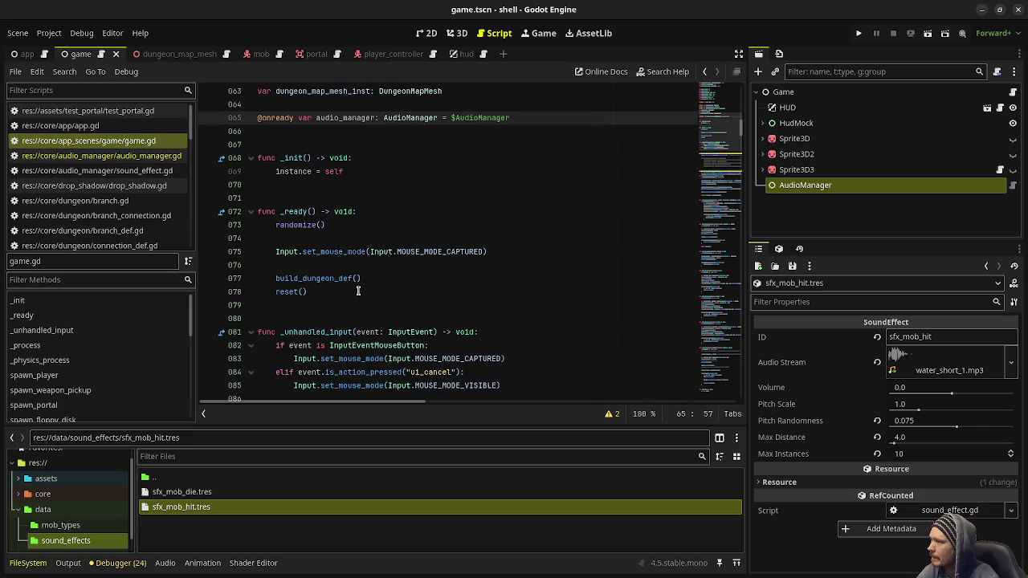
left_click(352, 225)
key("Return")
key("Return")
type("audio_manager.setu")
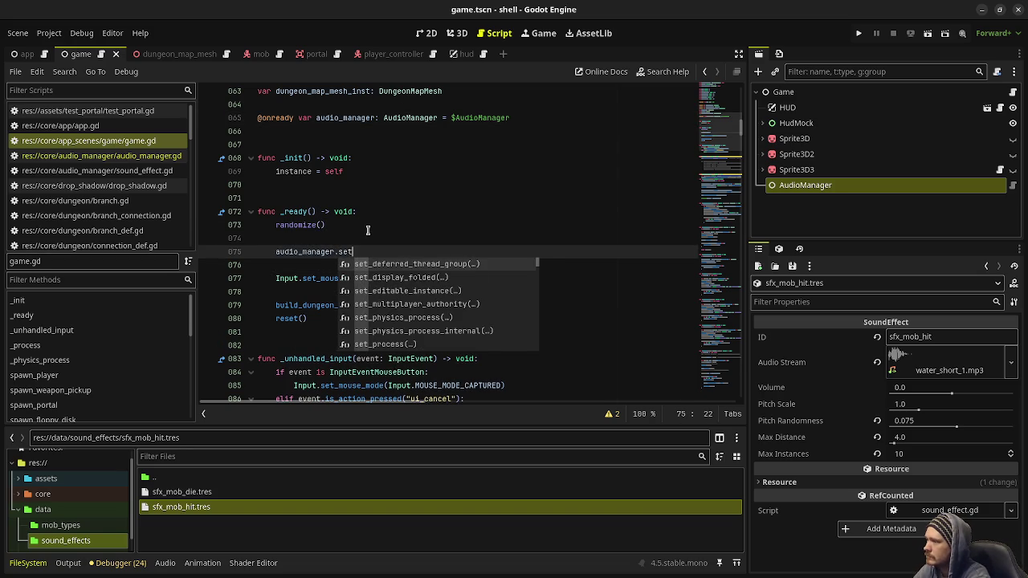
type("p()")
key("ctrl+s")
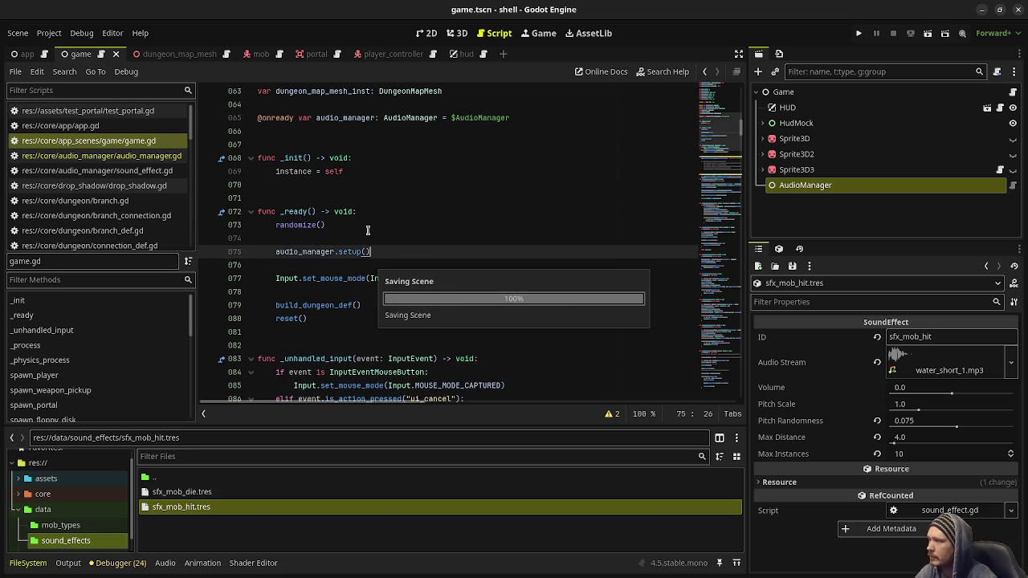
left_click(859, 33)
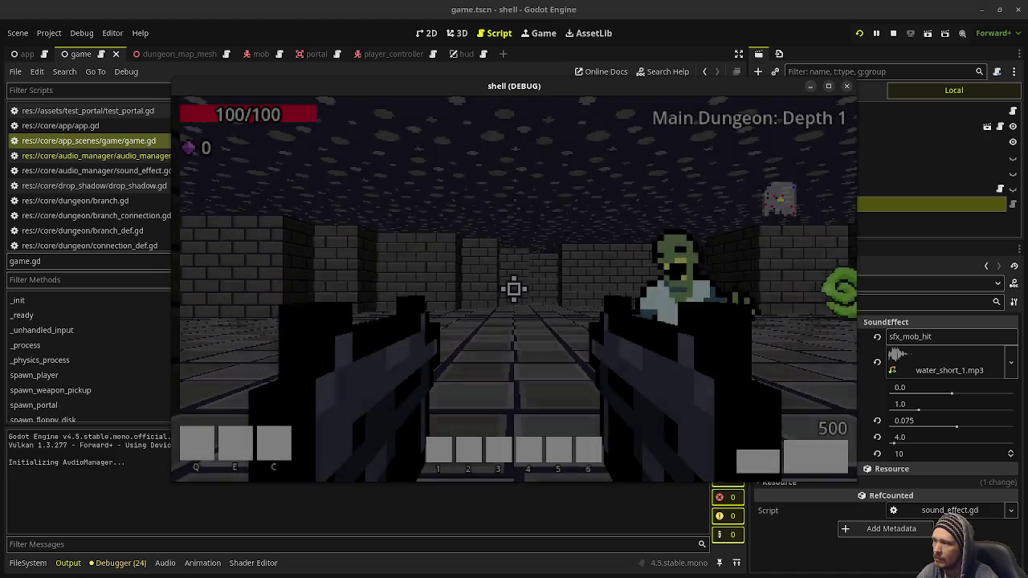
Fire at the first zombies on Depth 1 to hear the mob hit sound.
left_click(514, 289)
left_click(514, 289)
left_click(514, 289)
left_click(514, 290)
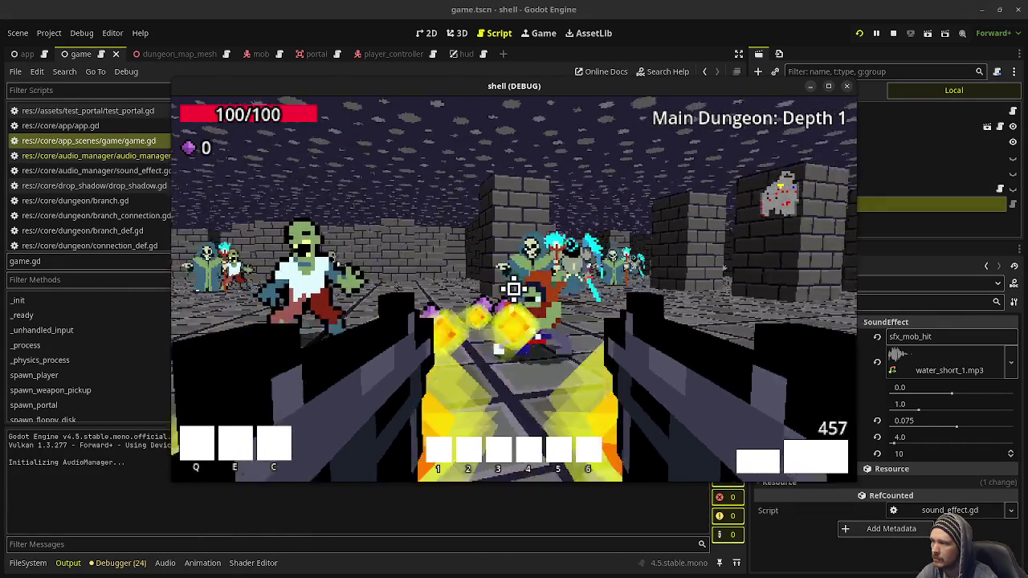
left_click(514, 289)
left_click(514, 289)
left_click(514, 289)
left_click(514, 289)
Keep shooting the crowd of zombies while moving through the dungeon.
left_click(514, 289)
left_click(514, 289)
left_click(515, 289)
left_click(514, 289)
left_click(514, 289)
left_click(514, 289)
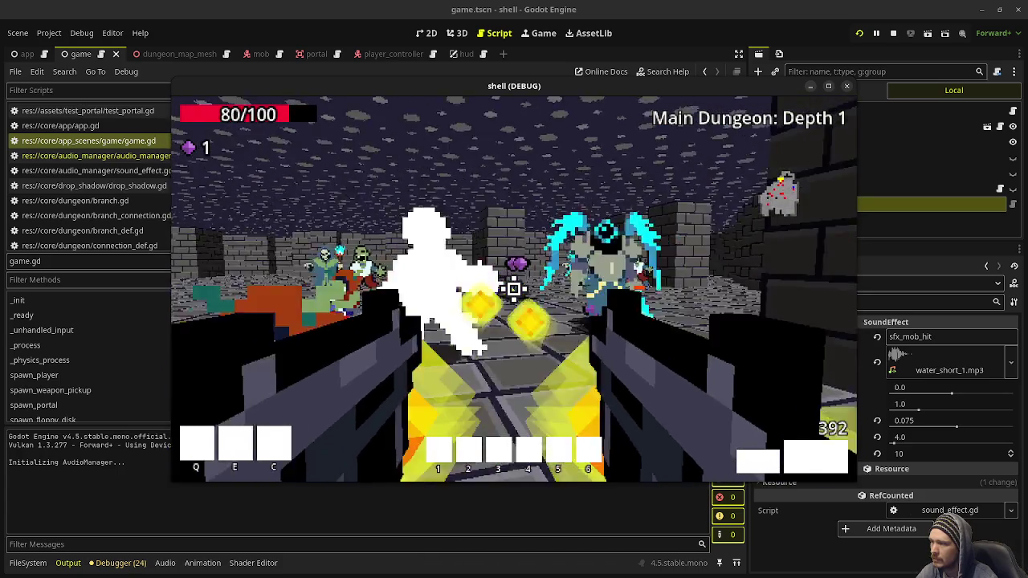
left_click(514, 289)
left_click(514, 289)
left_click(514, 289)
left_click(514, 289)
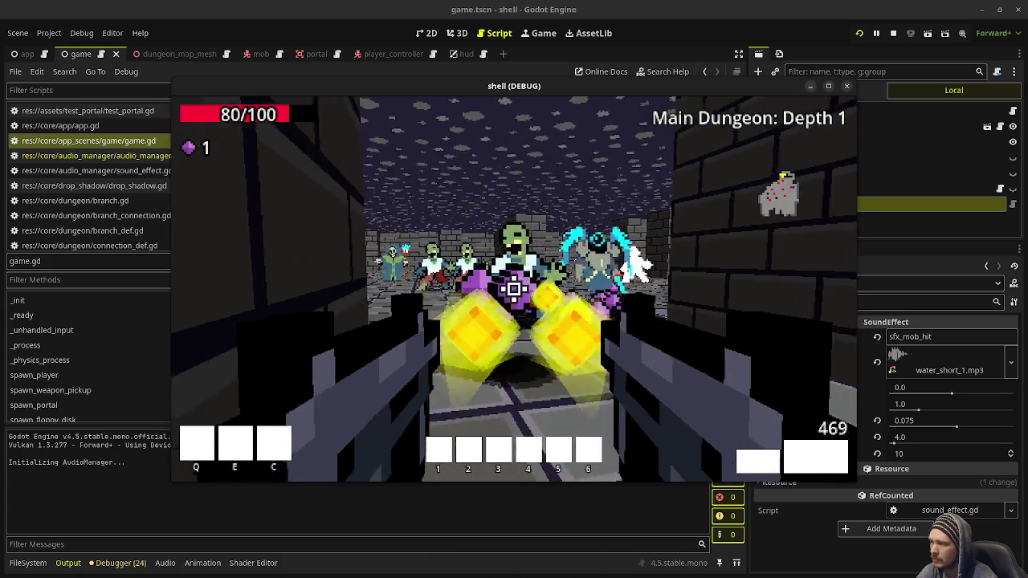
left_click(514, 290)
left_click(514, 289)
Shoot more zombies for gems, then release the mouse with Esc and stop the run.
left_click(514, 289)
left_click(514, 290)
left_click(514, 289)
left_click(514, 289)
left_click(514, 290)
key("Escape")
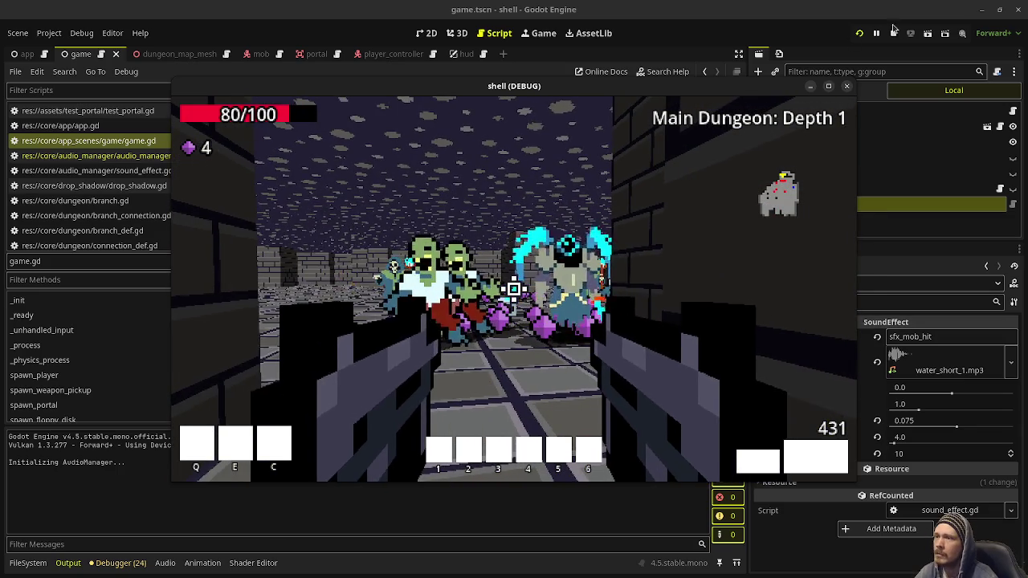
left_click(893, 33)
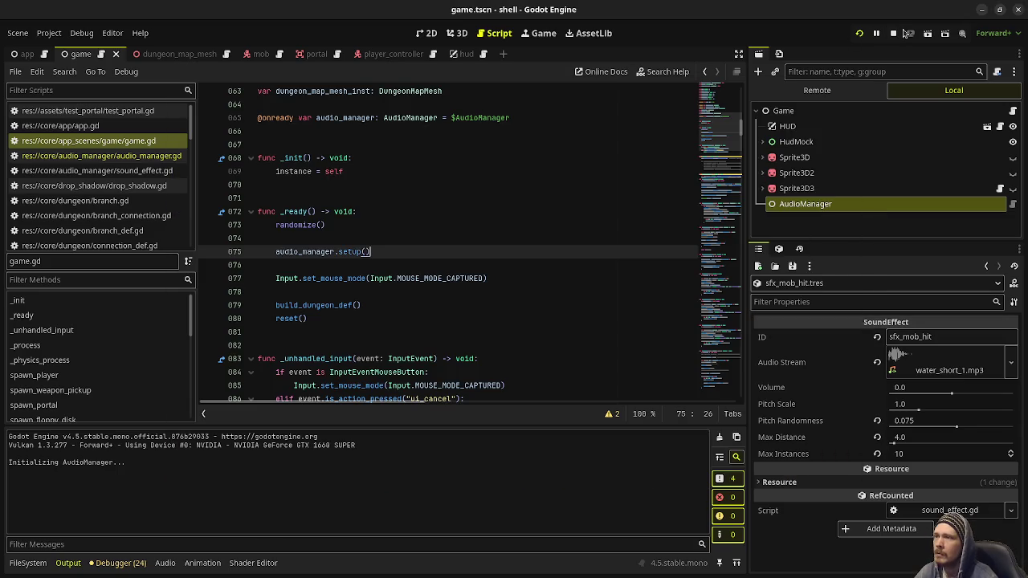
Raise sfx_mob_hit's Max Instances from 10 to 20 and relaunch the game with F5.
left_click(27, 563)
left_click(192, 507)
left_click(922, 454)
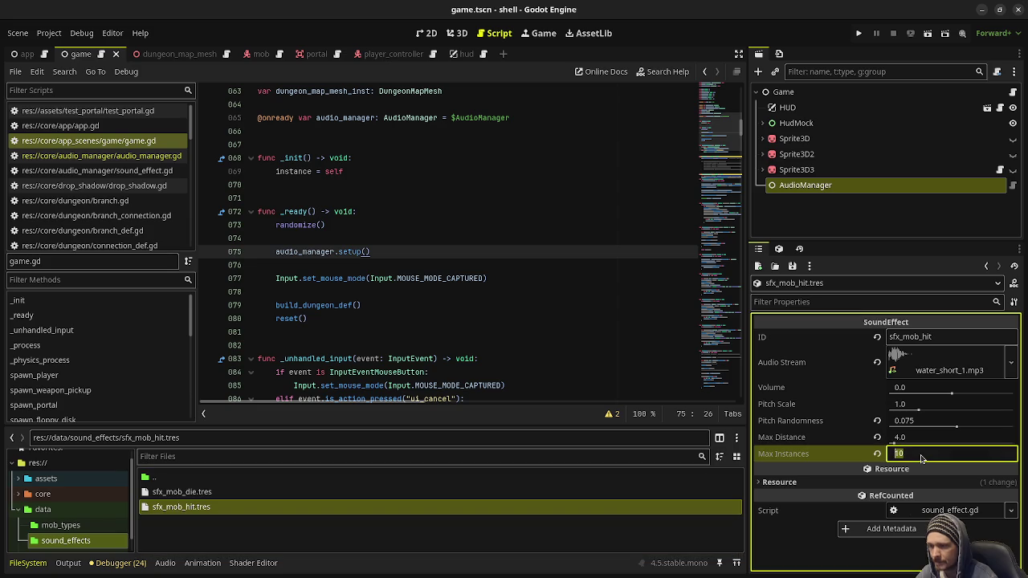
type("20")
key("Return")
key("F5")
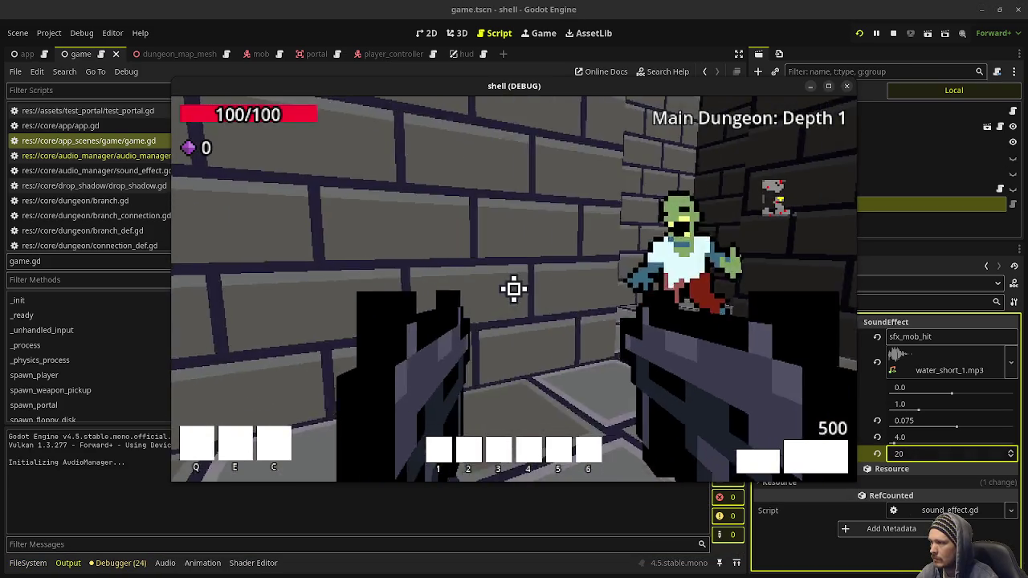
Shoot the enemies along the corridor, then release the mouse and stop the debug run.
left_click(514, 289)
left_click_drag(514, 289, 514, 289)
key("w")
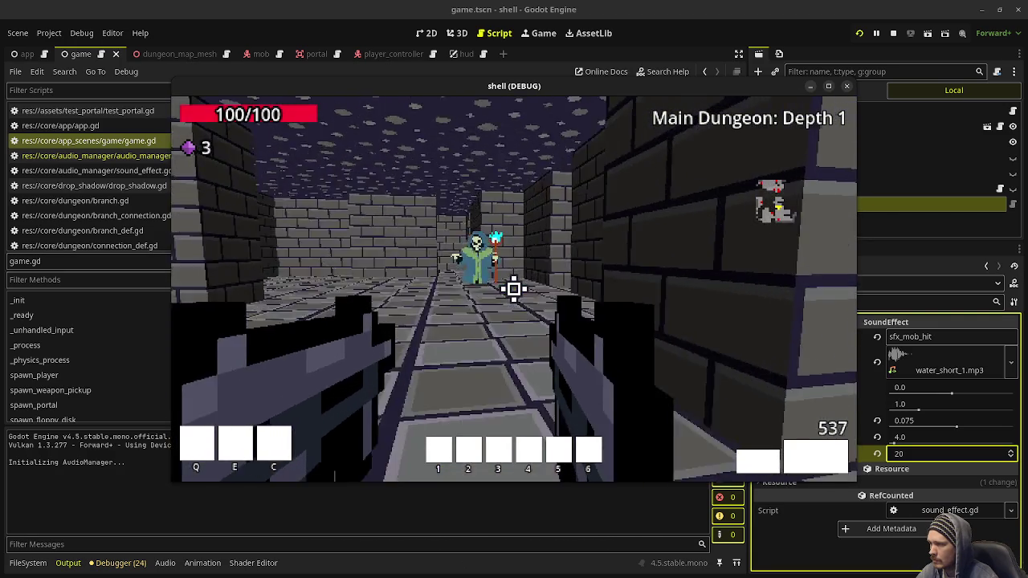
left_click(514, 290)
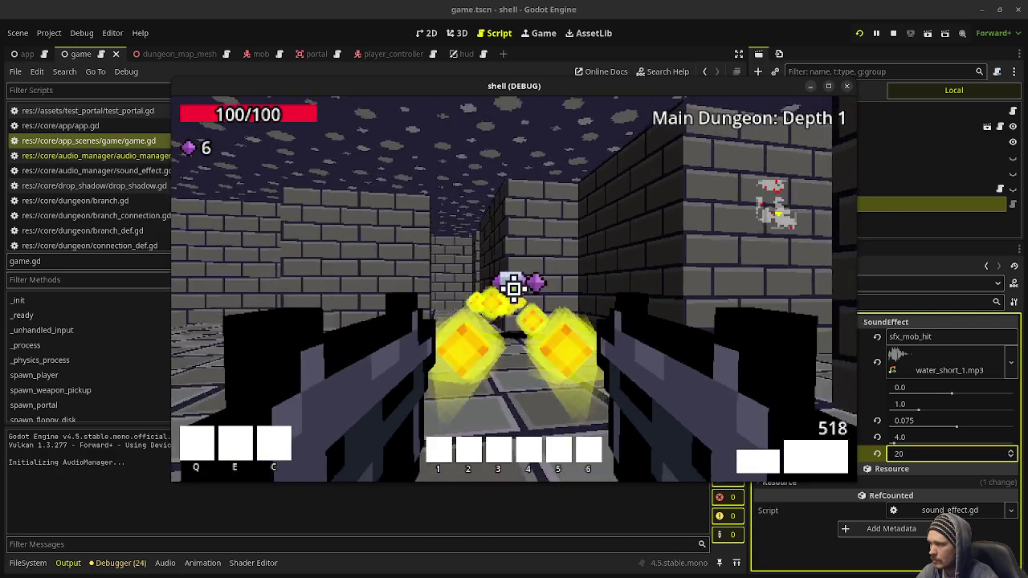
key("Escape")
left_click(894, 36)
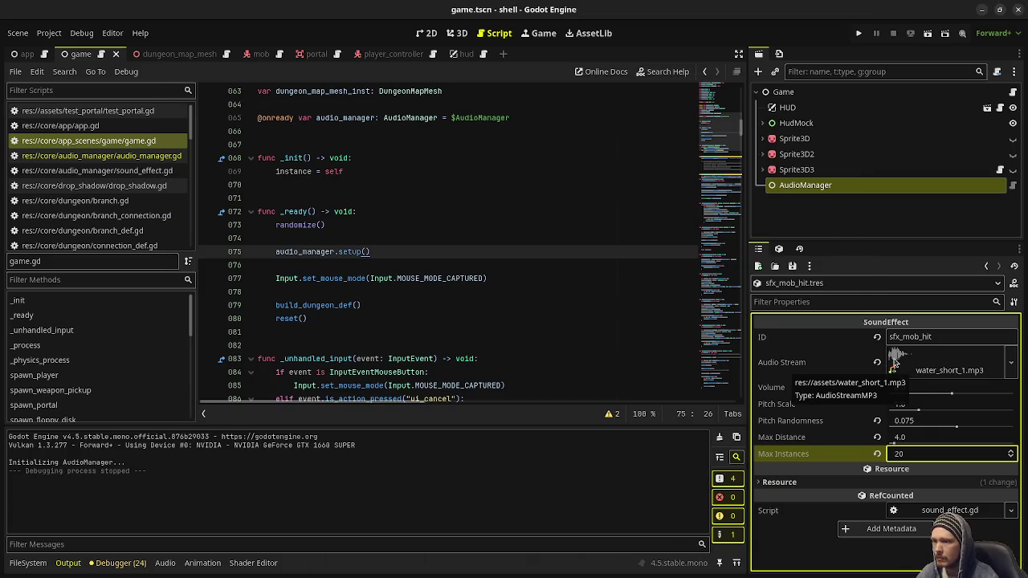
Raise the max_instances export range in sound_effect.gd from 20 to 50 and save.
left_click(912, 455)
key("Return")
left_click(911, 455)
key("Return")
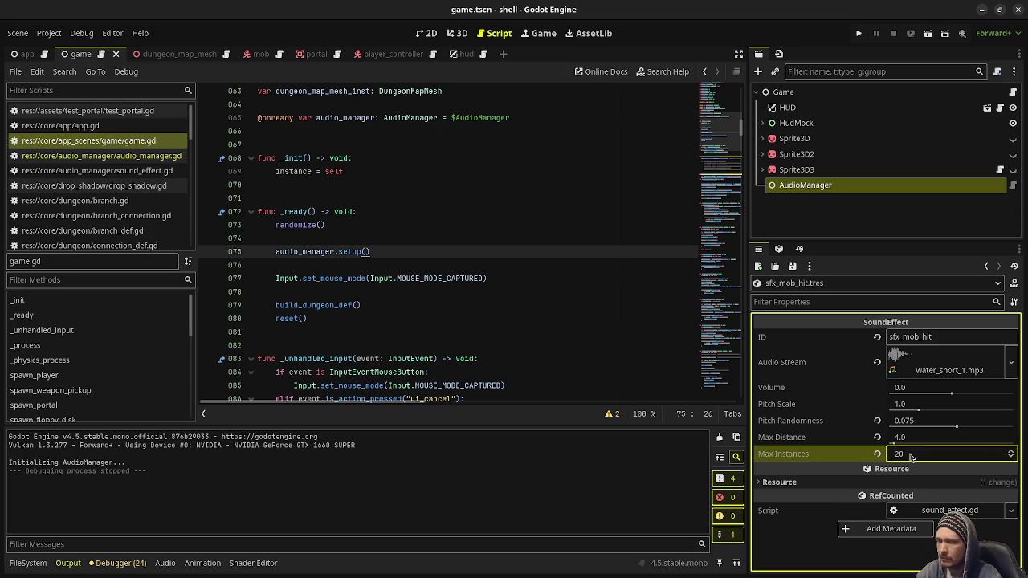
left_click(152, 156)
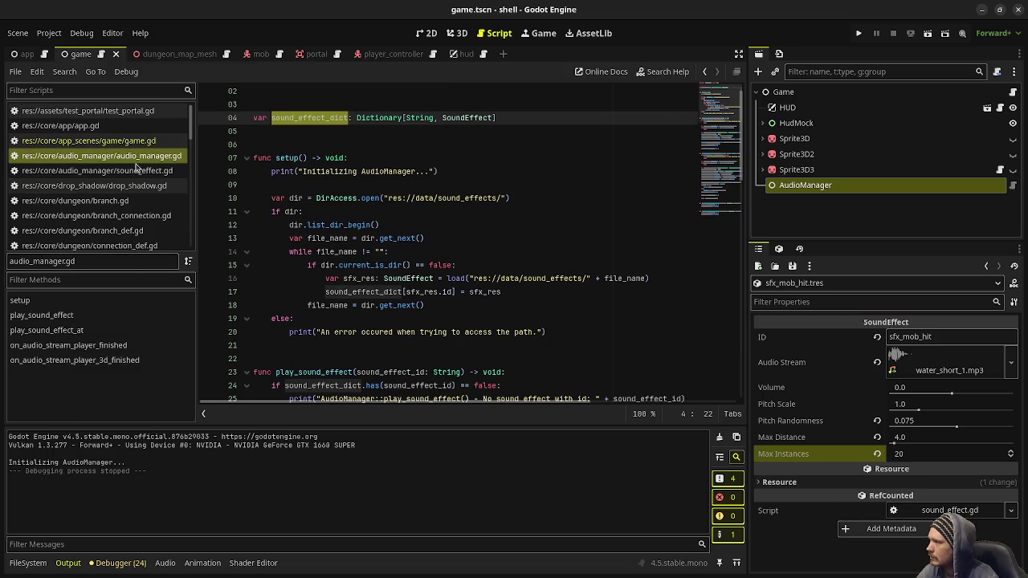
left_click(153, 170)
left_click(331, 212)
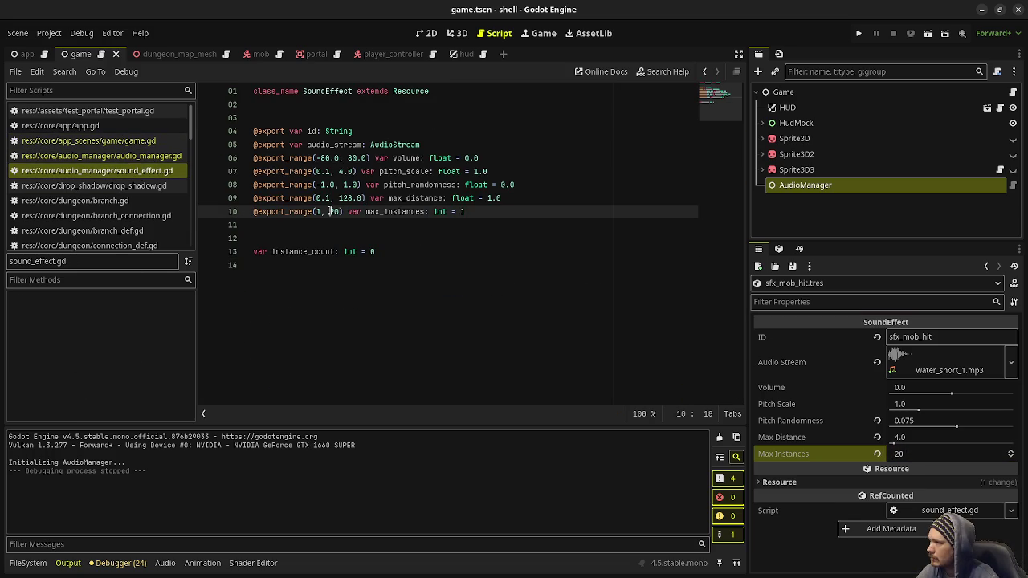
key("shift+Right")
type("5")
key("ctrl+s")
Set sfx_mob_hit's Max Instances to 30 and save.
left_click(924, 455)
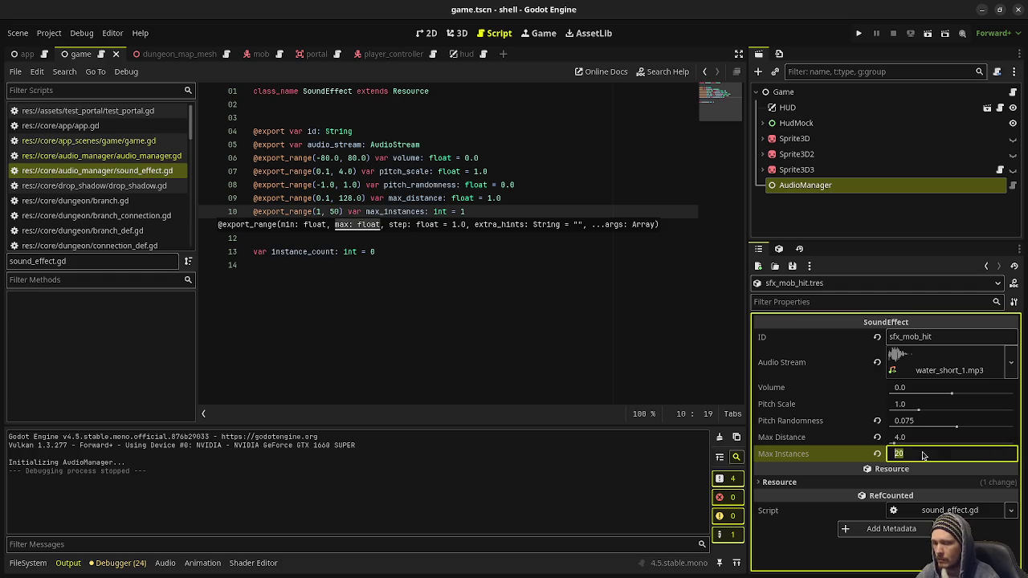
type("3")
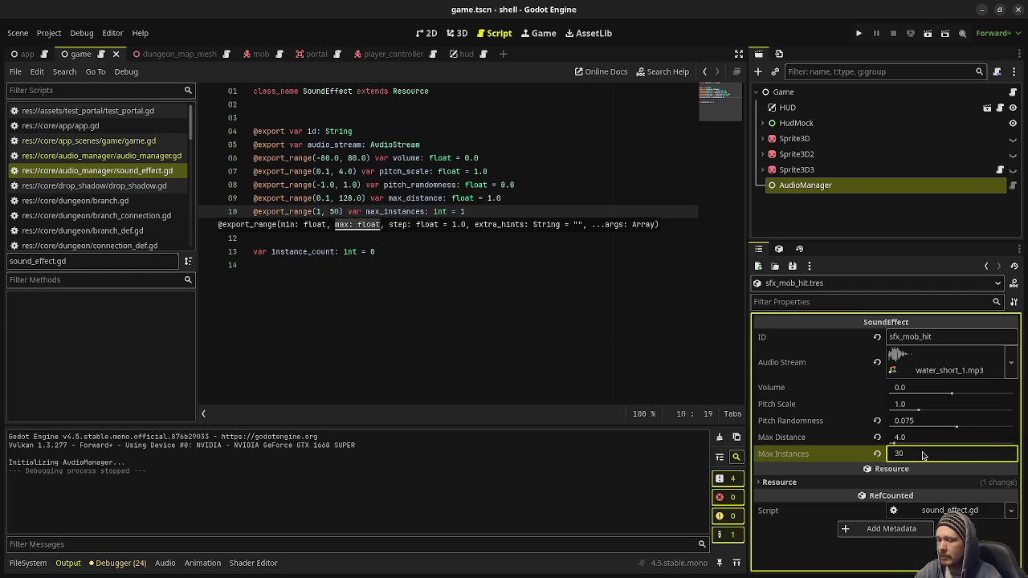
key("Return")
key("ctrl+s")
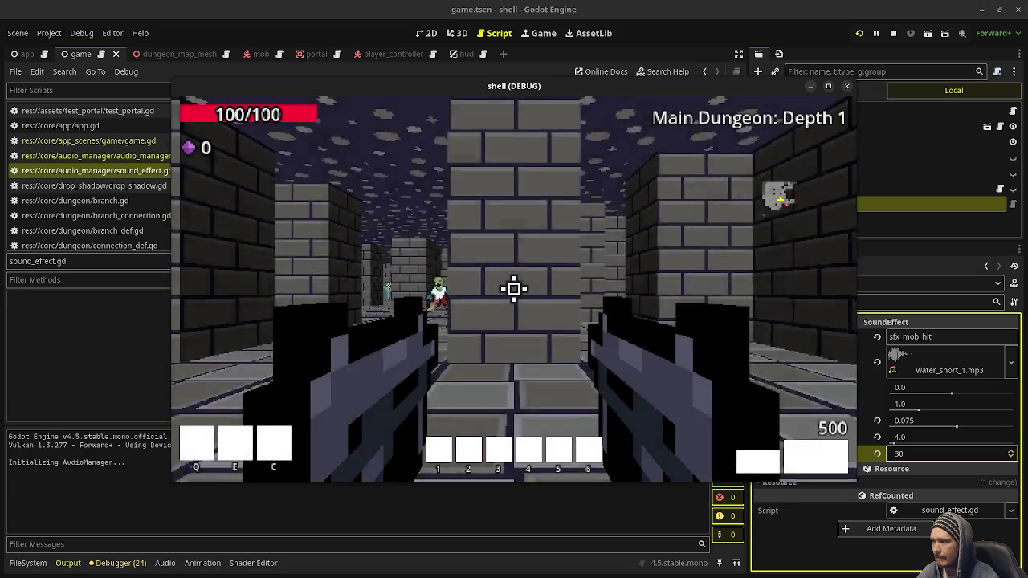
Fire down the corridor, head into the side corridor and shoot the zombie.
left_click_drag(514, 289, 514, 289)
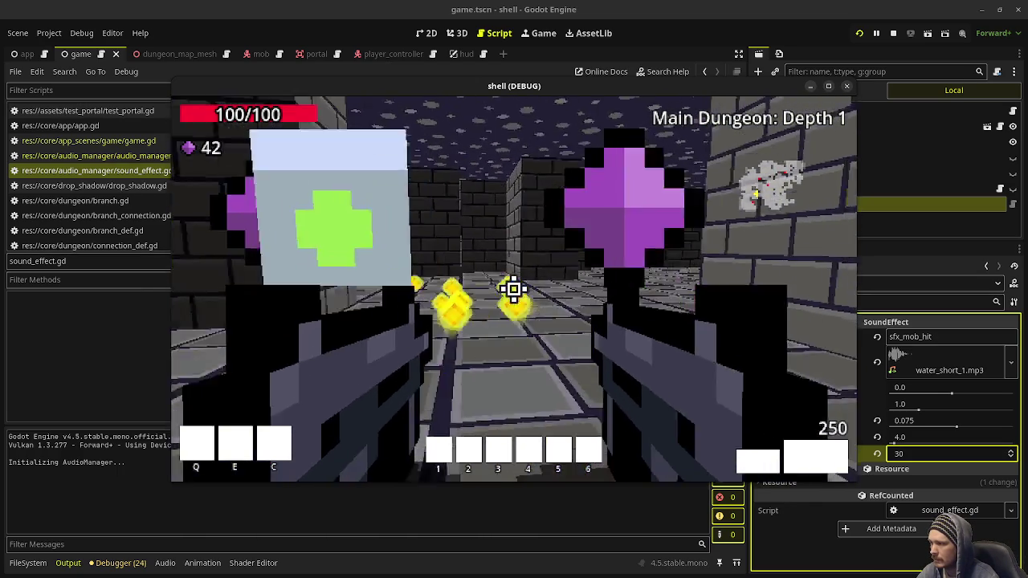
key("w")
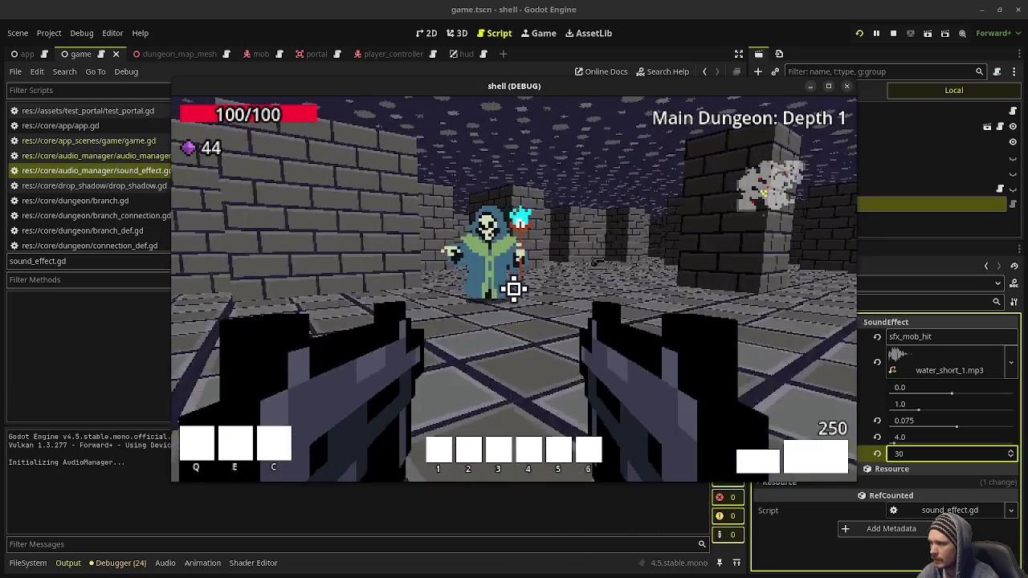
key("w")
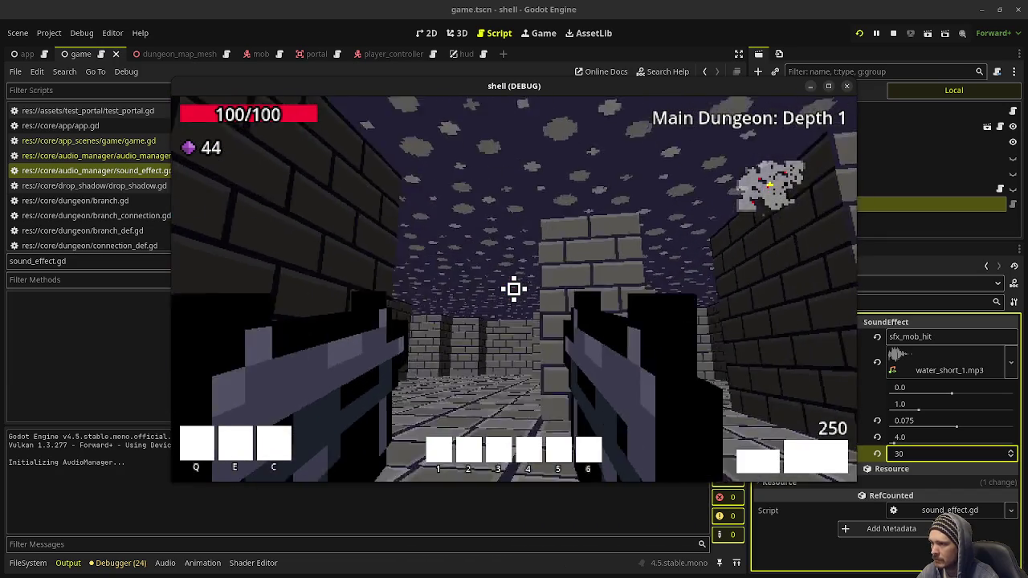
key("w")
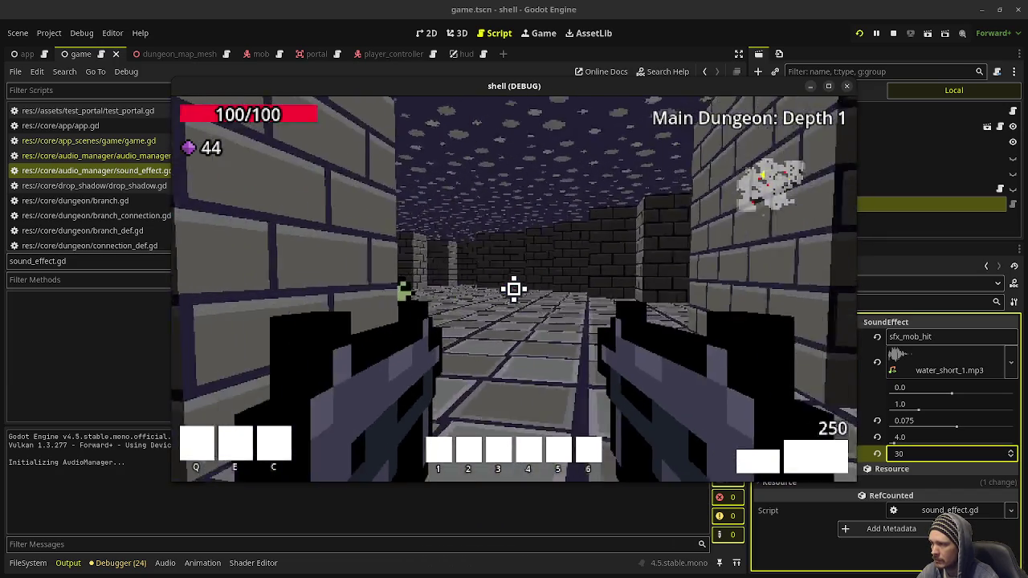
left_click(515, 289)
left_click(514, 290)
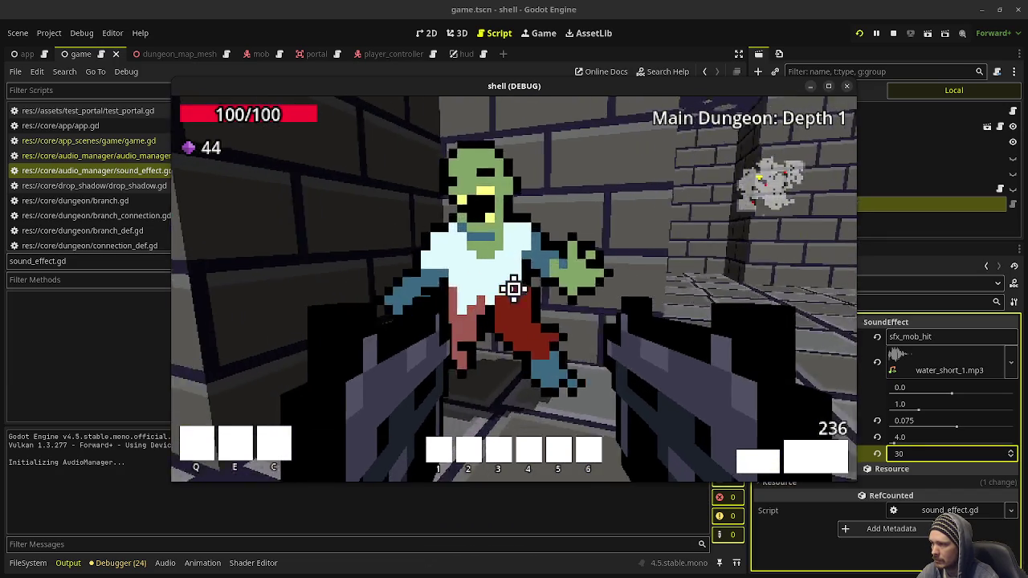
Collect the dropped gems, kill the scythed monster, then stop the game and show FileSystem.
key("w")
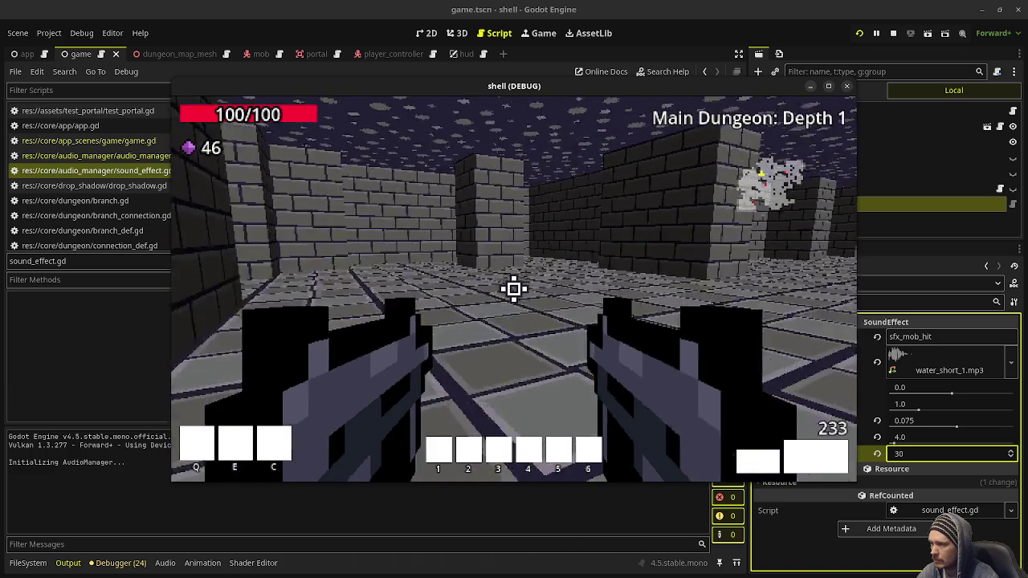
key("w")
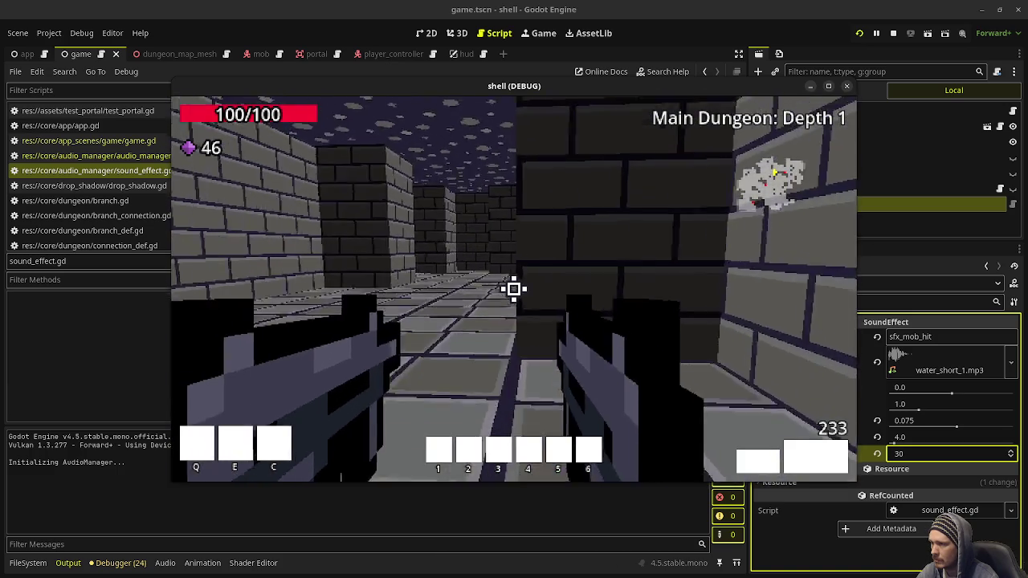
key("w")
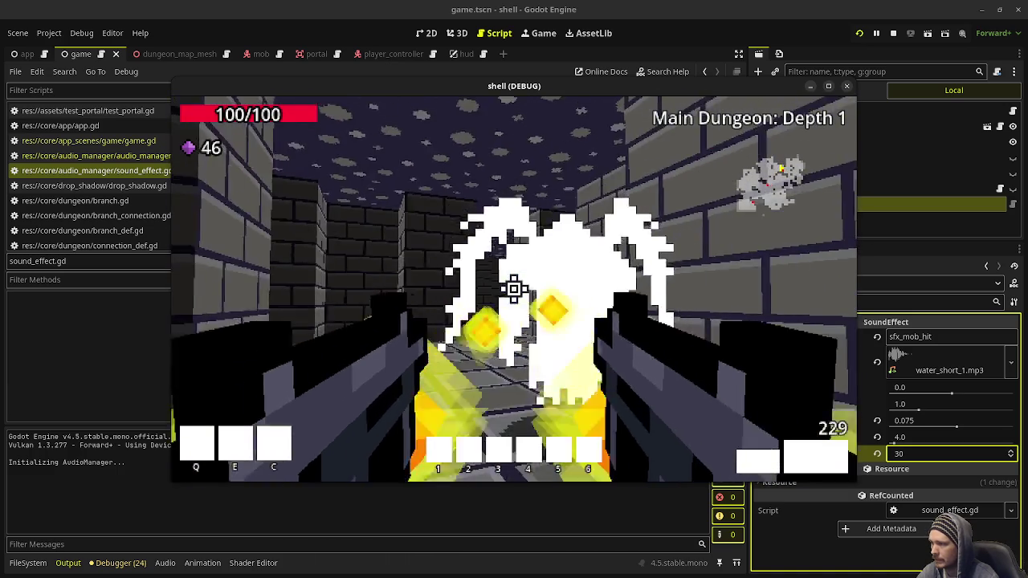
left_click(514, 289)
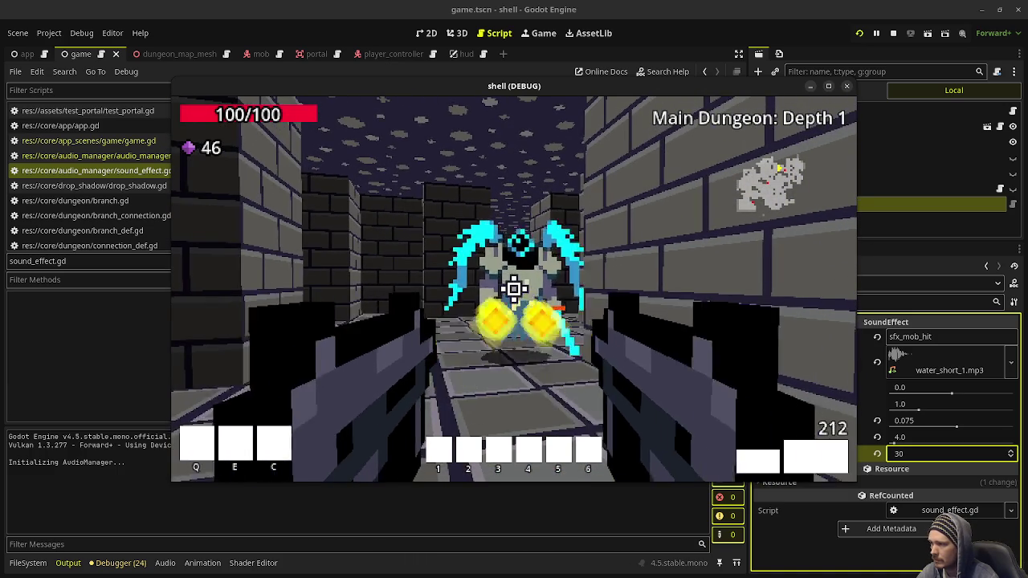
left_click(514, 289)
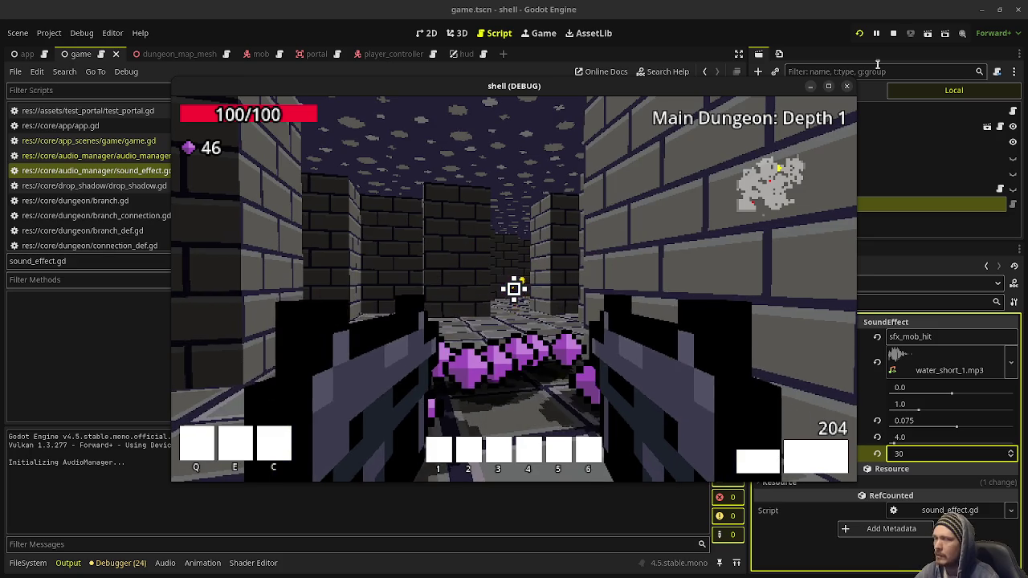
left_click(893, 33)
left_click(27, 562)
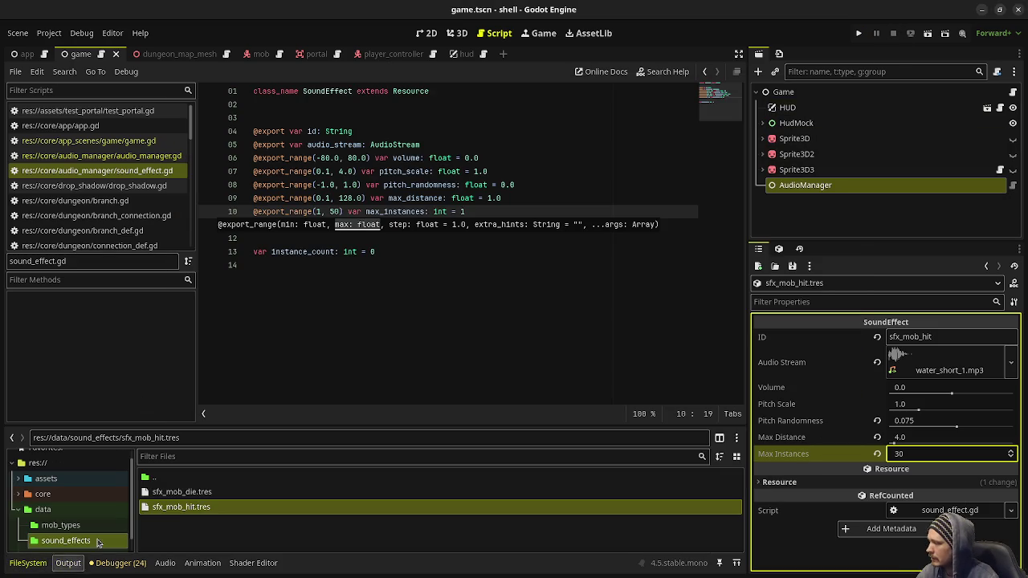
Open the big_meanie mob type from the mob_types folder.
left_click(61, 525)
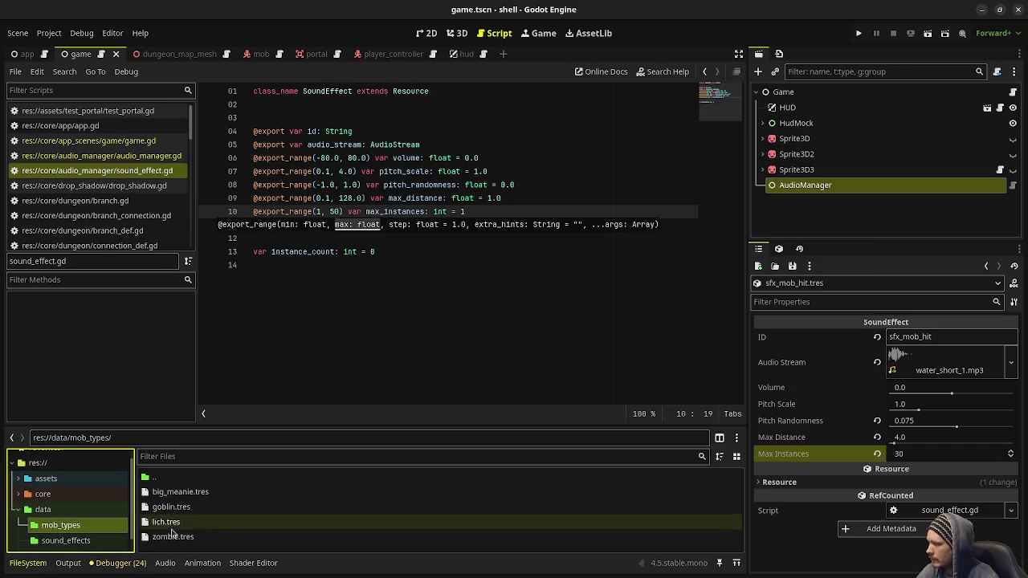
double_click(180, 492)
key("ctrl+F1")
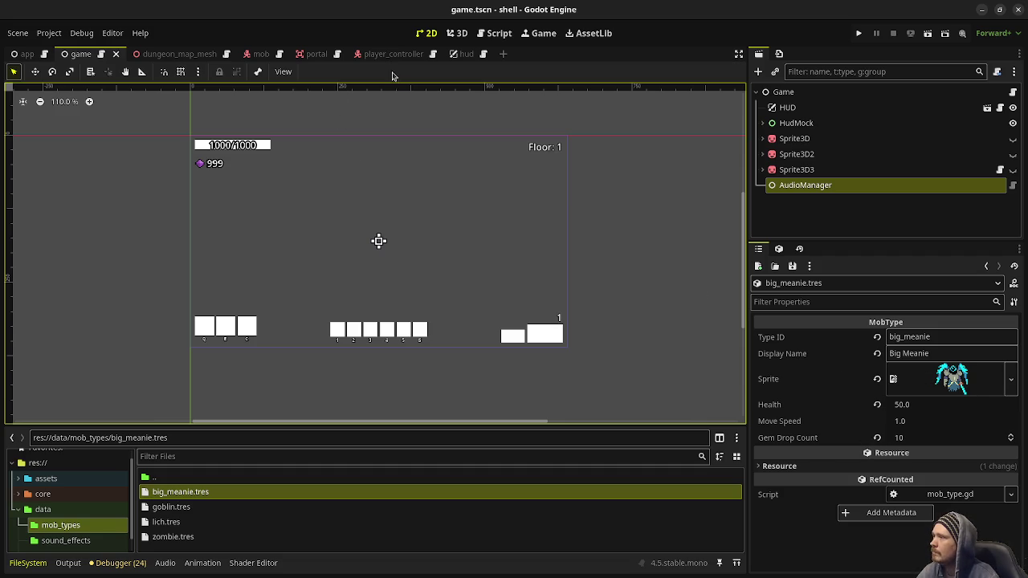
left_click(498, 33)
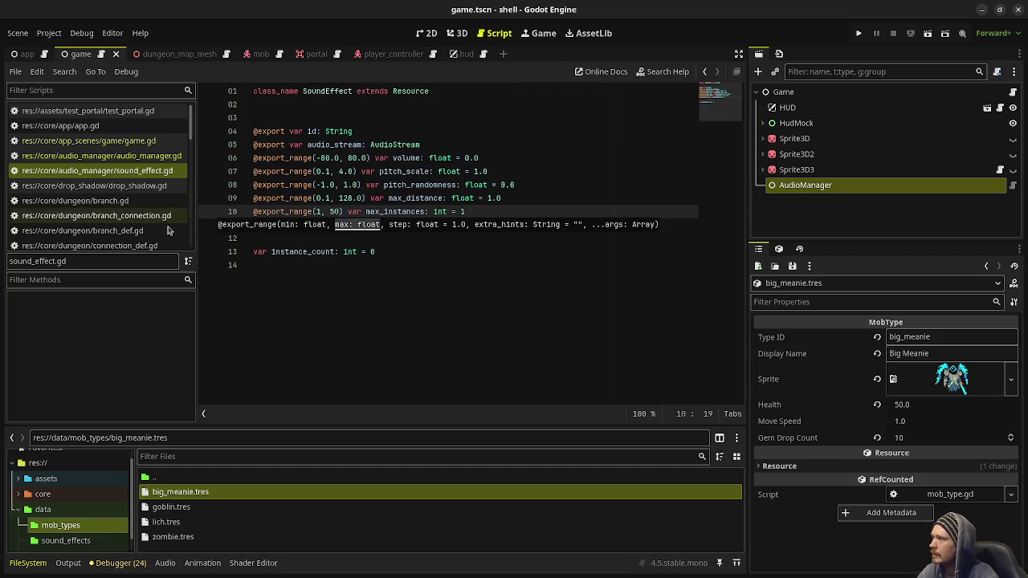
Open mob.gd, select sfx_mob_die on line 82, and expand the core folder.
scroll(117, 201, "down", 5)
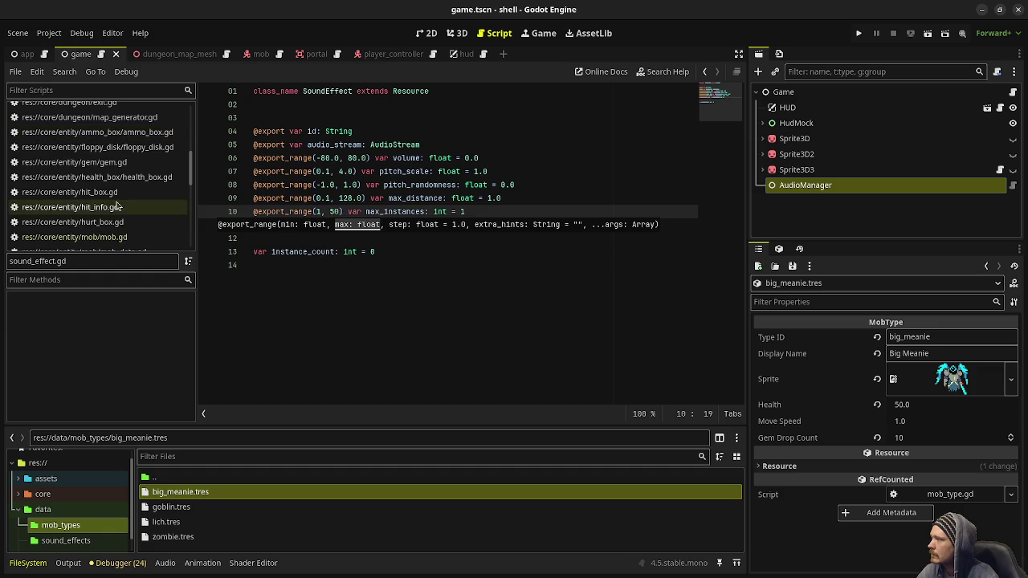
left_click(102, 237)
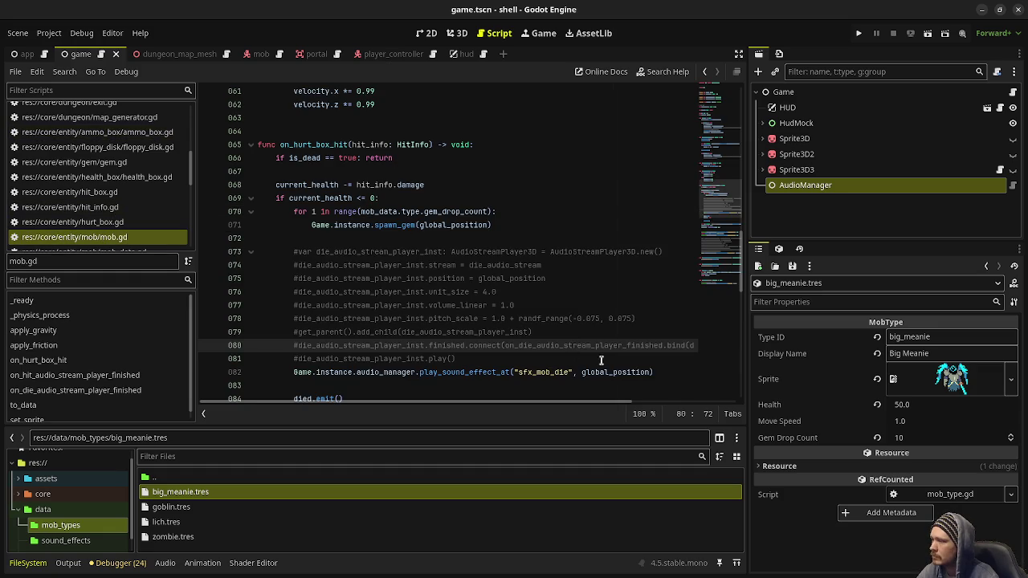
double_click(553, 372)
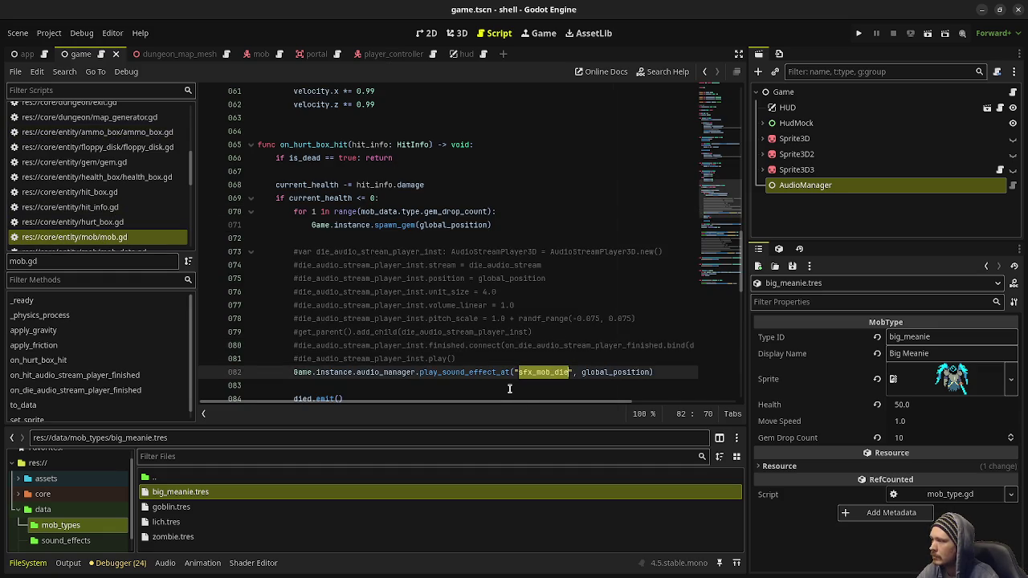
scroll(510, 378, "up", 3)
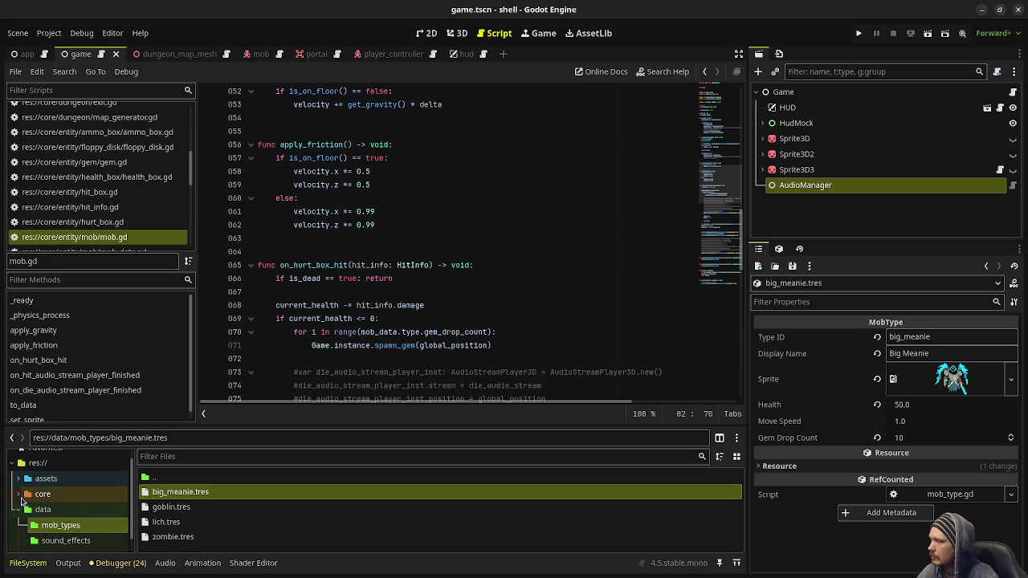
left_click(20, 498)
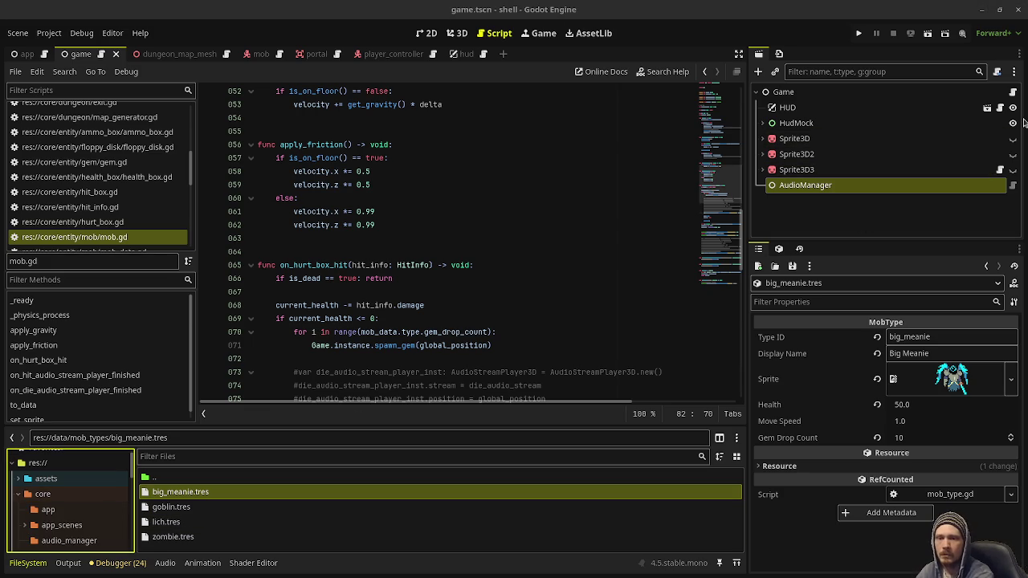
key("super+e")
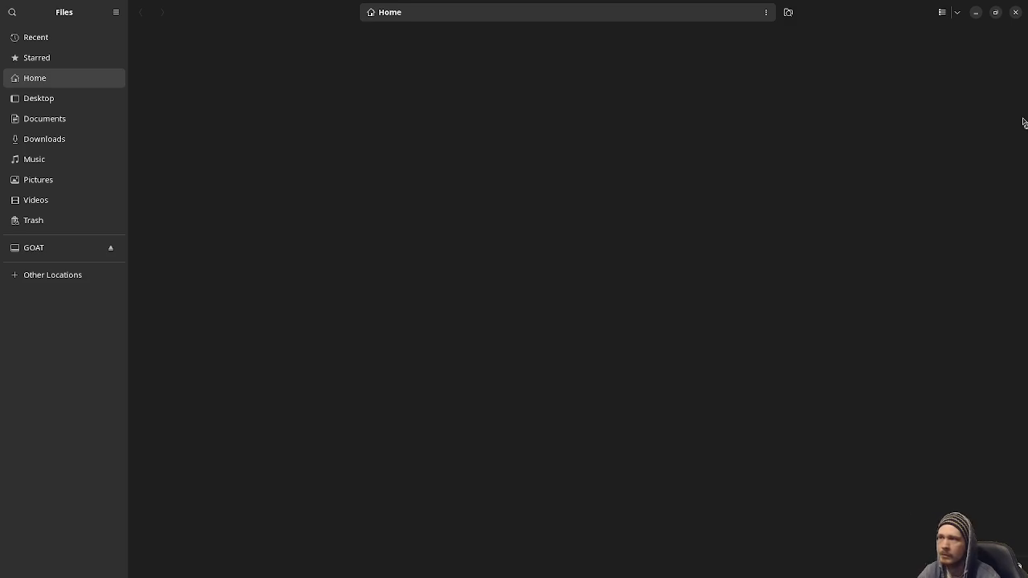
key("ctrl+w")
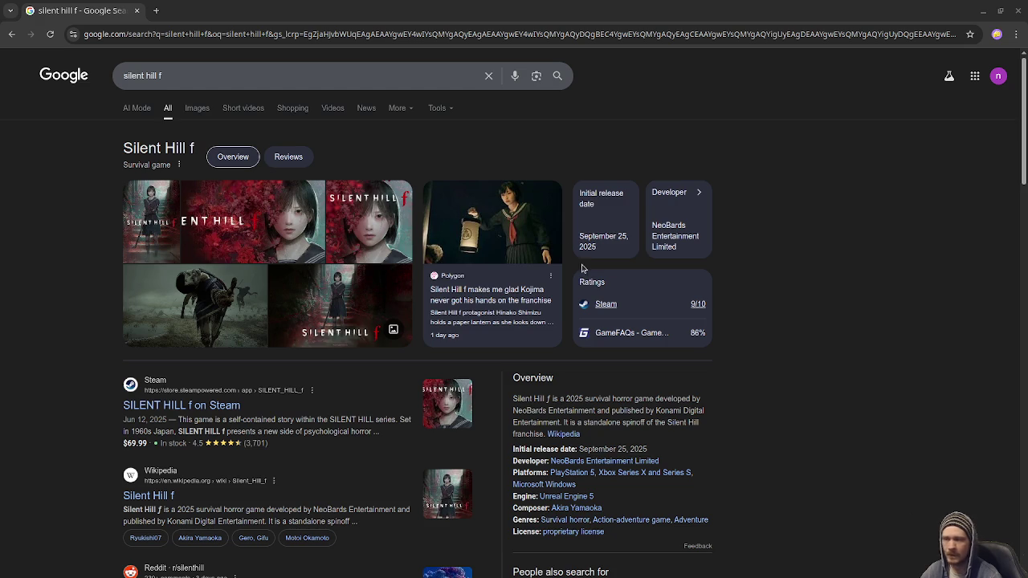
Close the Chrome window showing the Silent Hill f results.
left_click(1016, 10)
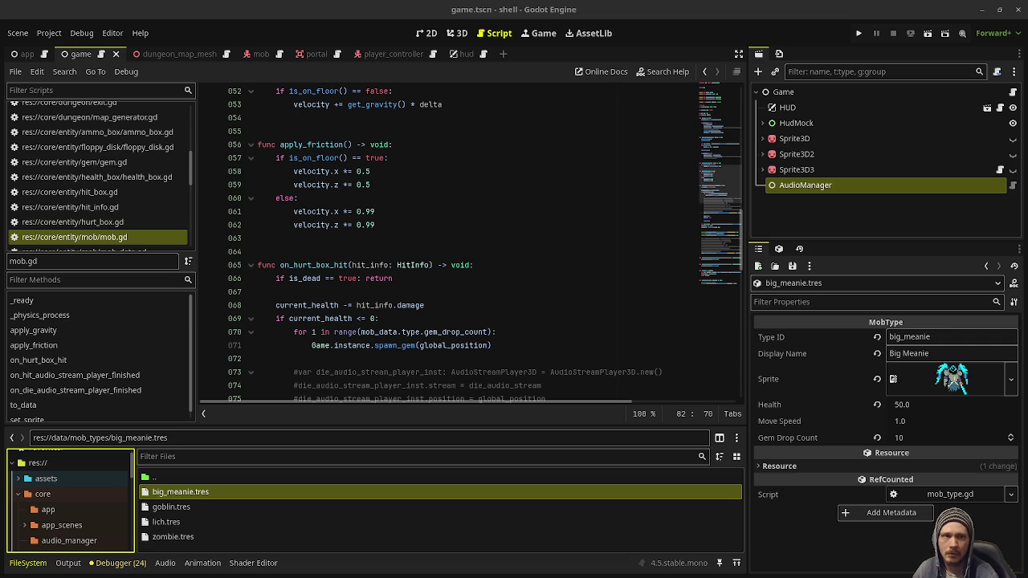
Maximize the 24 Killers SFX folder, scroll to the step_ files and play step_metal_1.mp3.
key("alt+Tab")
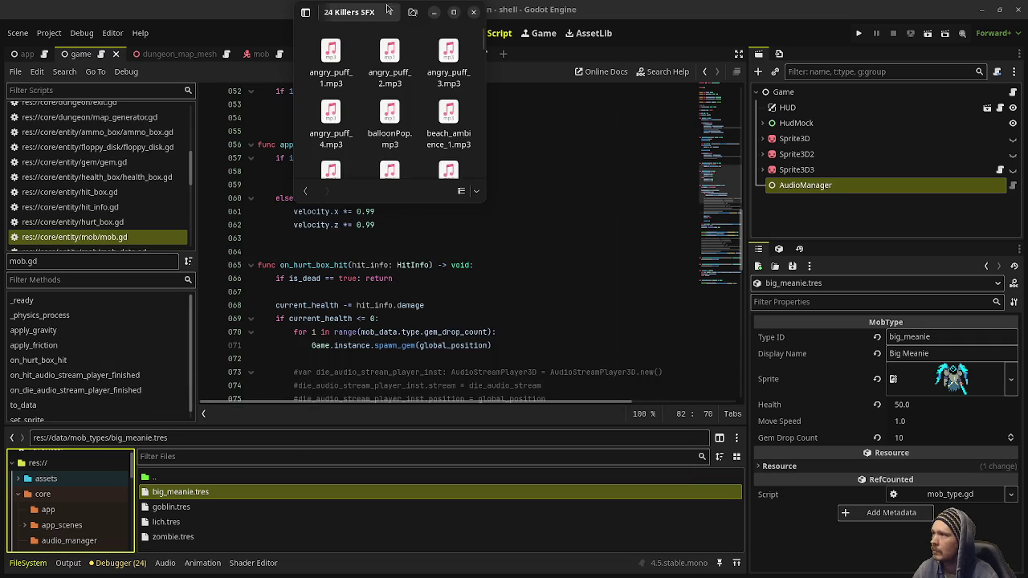
left_click(454, 13)
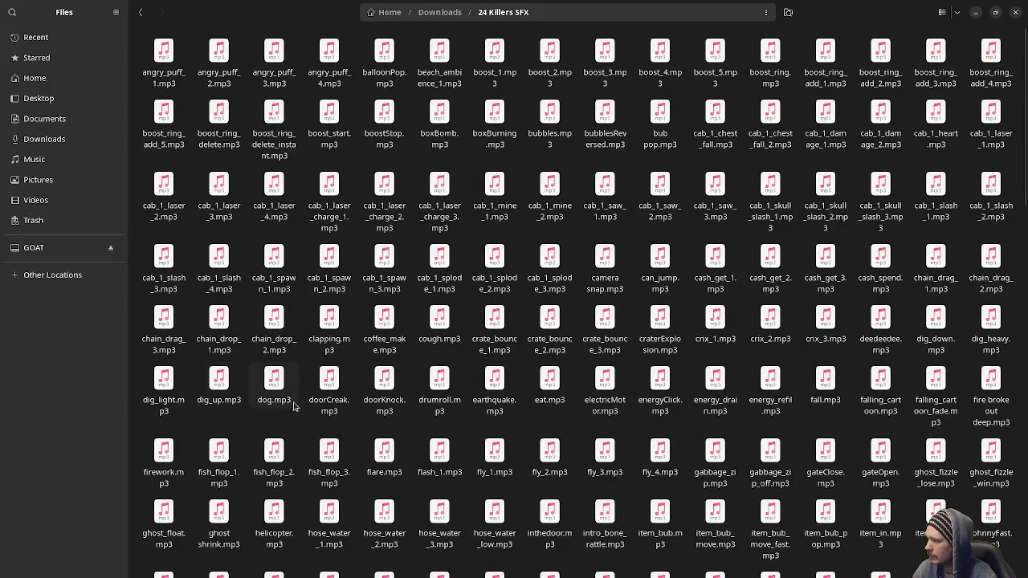
scroll(342, 429, "down", 3)
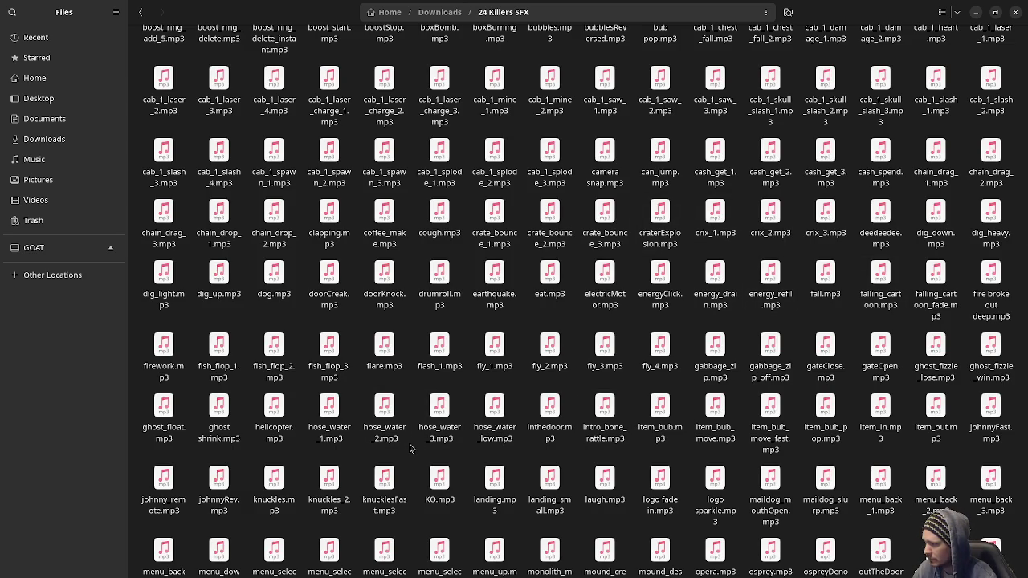
scroll(410, 449, "down", 5)
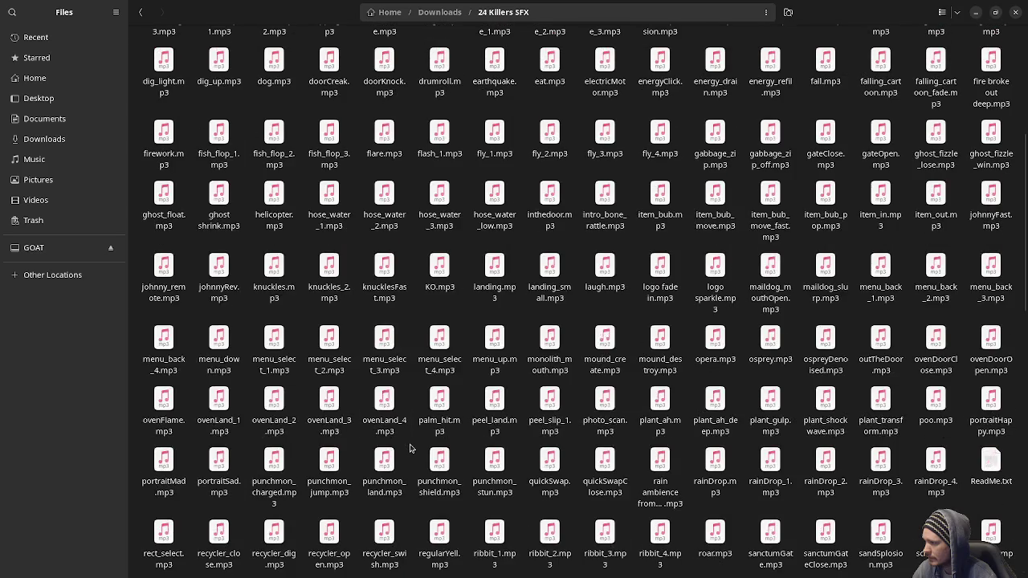
scroll(409, 448, "down", 5)
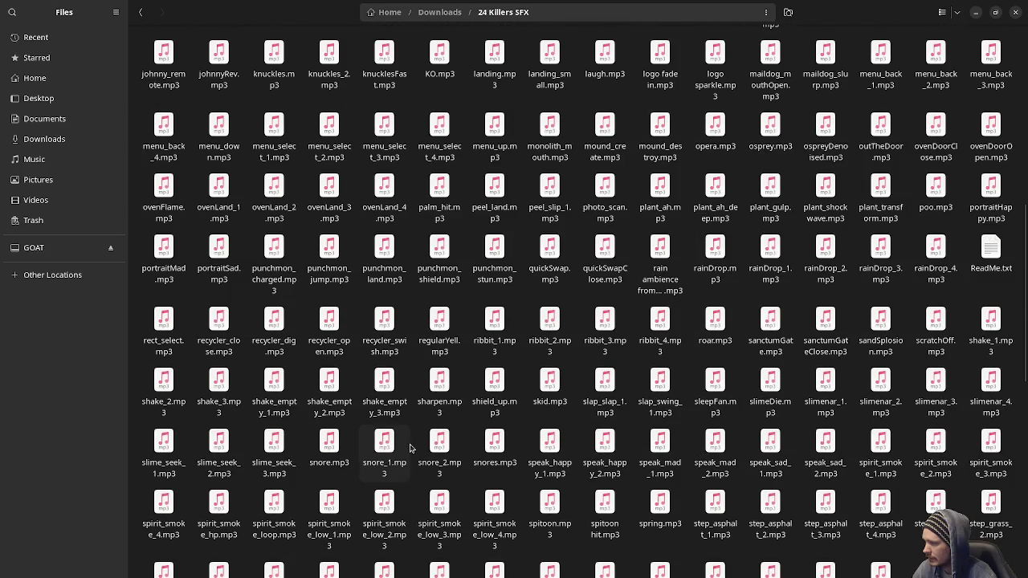
scroll(410, 448, "down", 4)
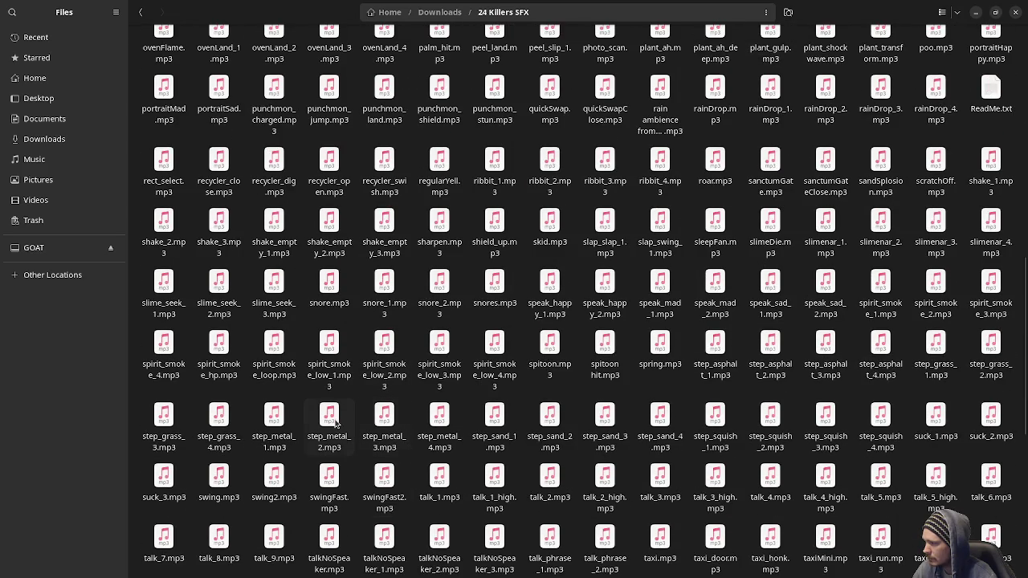
left_click(275, 431)
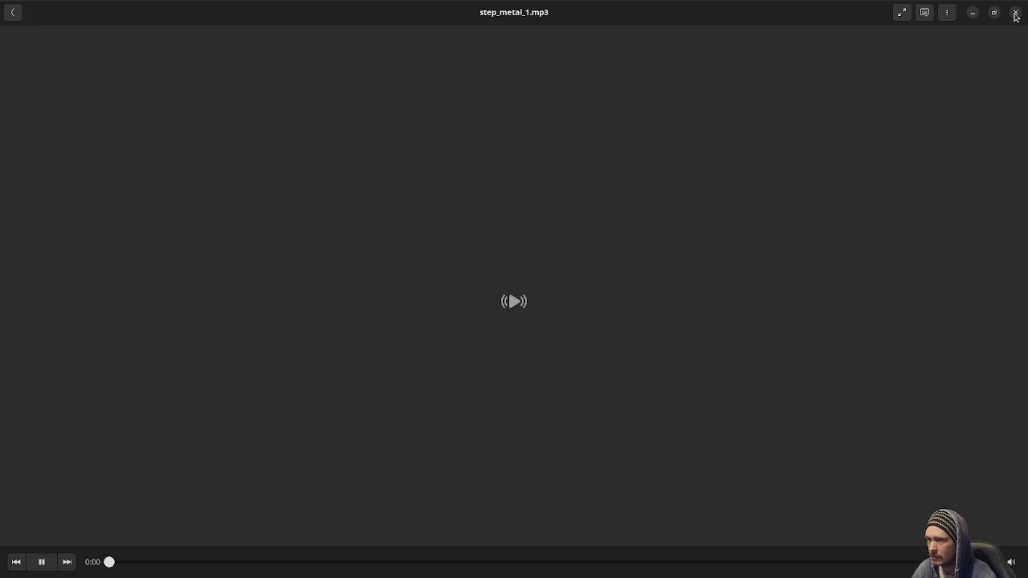
Preview step_metal_2.mp3, step_metal_3.mp3 and step_metal_4.mp3 in turn.
left_click(1015, 12)
double_click(326, 444)
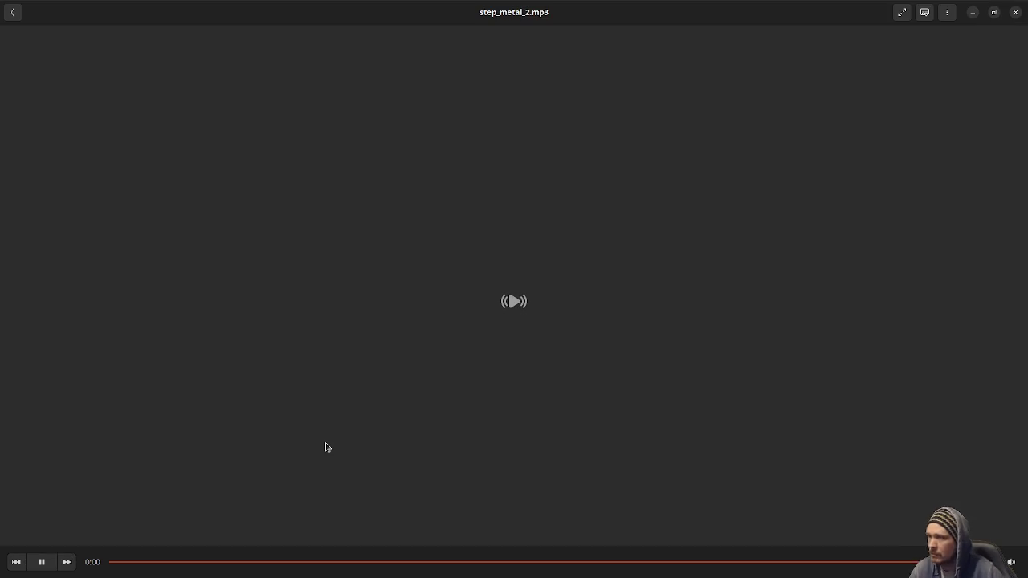
left_click(1015, 12)
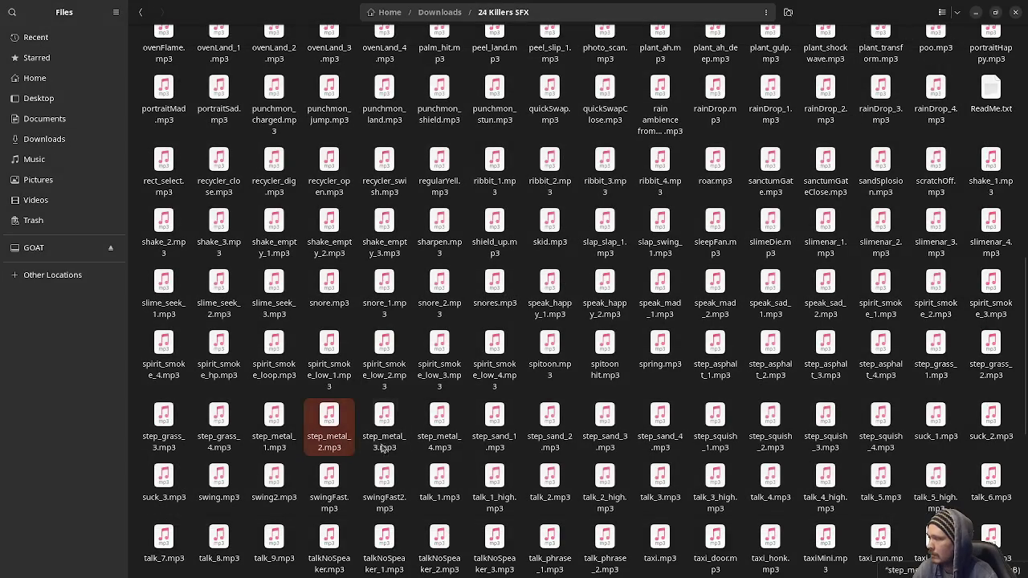
left_click(390, 440)
double_click(389, 440)
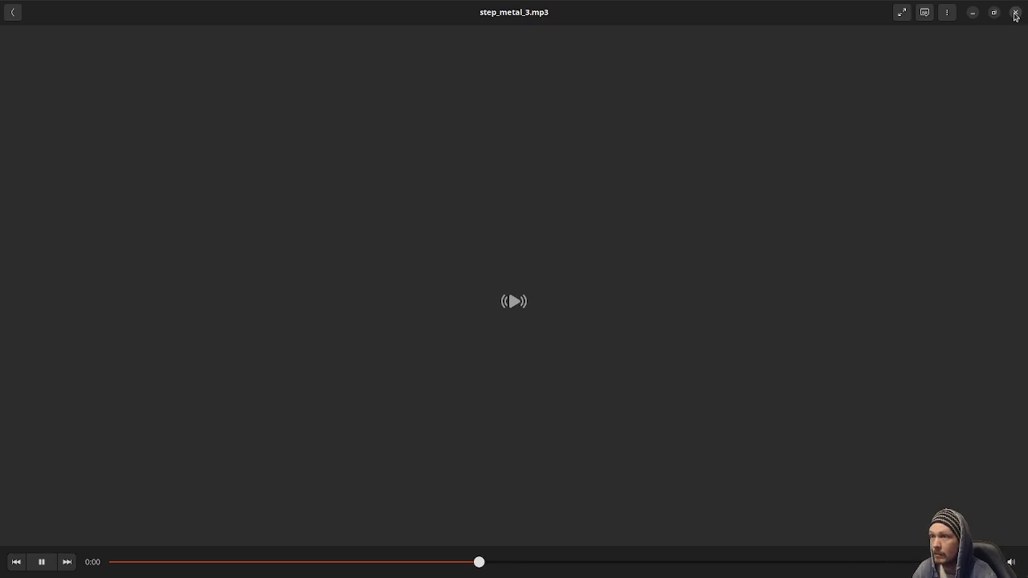
left_click(1015, 12)
left_click(447, 421)
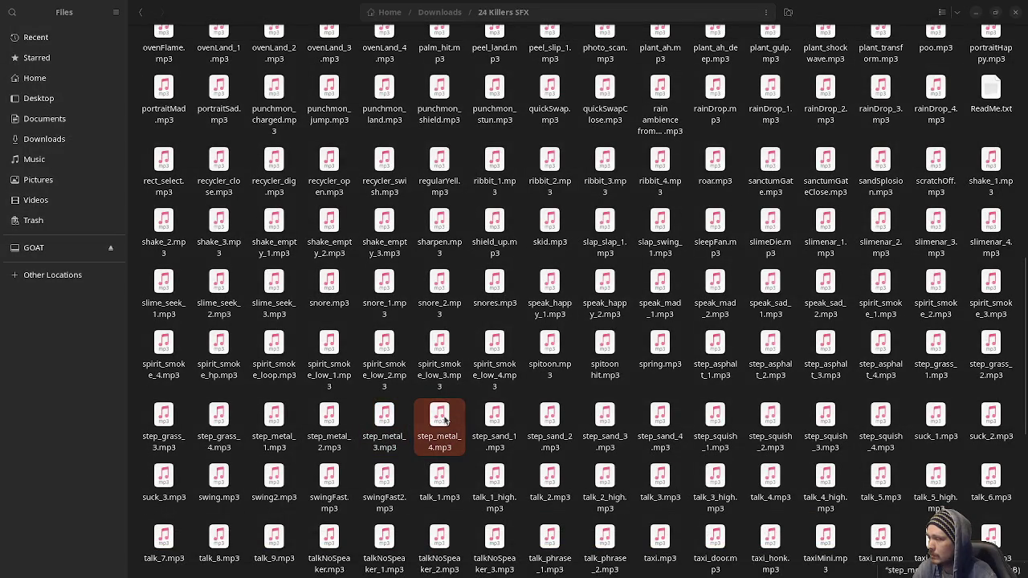
key("Return")
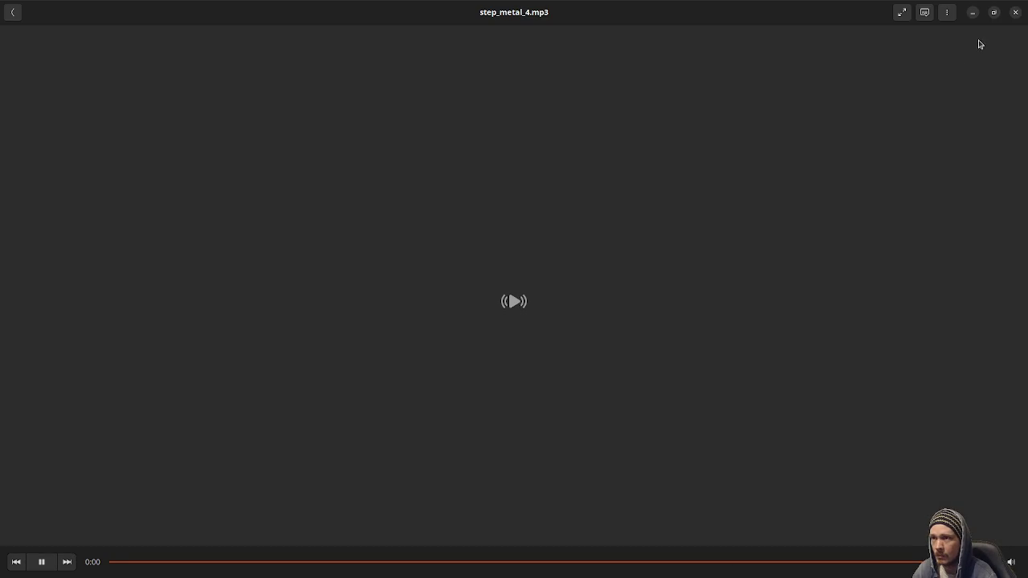
left_click(1015, 12)
Replay step_metal_3 and step_metal_2 to compare, settling on step_metal_3.mp3.
left_click(390, 419)
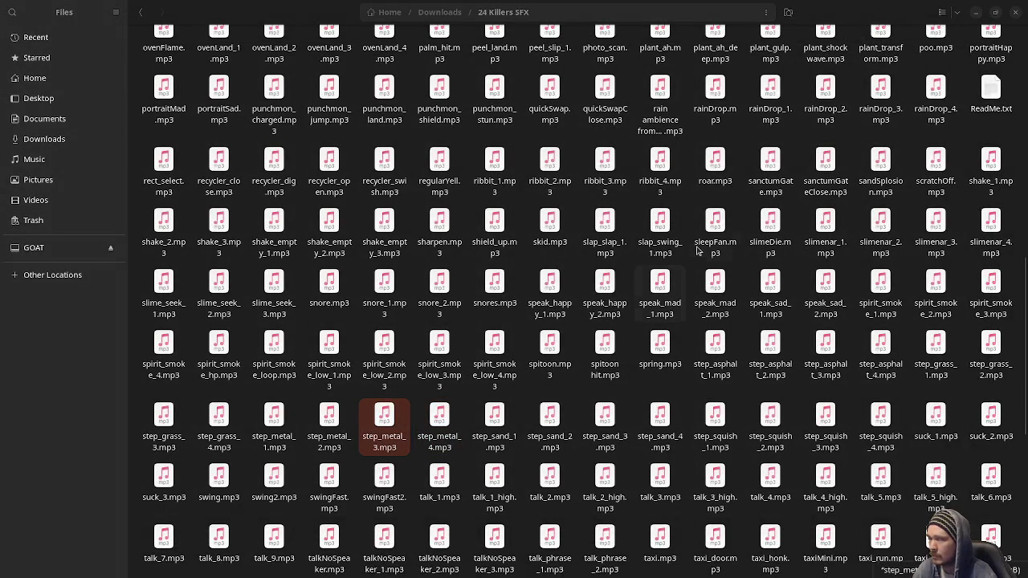
key("Return")
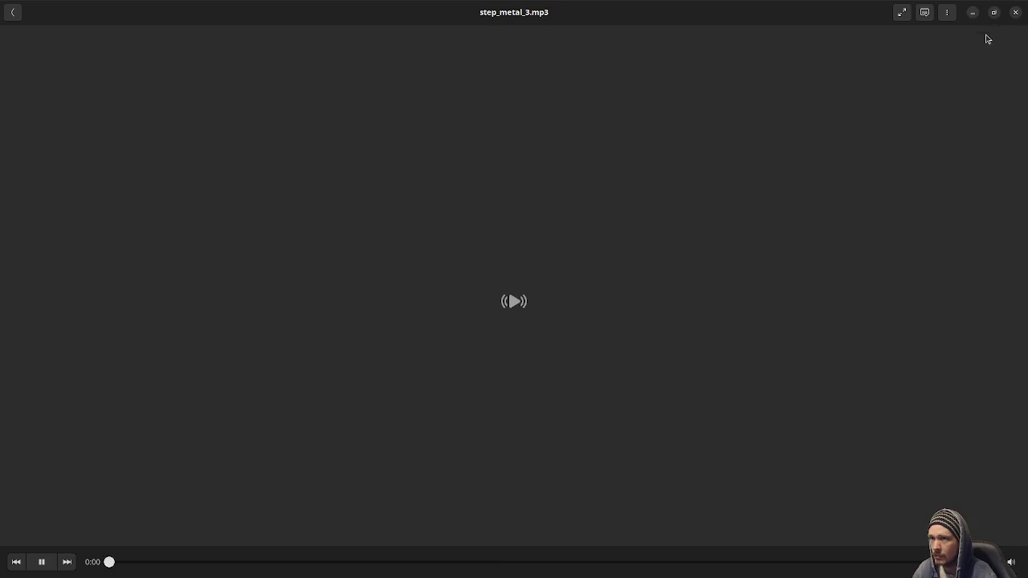
left_click(1017, 11)
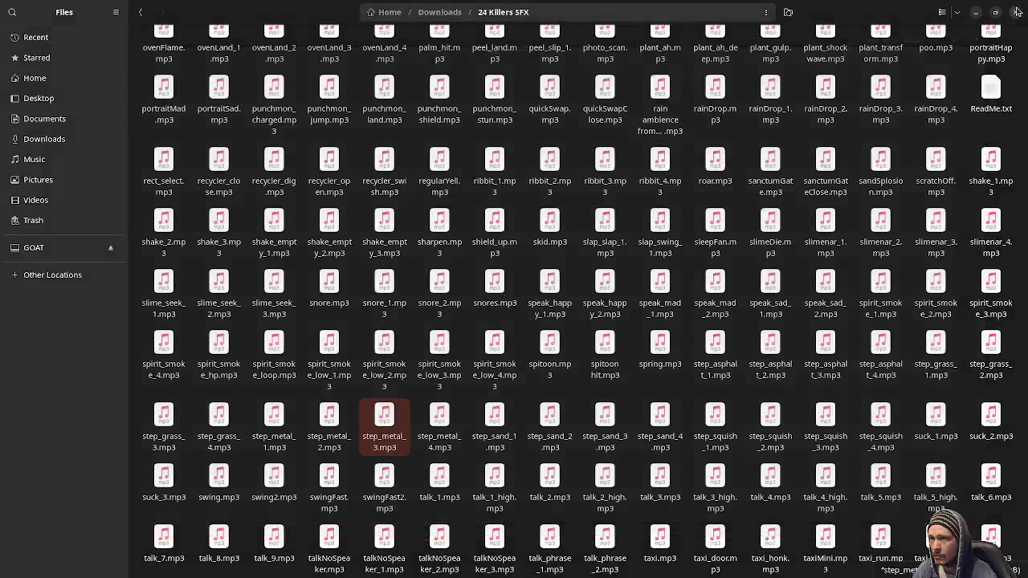
double_click(339, 440)
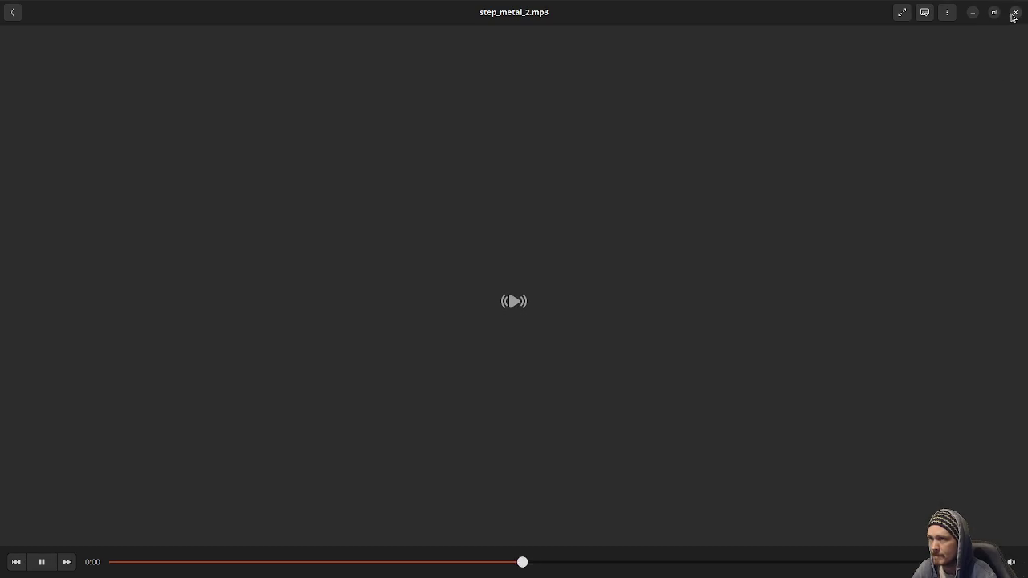
left_click(1014, 12)
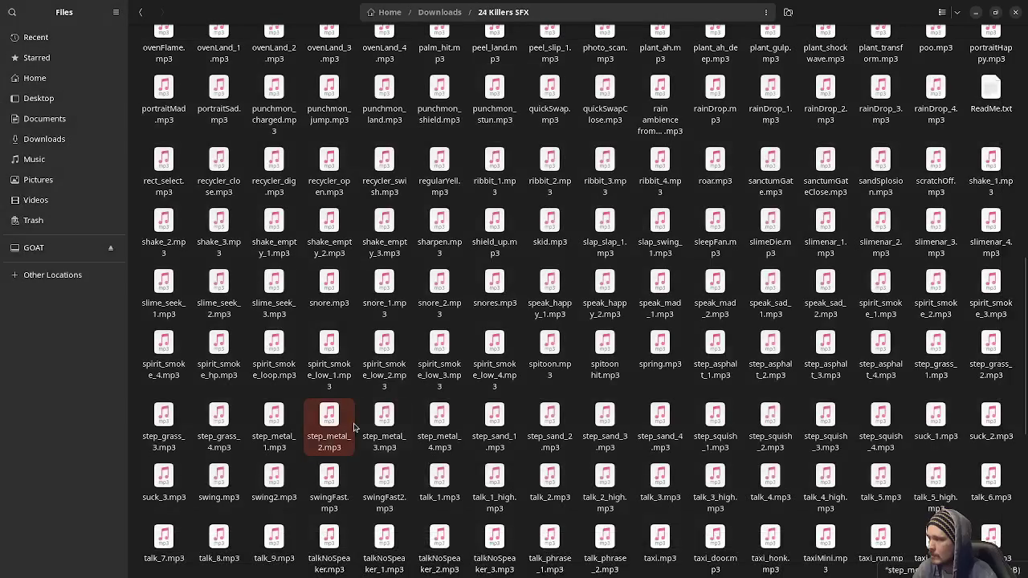
double_click(387, 416)
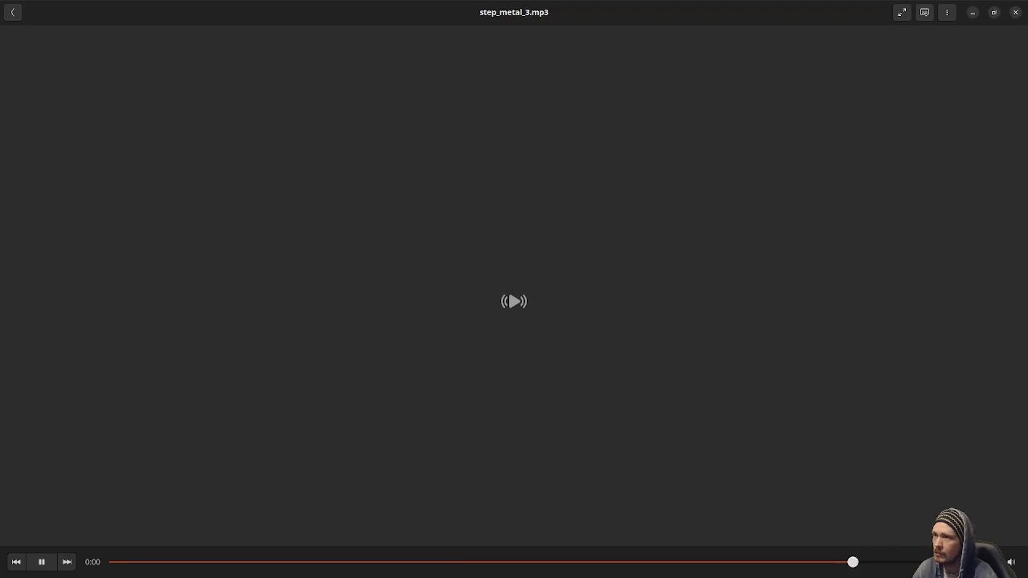
left_click(1016, 13)
right_click(386, 424)
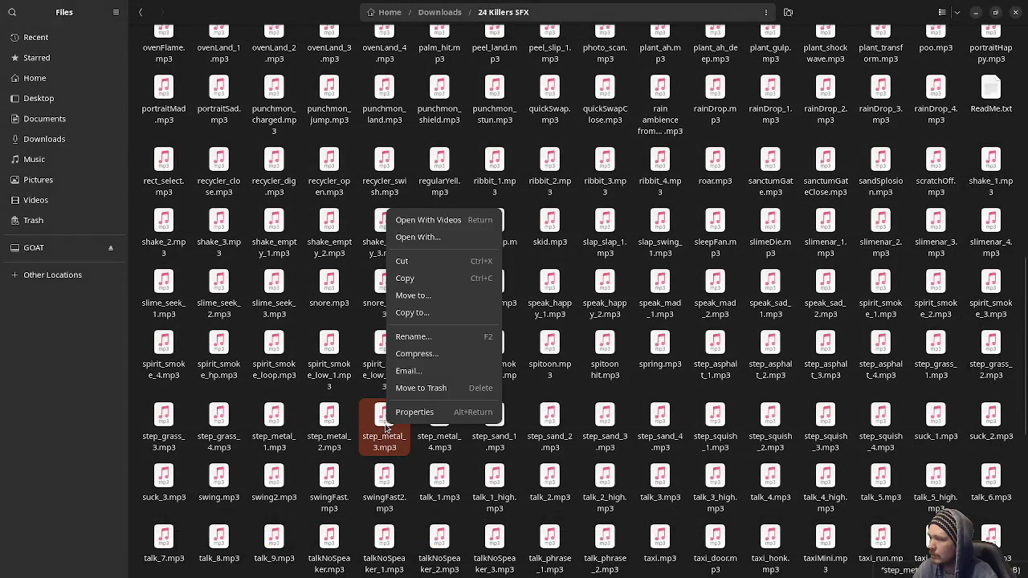
Copy step_metal_3.mp3 and open the Godot project's assets folder in the file manager.
left_click(405, 278)
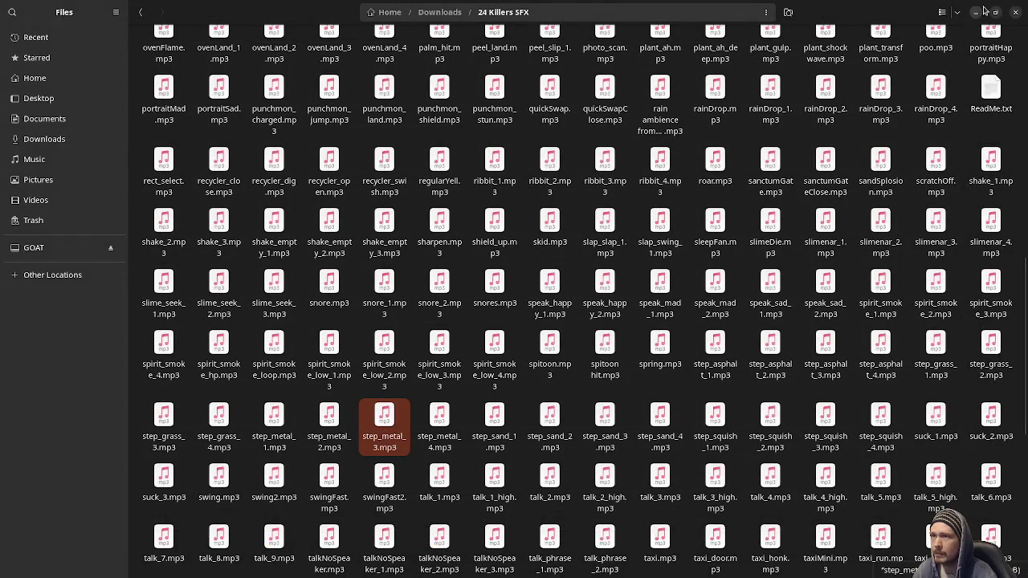
key("alt+Tab")
left_click(117, 475)
scroll(290, 528, "down", 1)
scroll(290, 528, "down", 2)
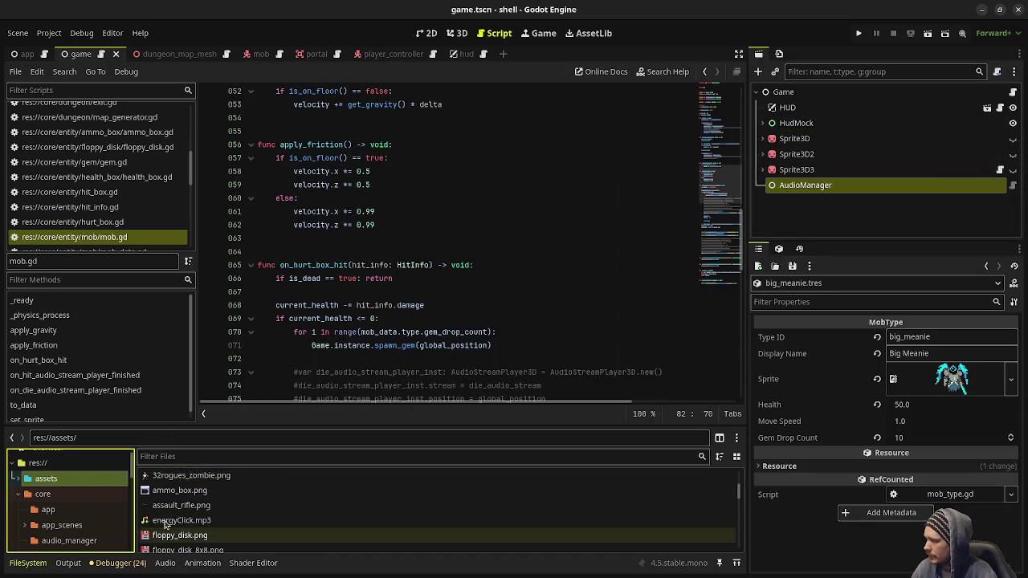
right_click(74, 485)
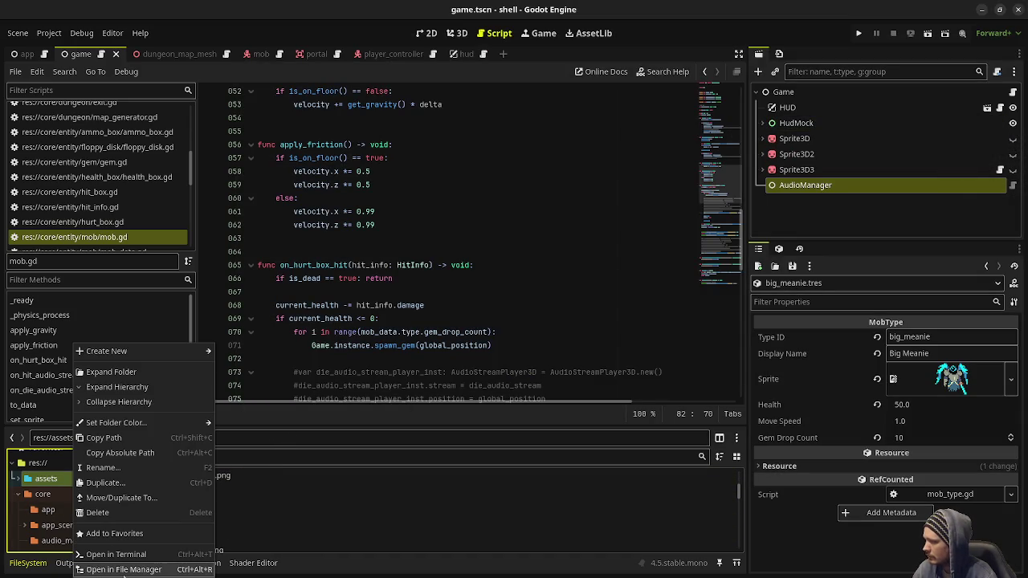
left_click(153, 571)
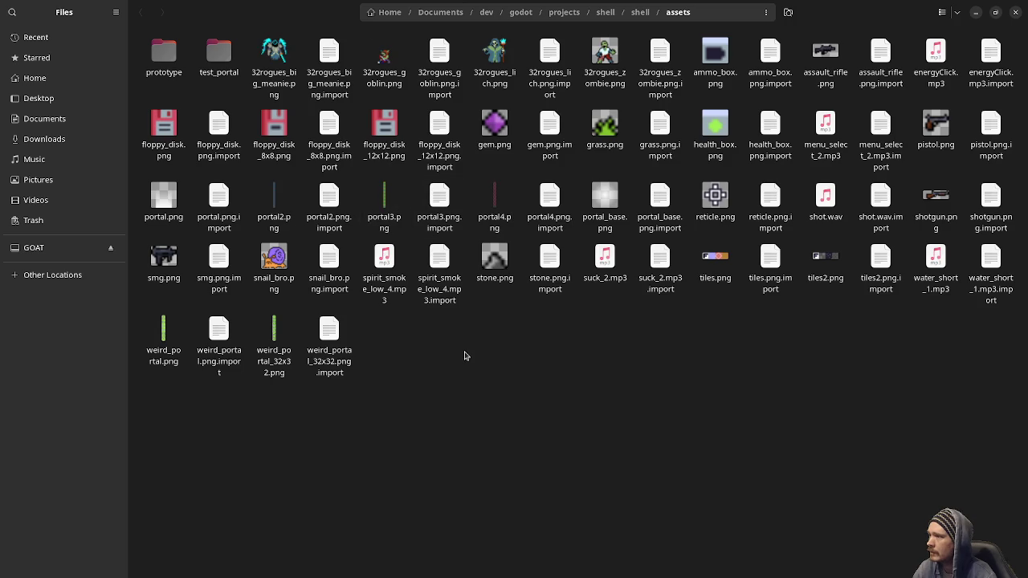
Paste step_metal_3.mp3 into the assets folder and return to Godot to import it.
right_click(465, 359)
left_click(510, 411)
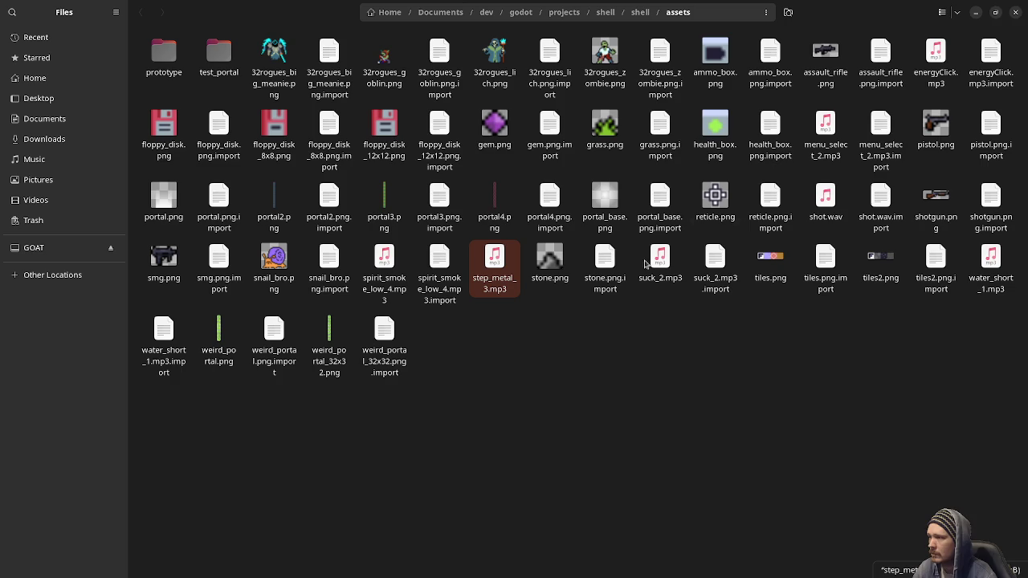
left_click(975, 12)
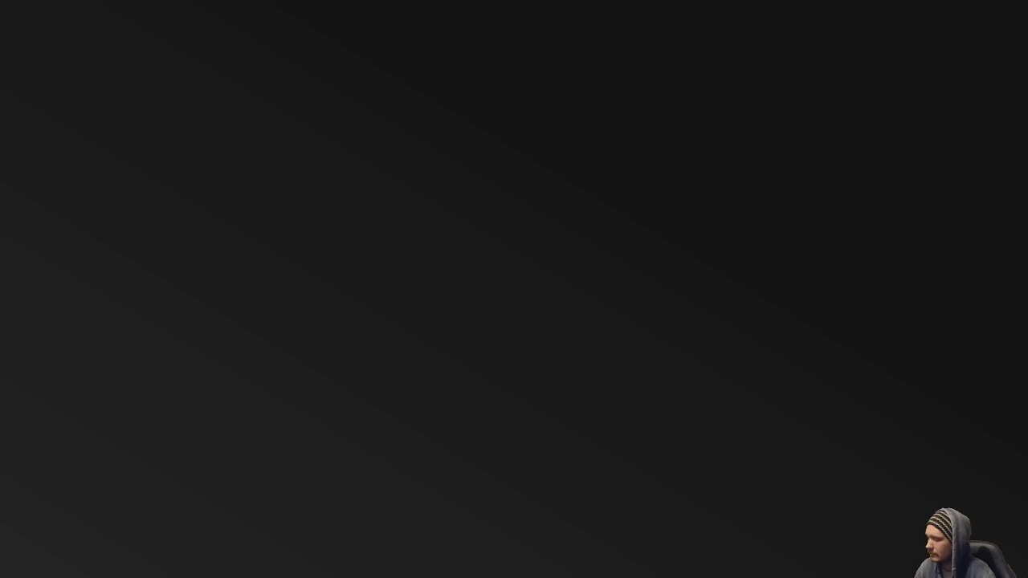
key("super")
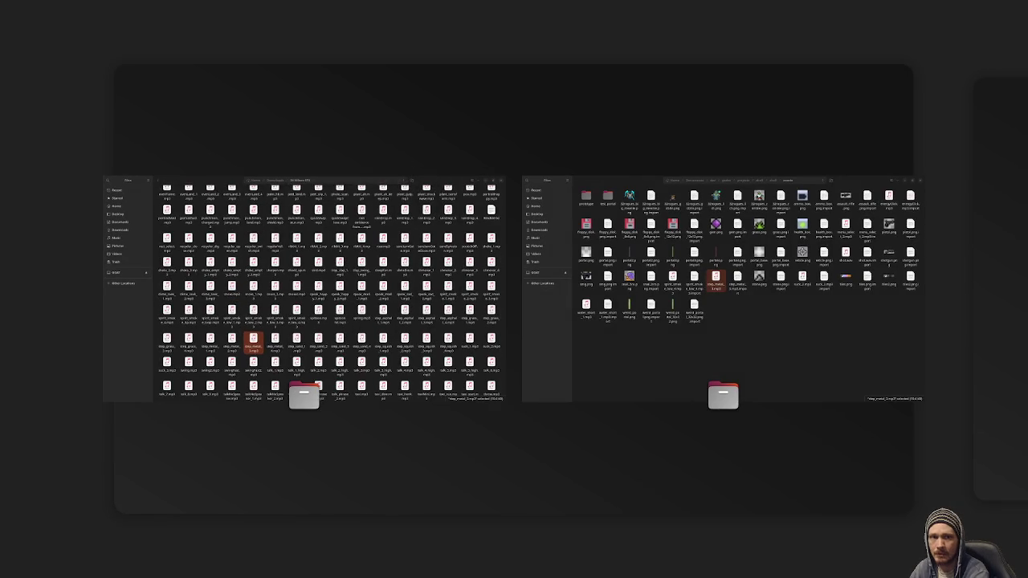
key("super")
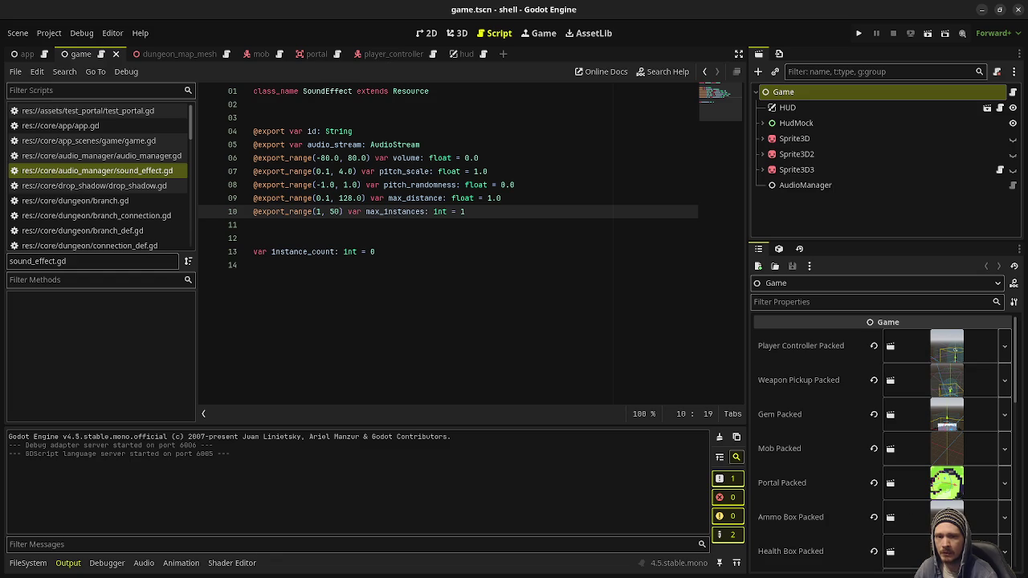
Add a blank line below the max_instances export in sound_effect.gd and save it.
left_click(506, 249)
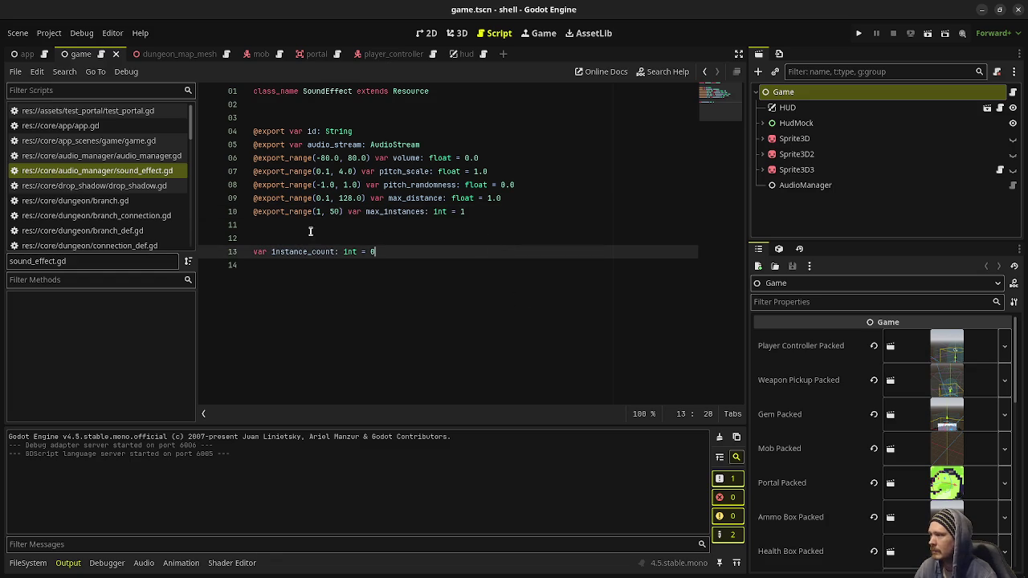
left_click(564, 213)
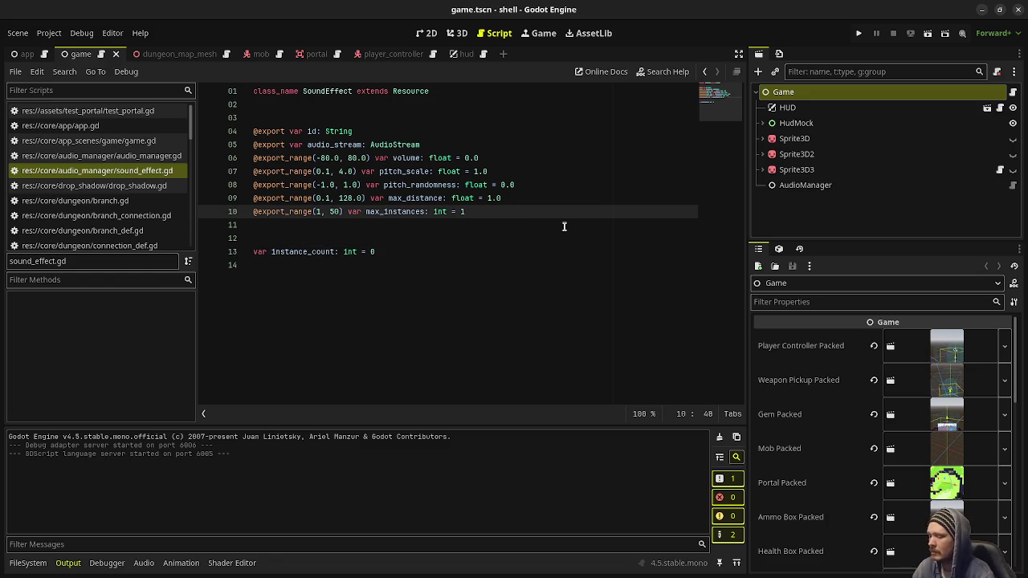
key("Return")
type("@")
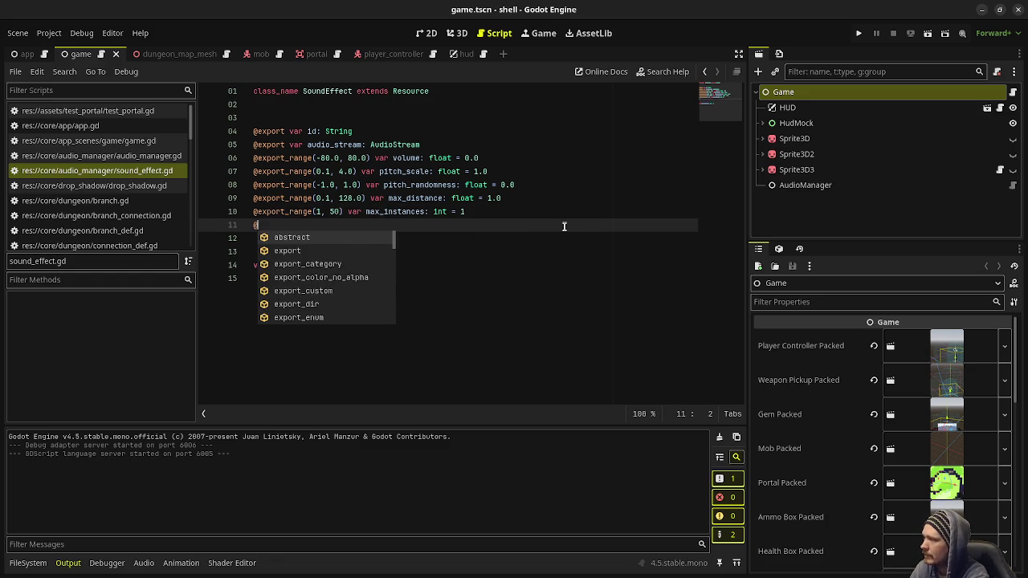
type("export")
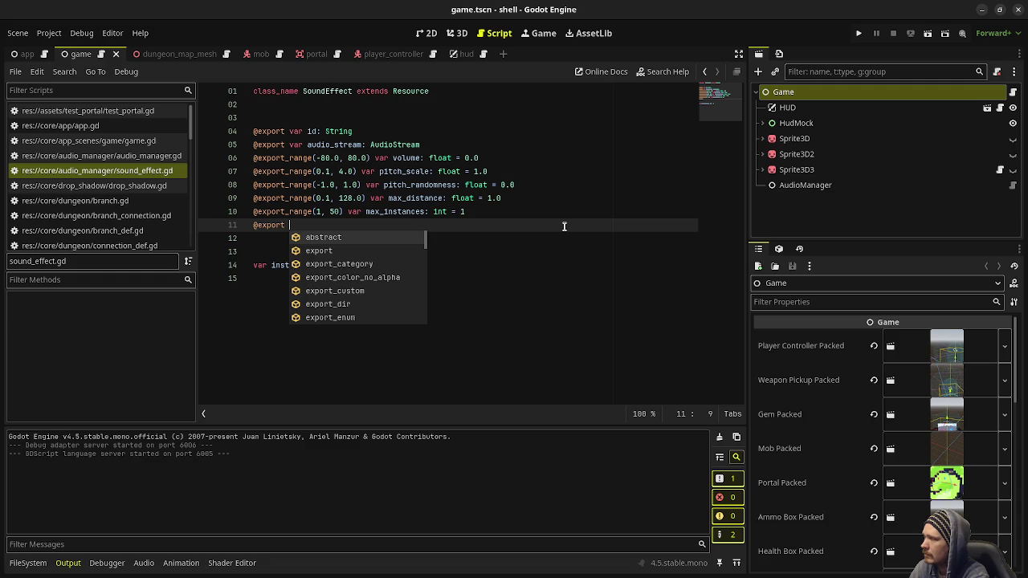
key("BackSpace")
key("BackSpace")
key("BackSpace")
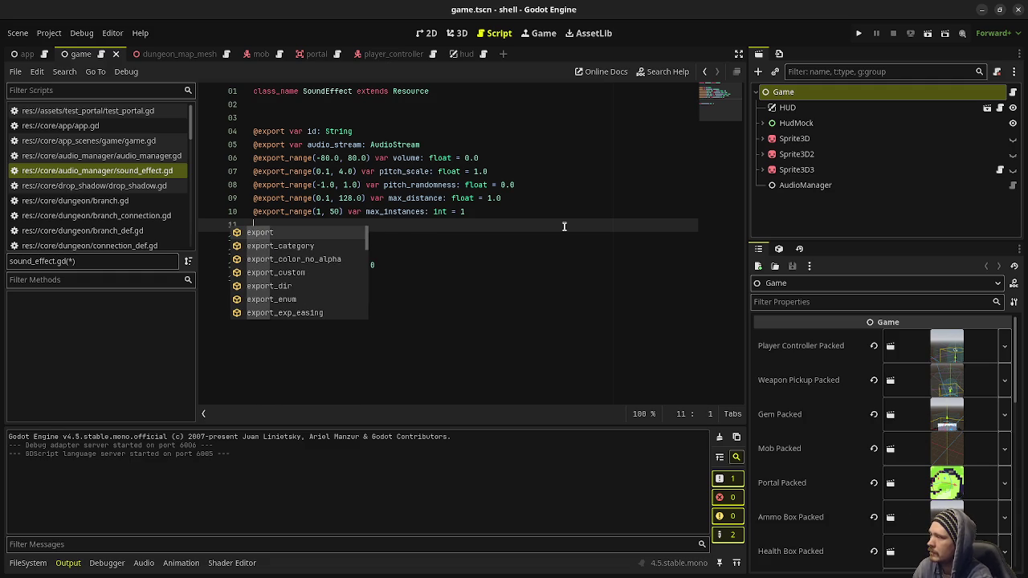
key("ctrl+s")
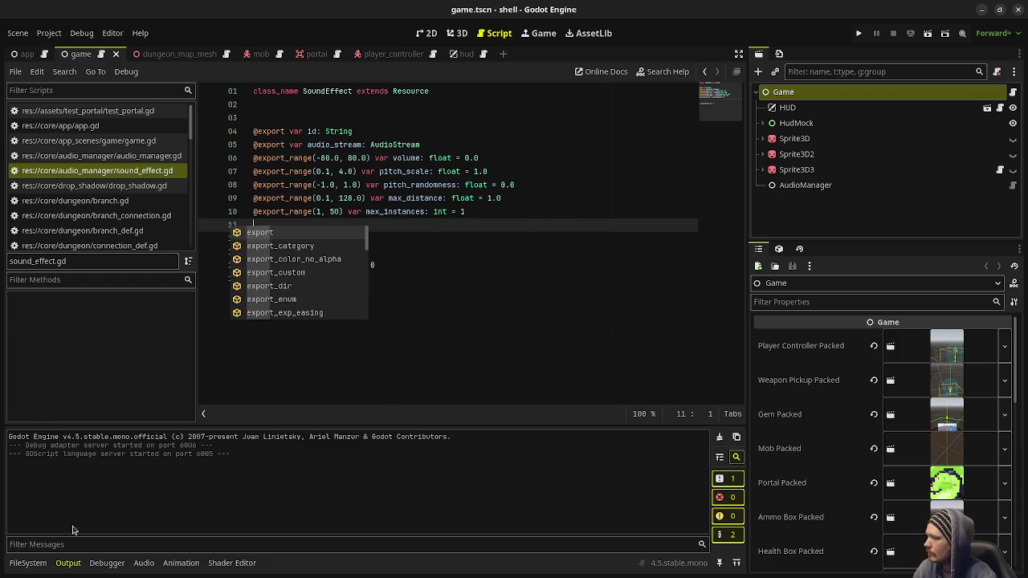
left_click(29, 563)
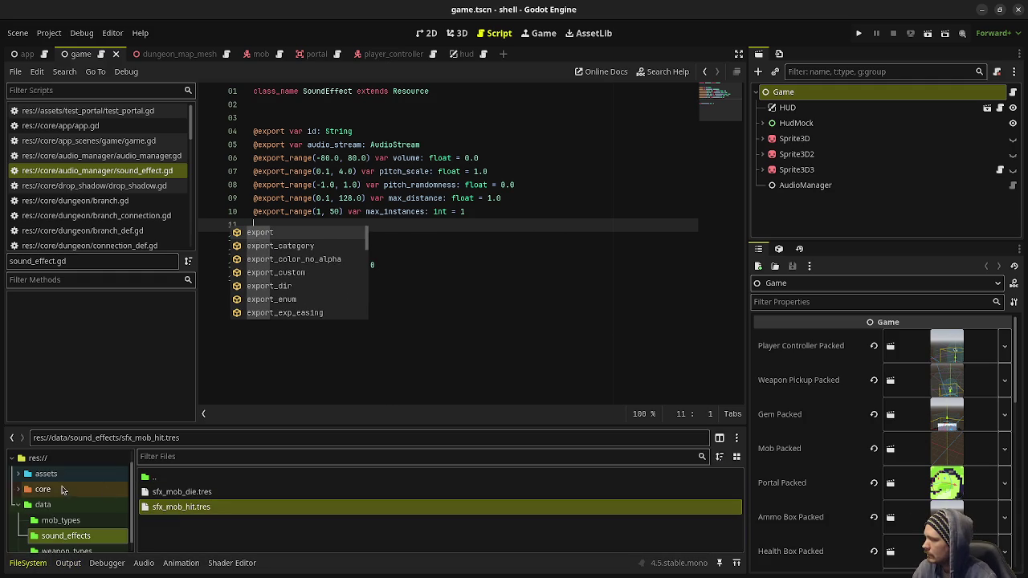
In the sound_effects folder, create a new SoundEffect resource and save it as sfx_big_meanie_hit.
left_click(217, 529)
right_click(203, 528)
left_click(175, 528)
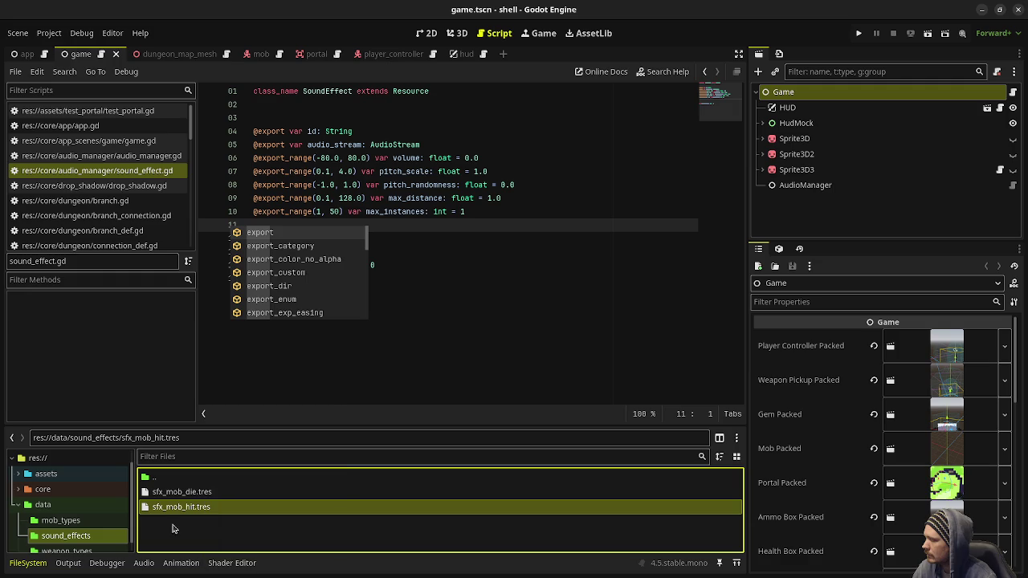
right_click(193, 529)
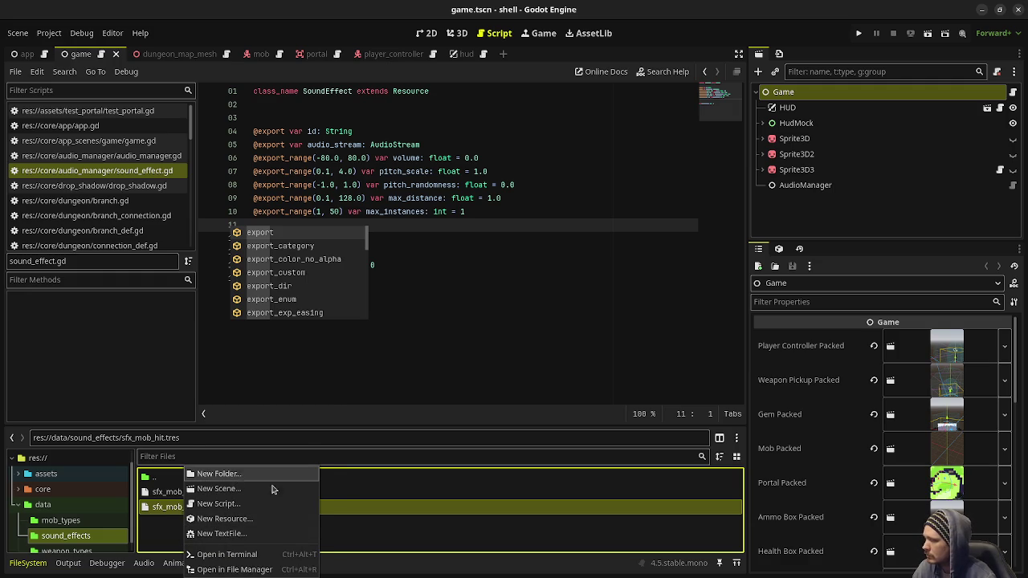
left_click(373, 538)
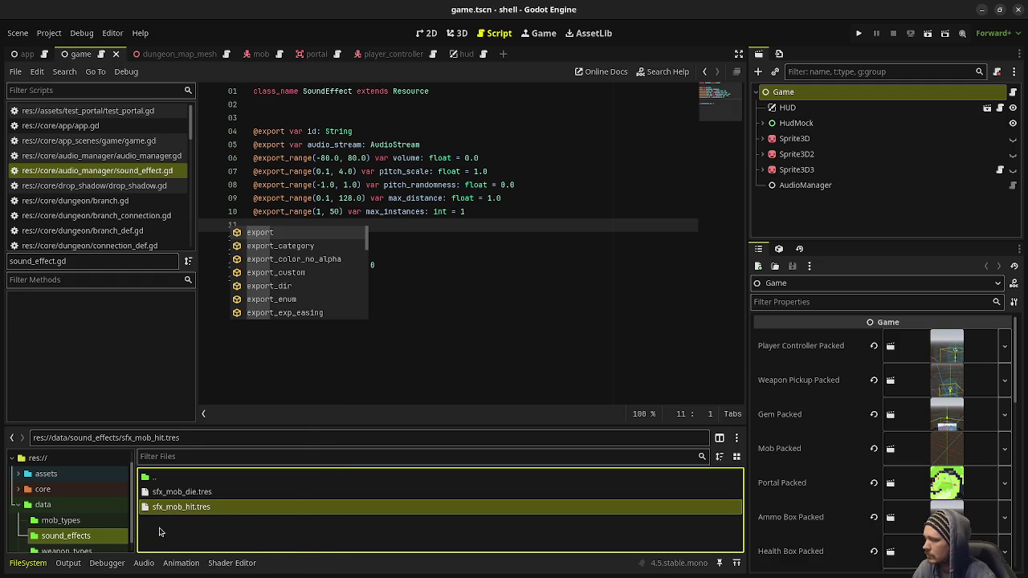
right_click(161, 530)
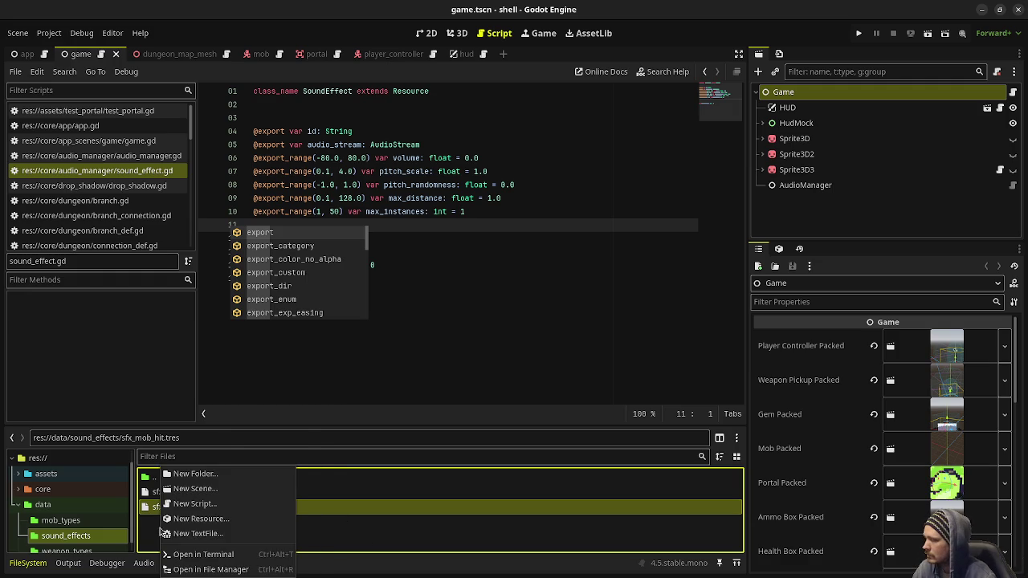
left_click(217, 520)
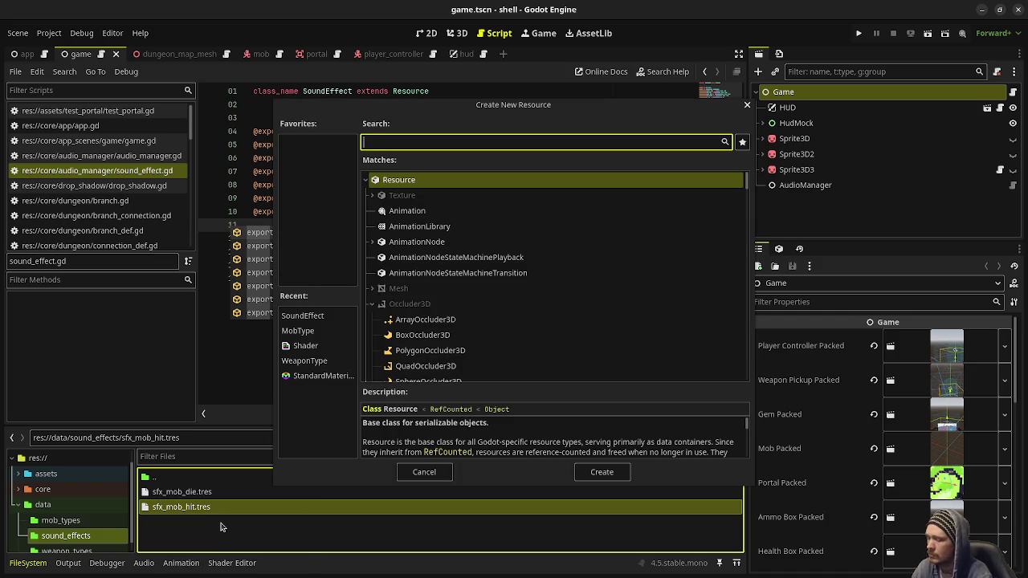
type("sound")
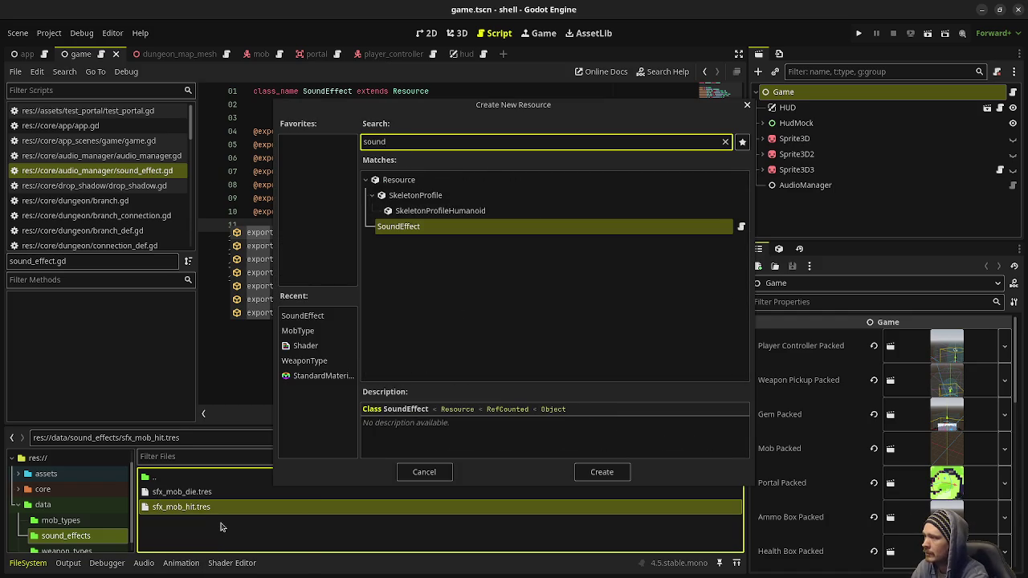
key("Return")
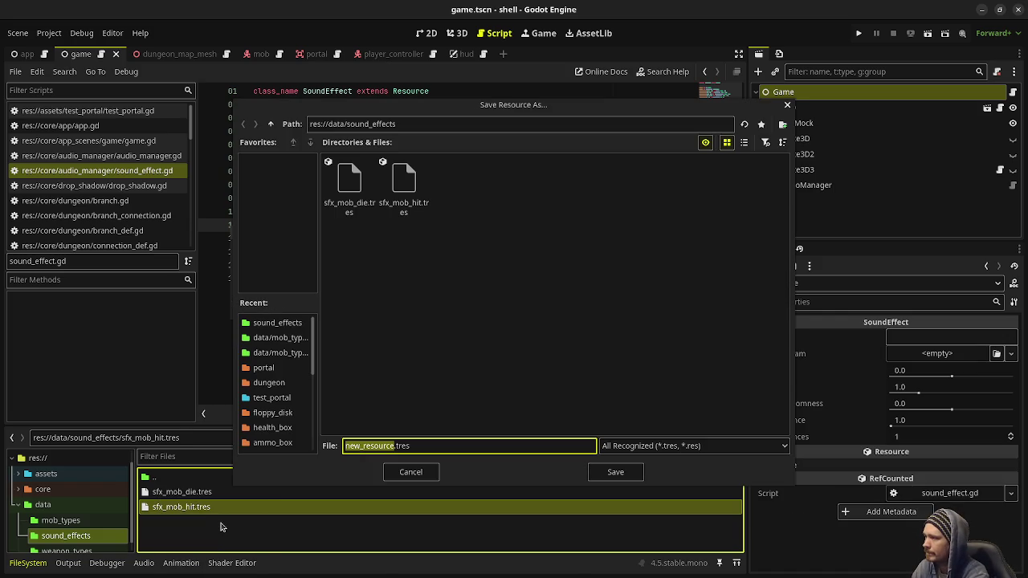
type("sfx_")
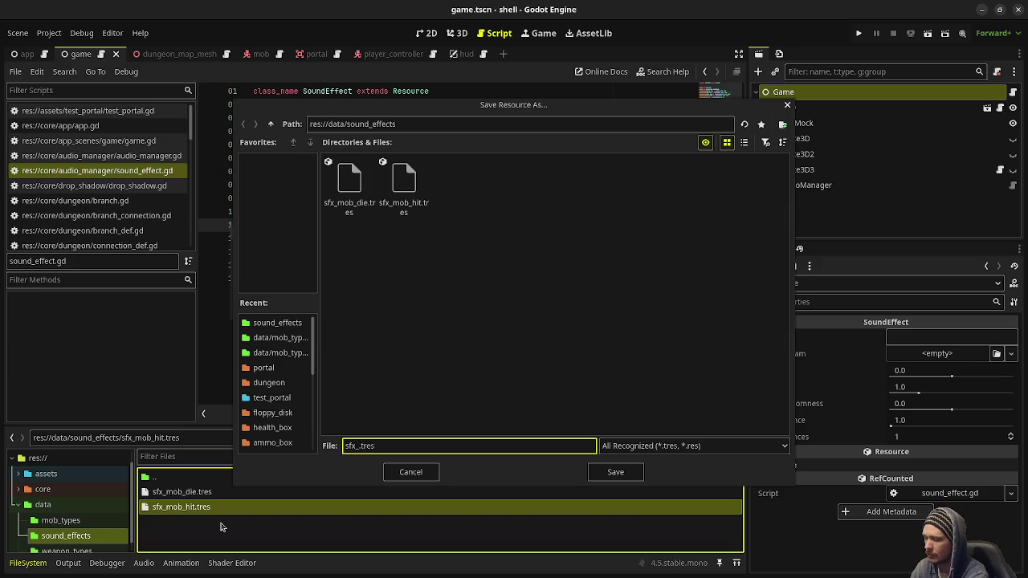
type("big_meanie_")
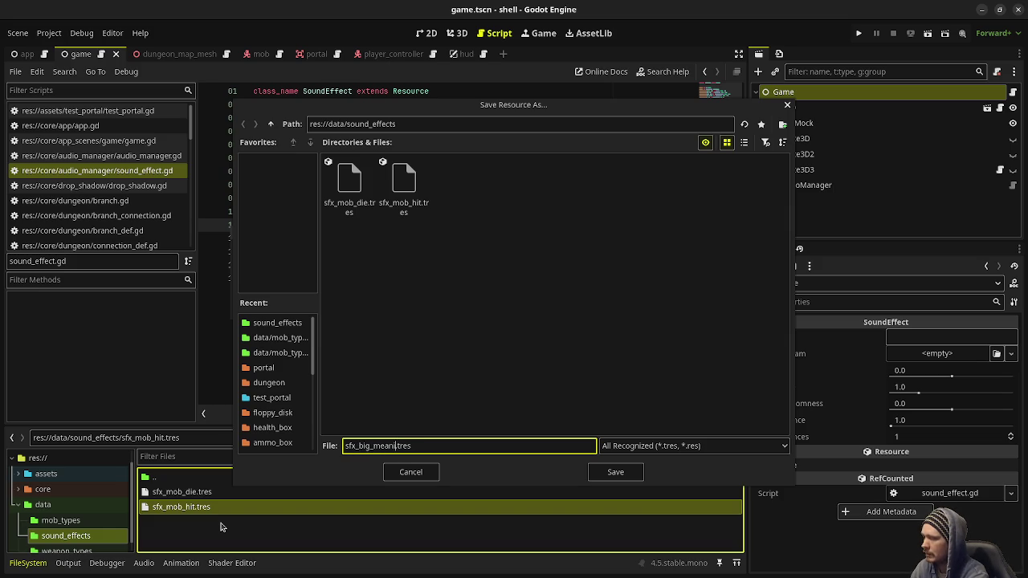
type("hit")
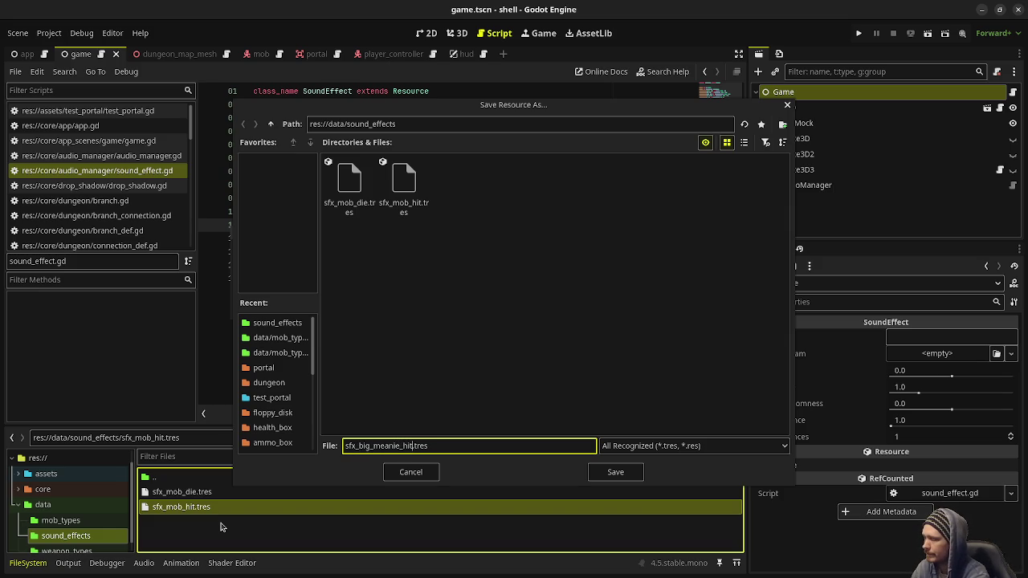
key("Return")
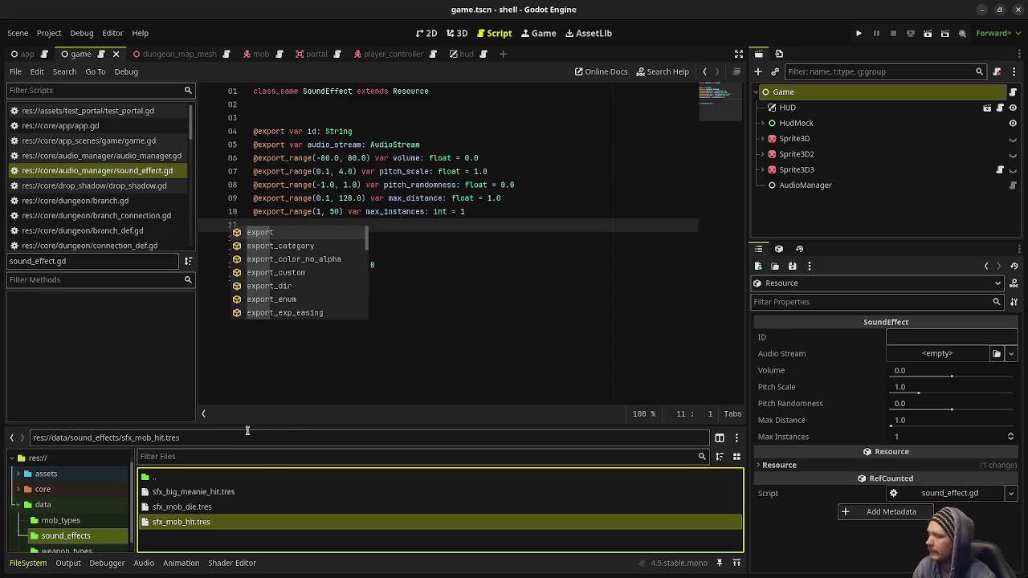
left_click(375, 357)
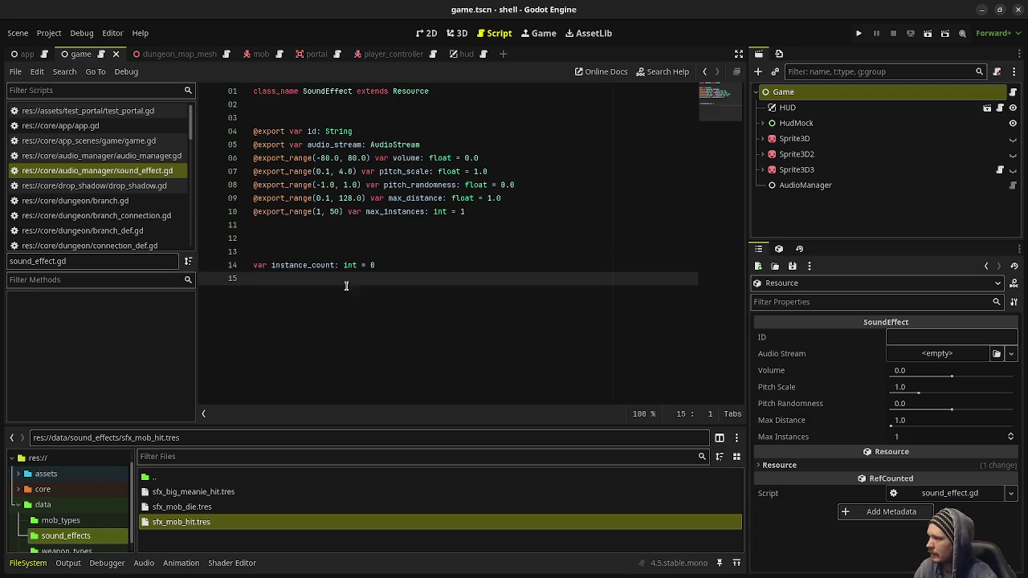
Delete the empty line near the end of sound_effect.gd and save.
left_click(335, 252)
key("BackSpace")
key("ctrl+s")
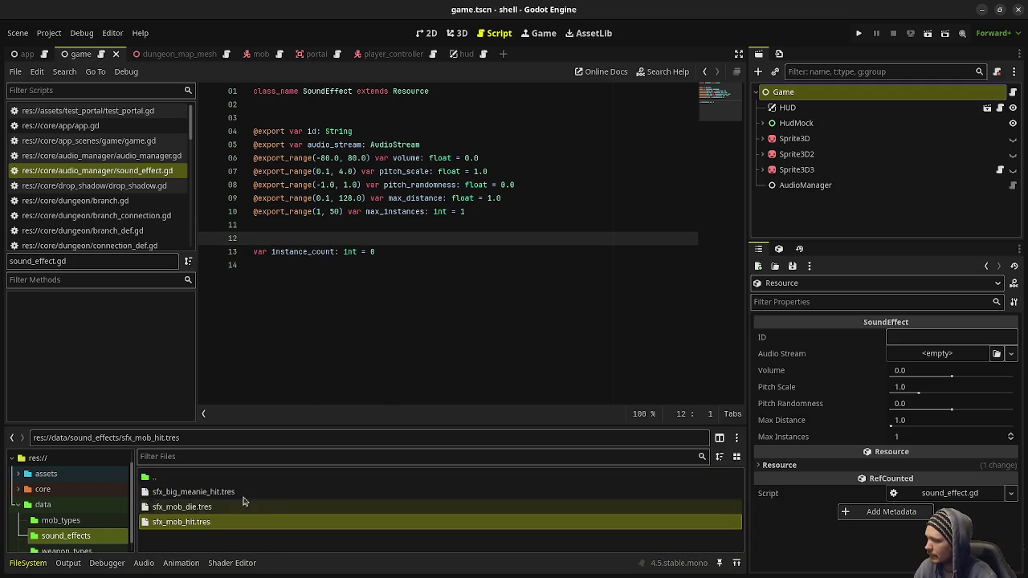
Using sfx_mob_hit.tres as a reference, set sfx_big_meanie_hit's ID field to sfx_big_meanie_hit.
left_click(195, 523)
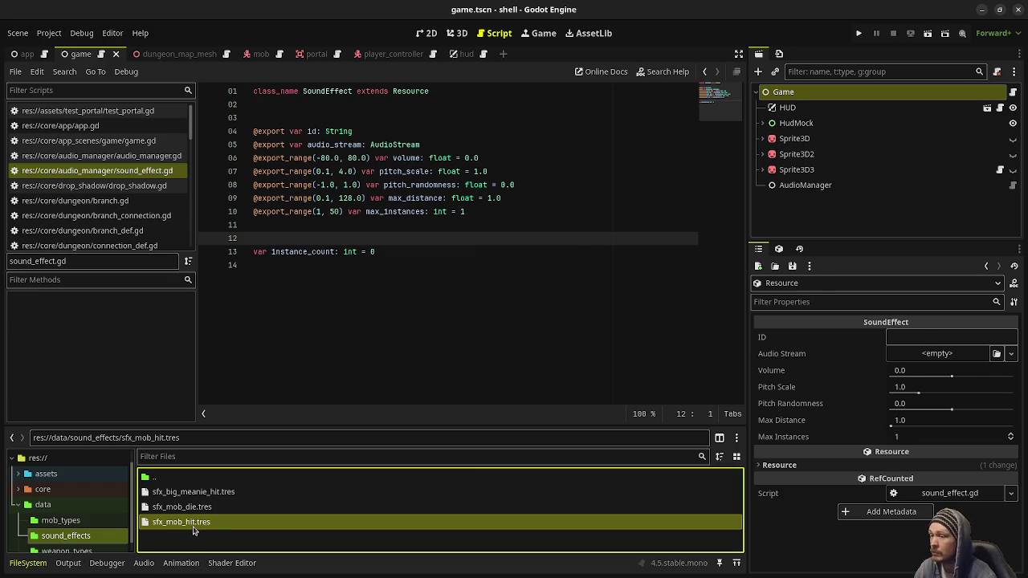
left_click(201, 492)
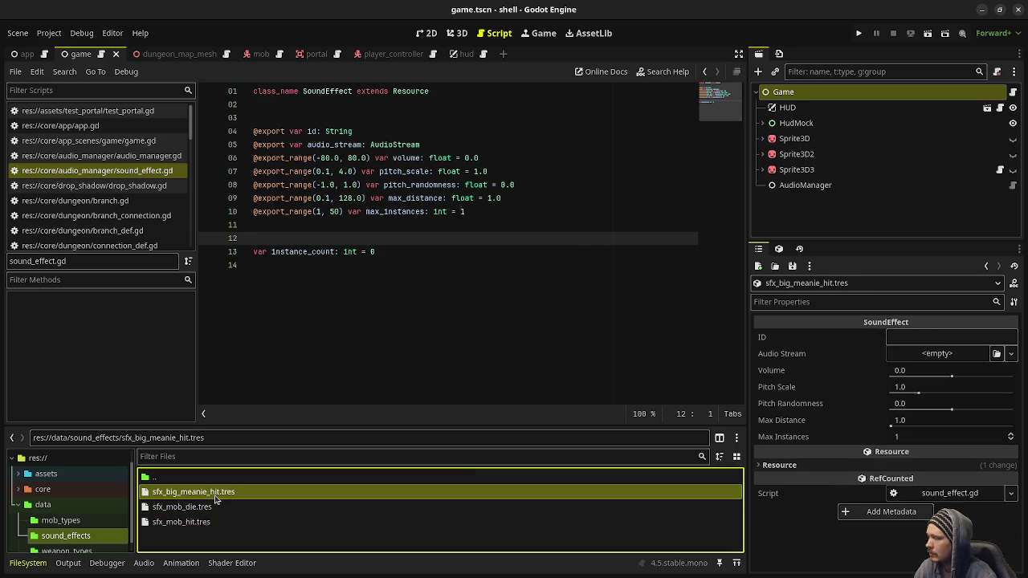
left_click(942, 333)
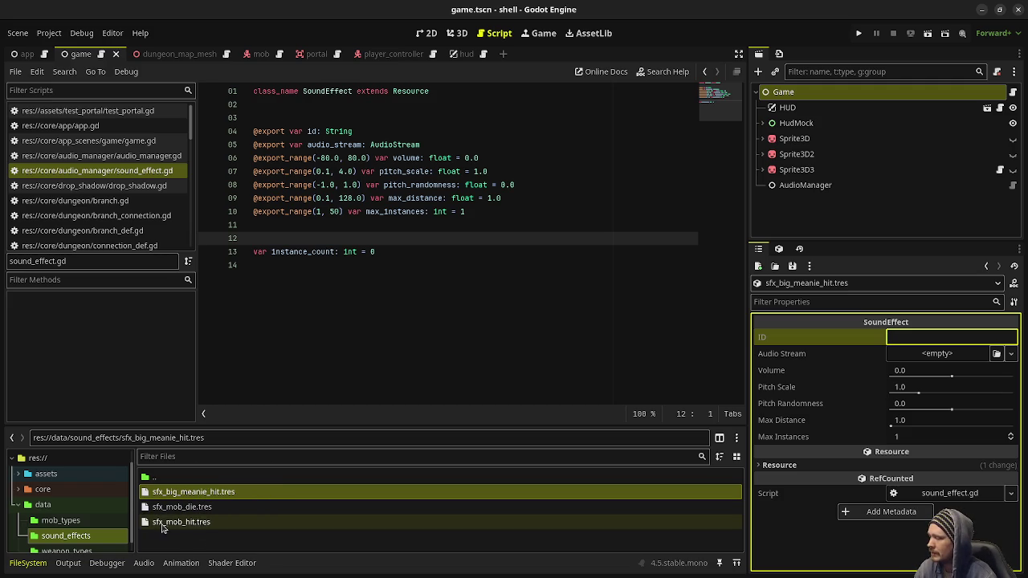
left_click(185, 523)
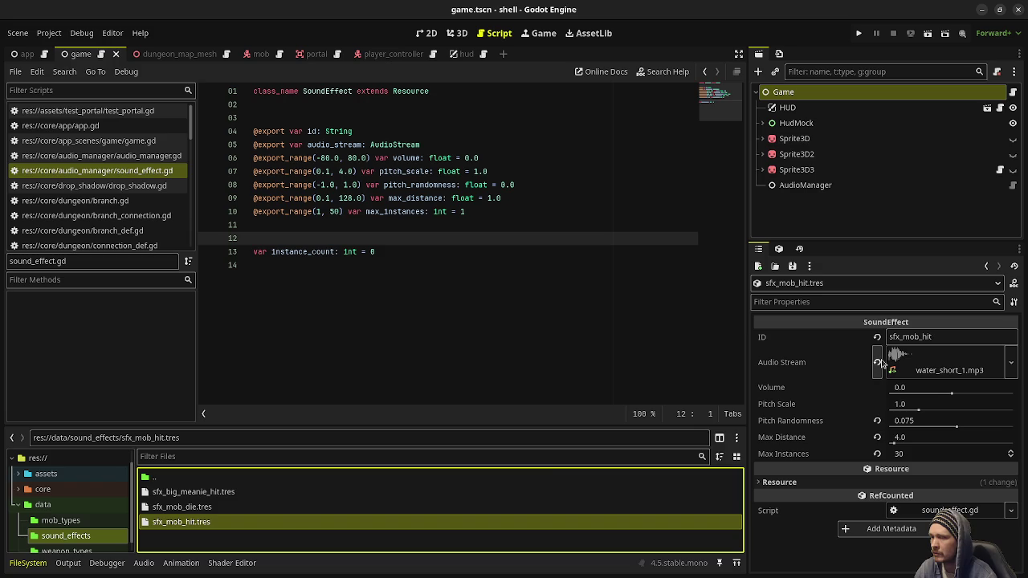
left_click(191, 493)
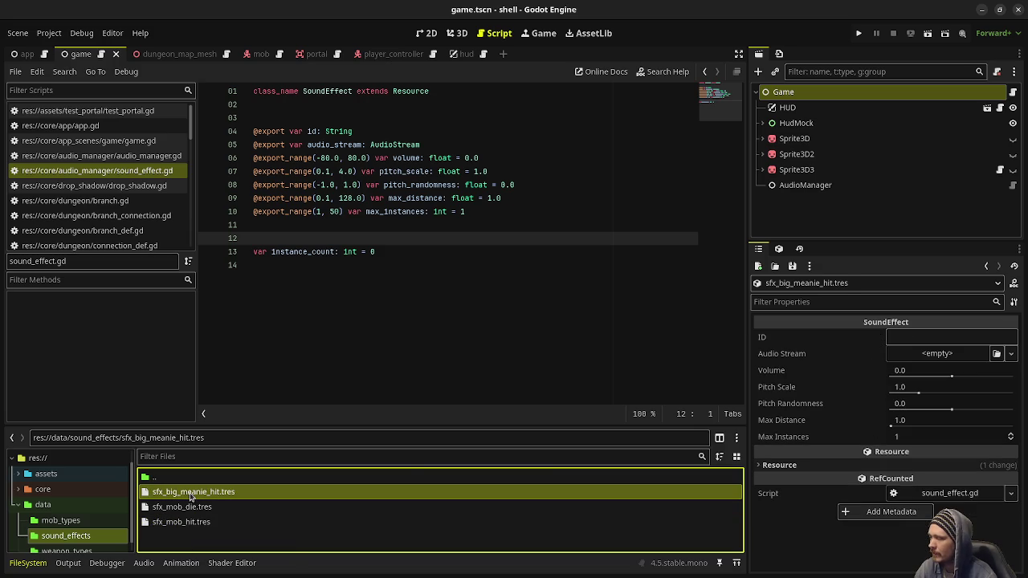
left_click(911, 336)
type("sf")
key("BackSpace")
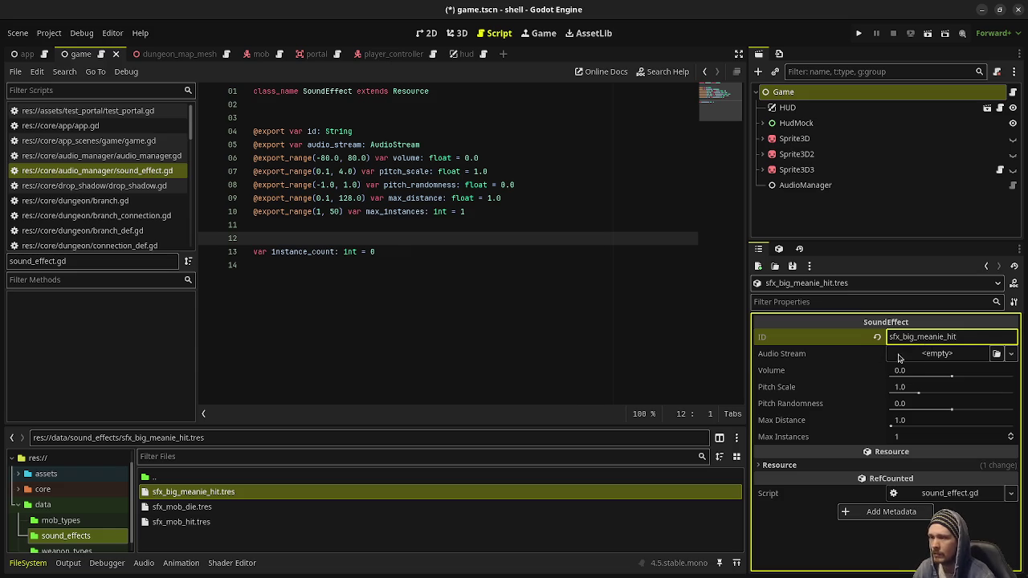
Load step_metal_3.mp3 as sfx_big_meanie_hit's audio stream.
left_click(924, 355)
left_click(924, 554)
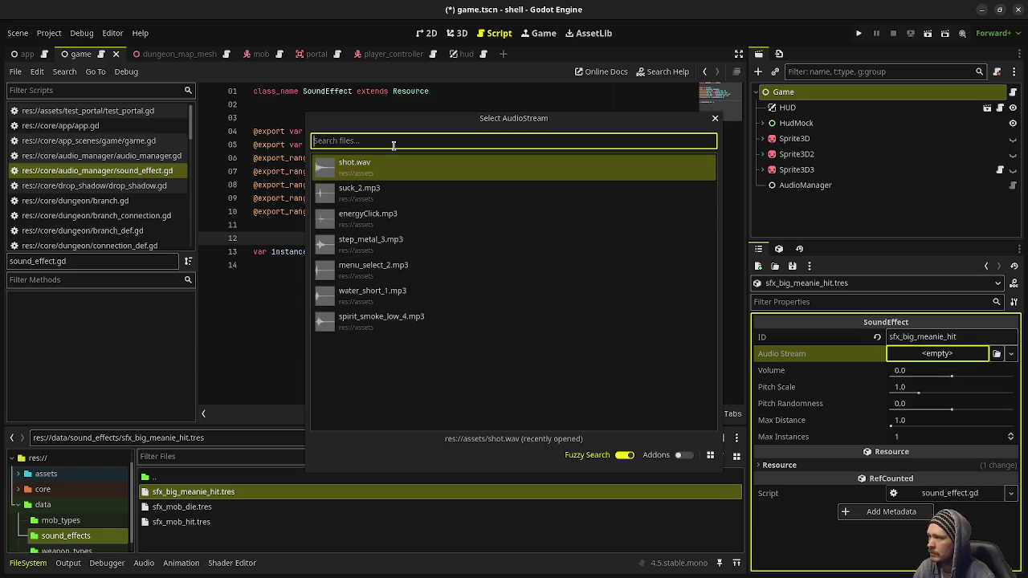
left_click(386, 241)
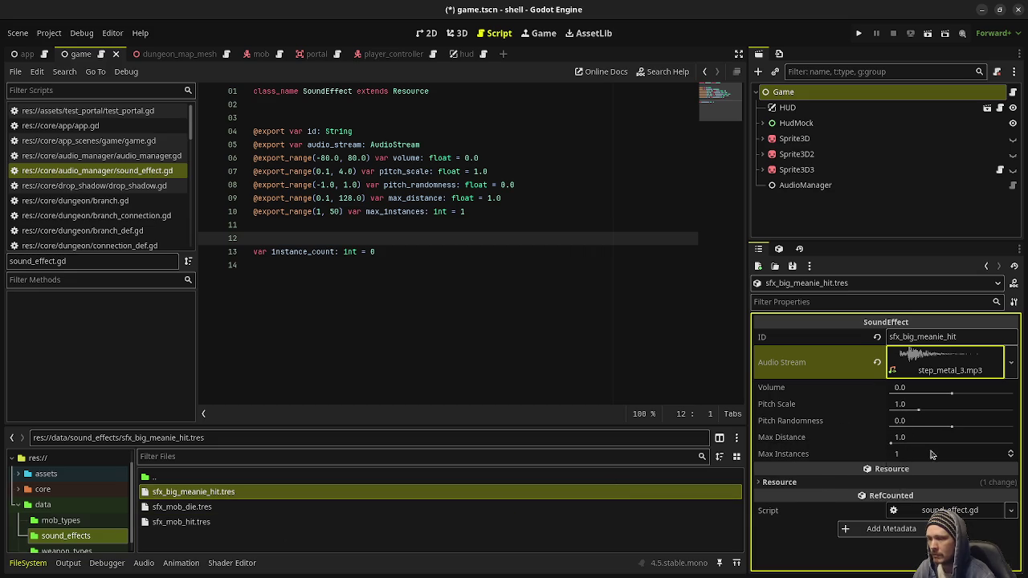
Give sfx_big_meanie_hit Max Instances 20, Pitch Randomness 0.075 and Max Distance 4.0.
left_click(233, 522)
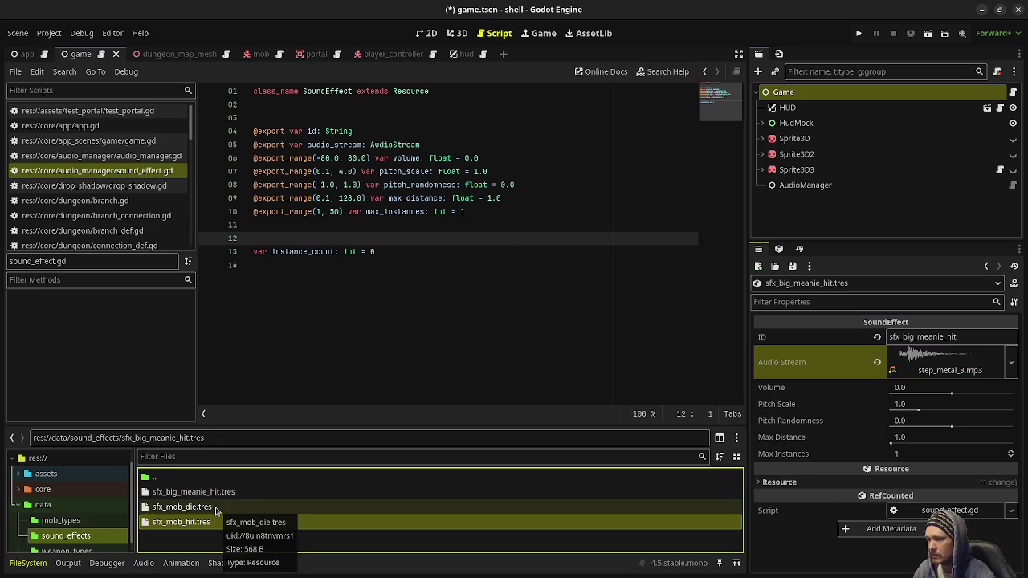
left_click(215, 508)
left_click(285, 491)
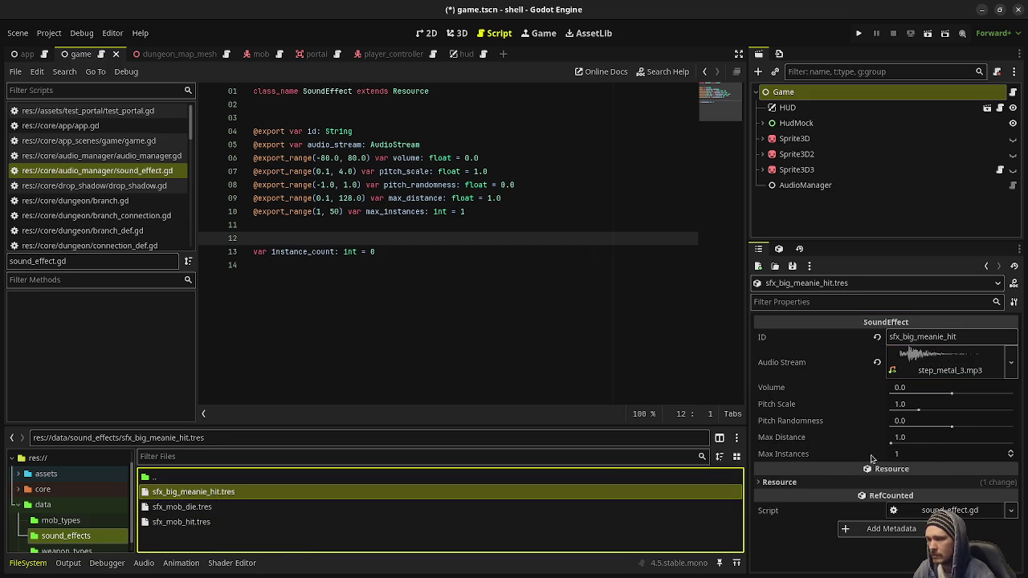
left_click(912, 455)
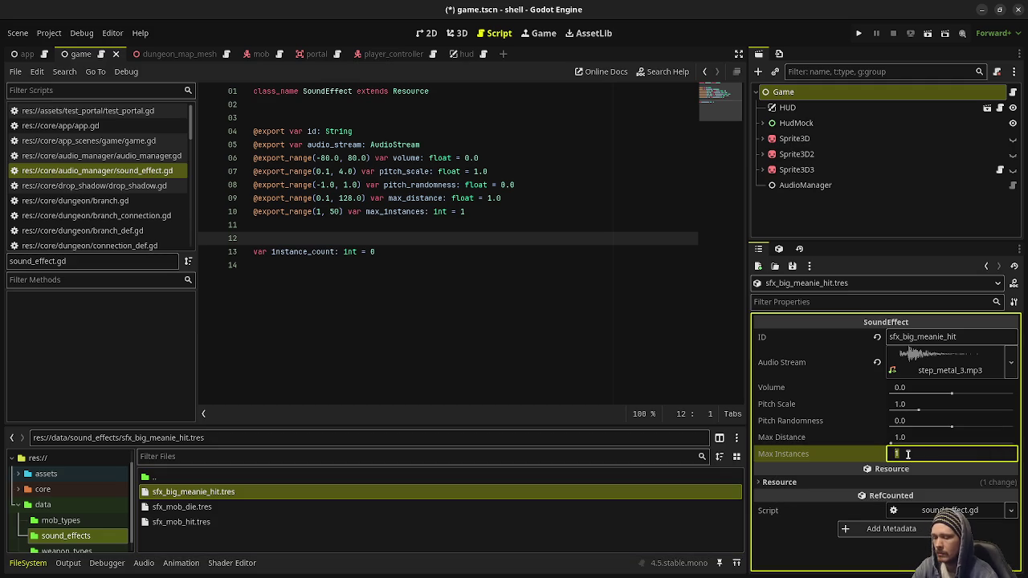
type("20")
key("Return")
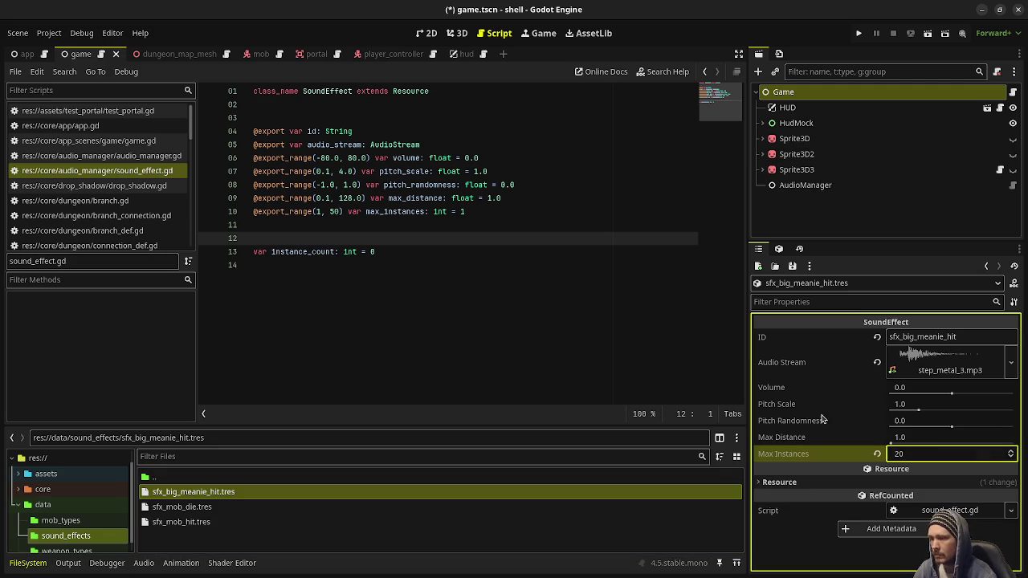
left_click(906, 421)
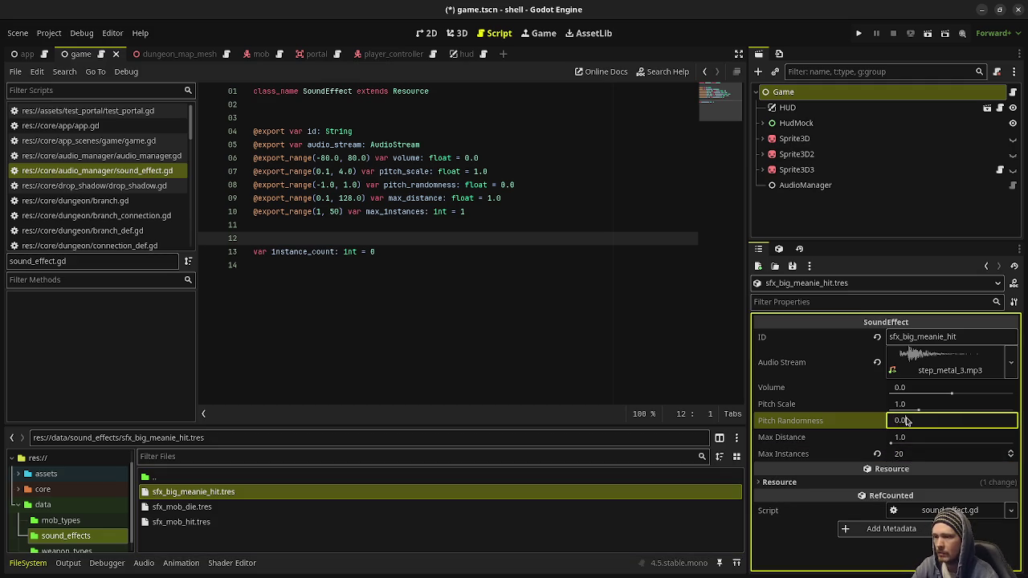
type("575")
key("Return")
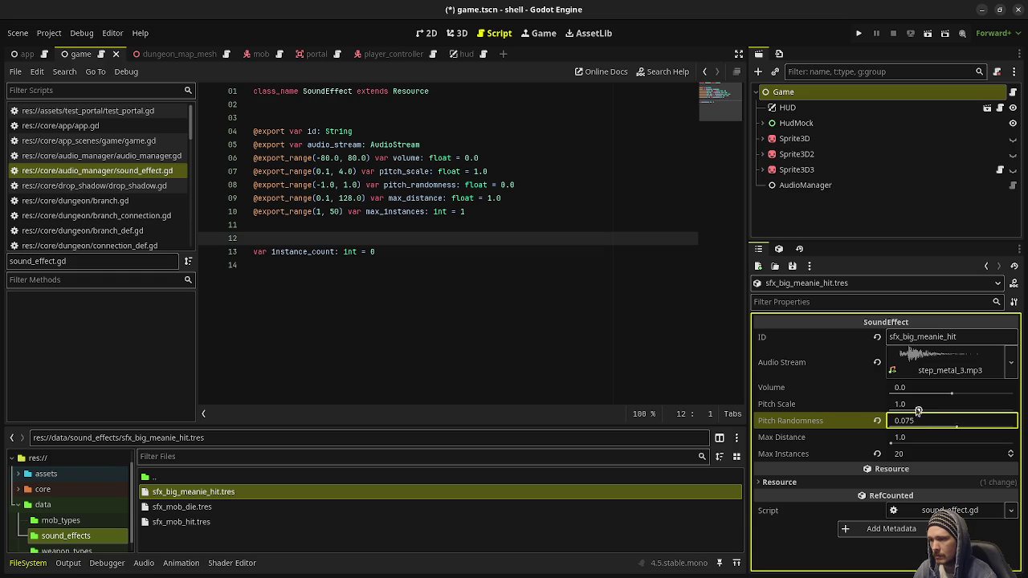
left_click(915, 439)
type("4")
key("Return")
Compare against the sfx_mob_hit and sfx_mob_die settings, then save.
left_click(238, 528)
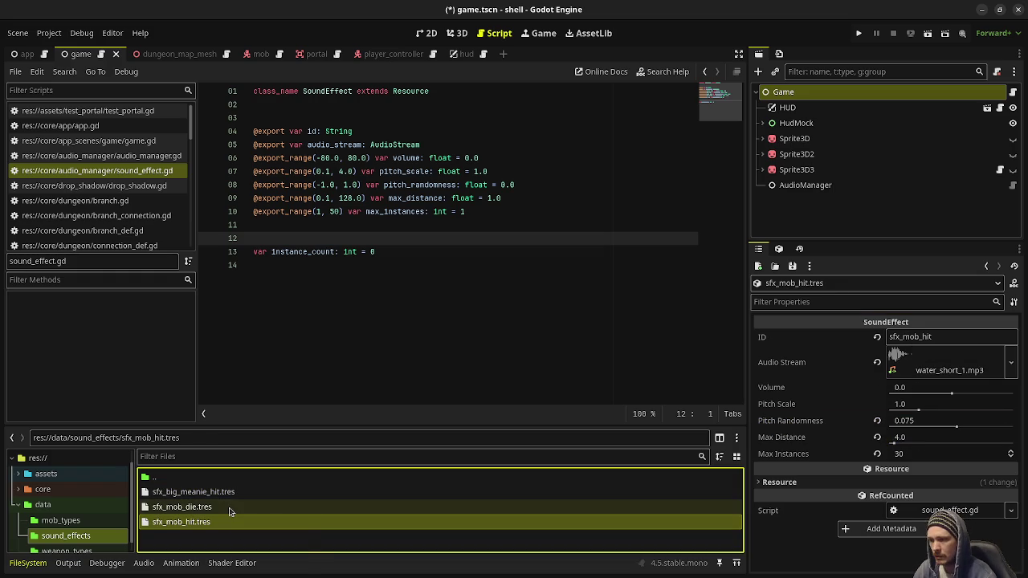
left_click(229, 508)
left_click(231, 491)
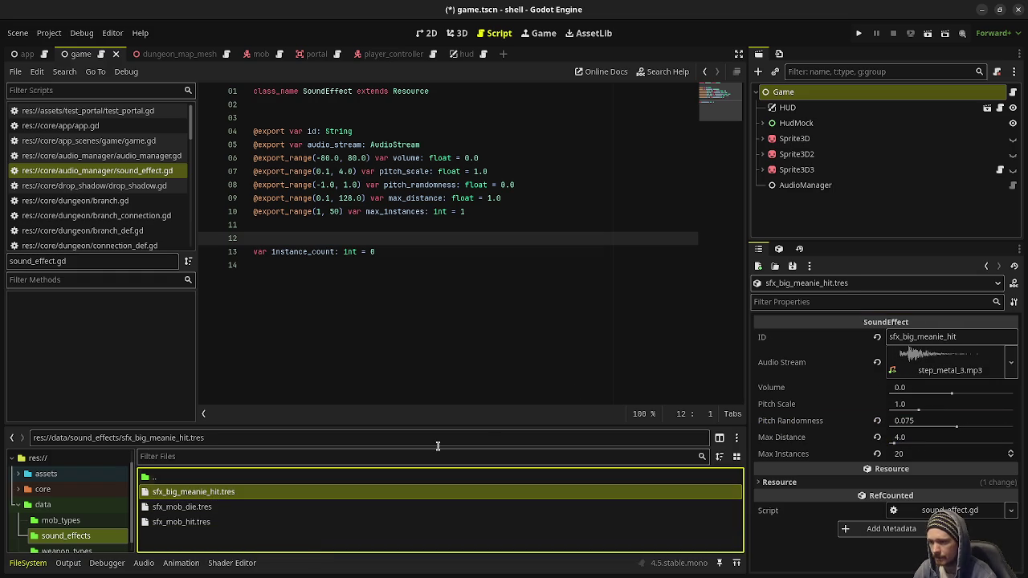
left_click(576, 297)
key("ctrl+s")
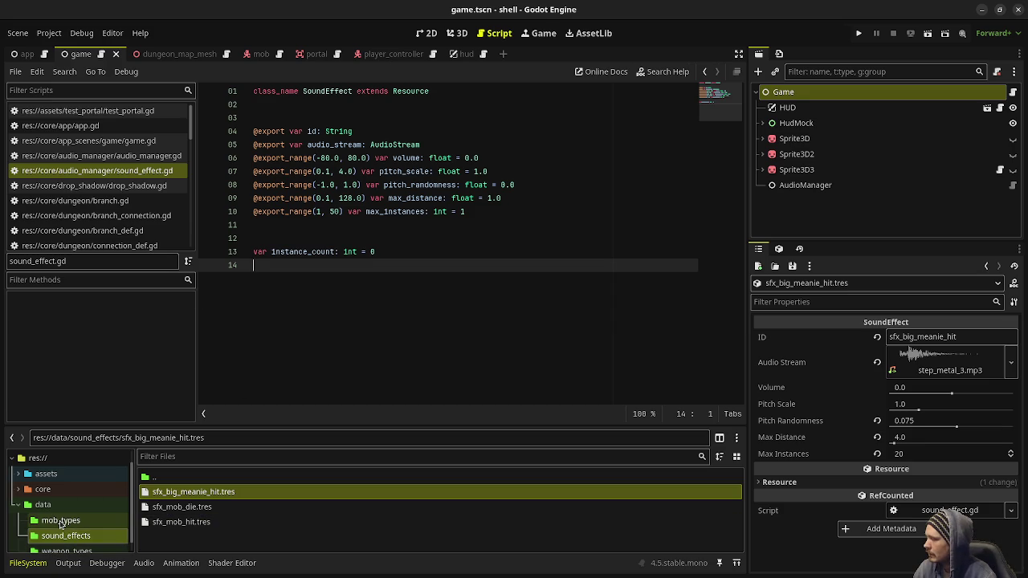
scroll(59, 523, "up", 1)
left_click(17, 504)
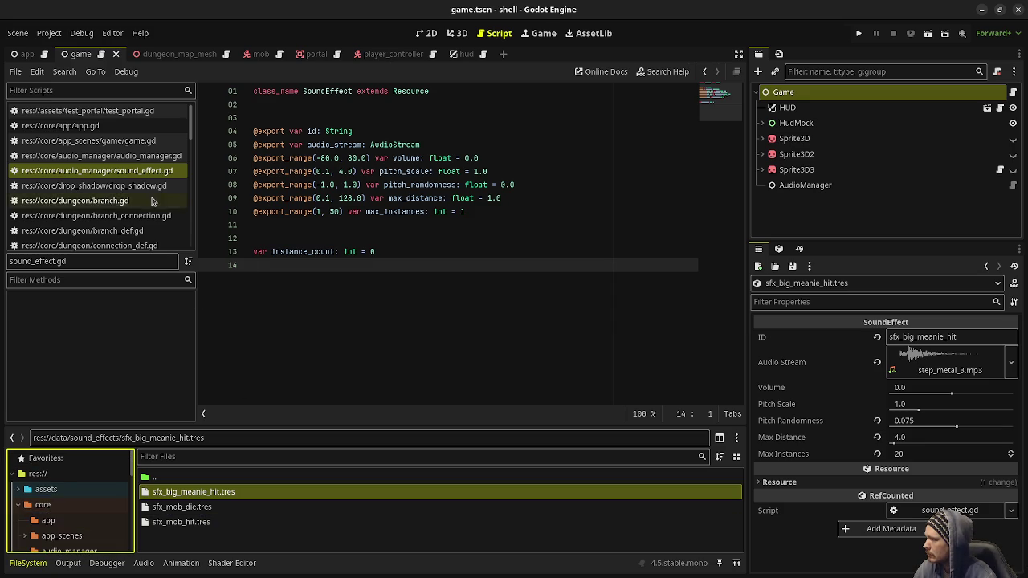
scroll(140, 213, "down", 5)
scroll(139, 213, "down", 5)
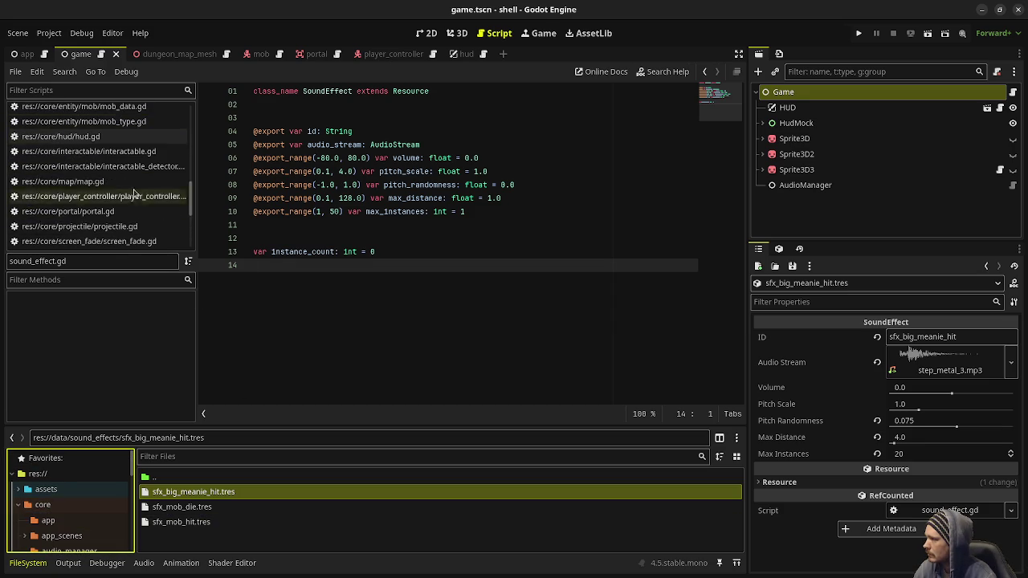
left_click(129, 121)
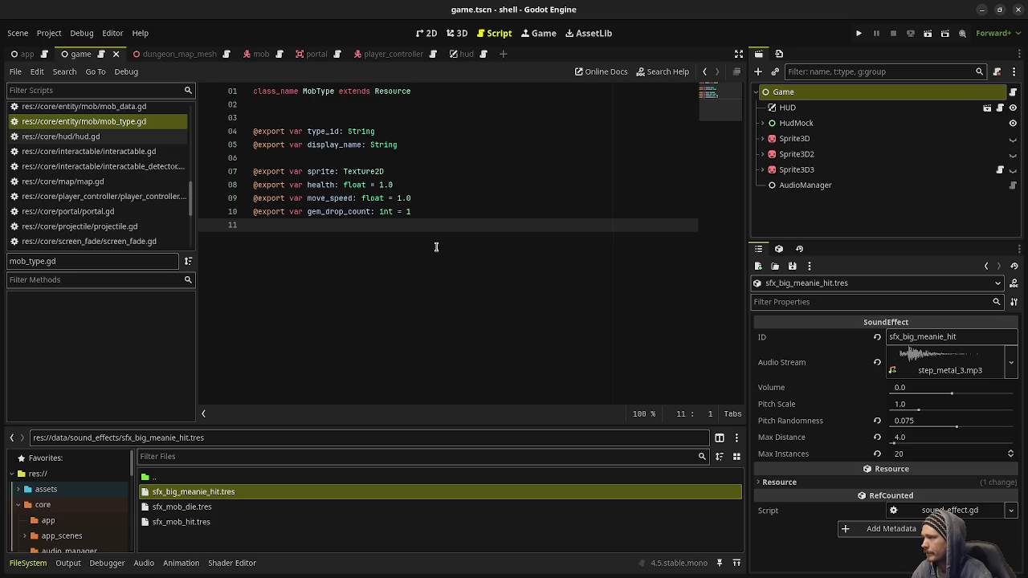
type("@export ")
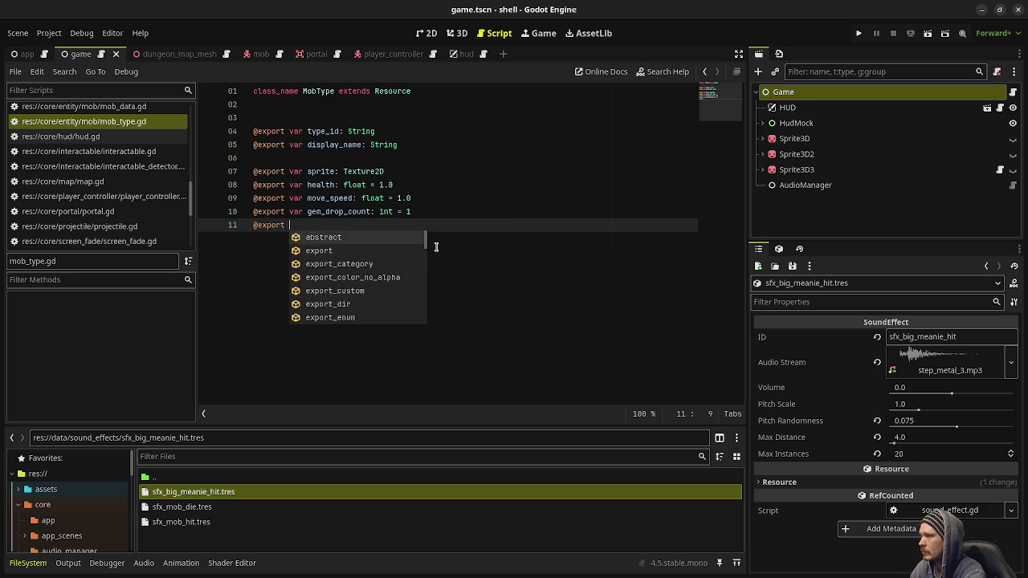
type("var s")
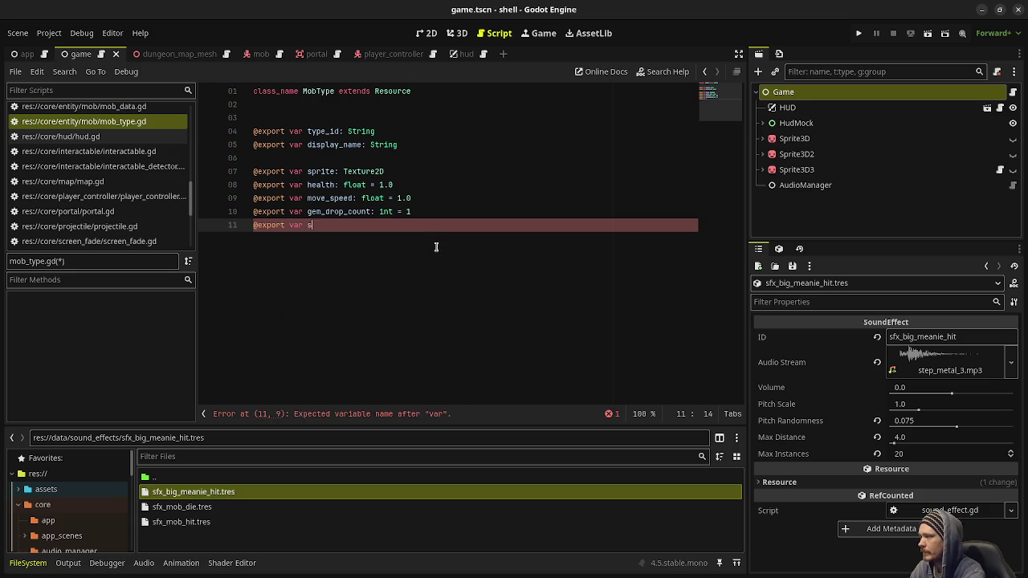
type("fx_hit_id: String")
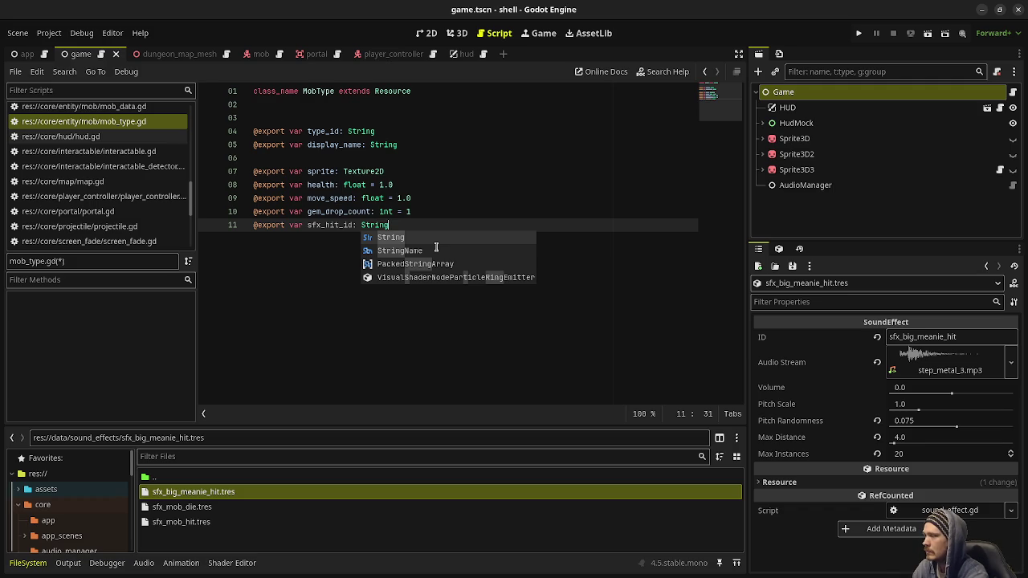
key("ctrl+s")
Select big_meanie.tres in data/mob_types to view its properties.
scroll(72, 506, "down", 2)
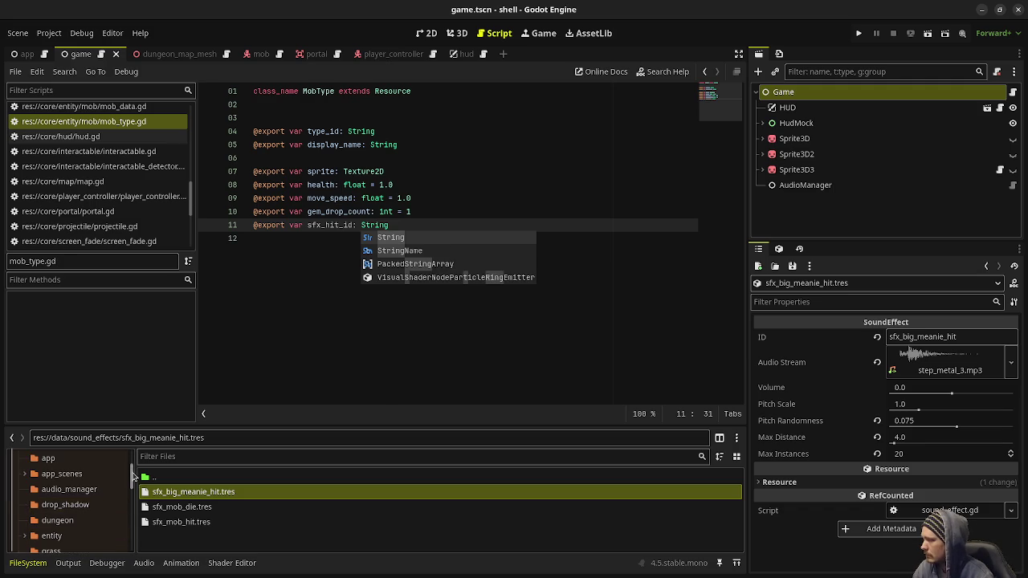
scroll(80, 506, "down", 5)
left_click(60, 510)
left_click(180, 492)
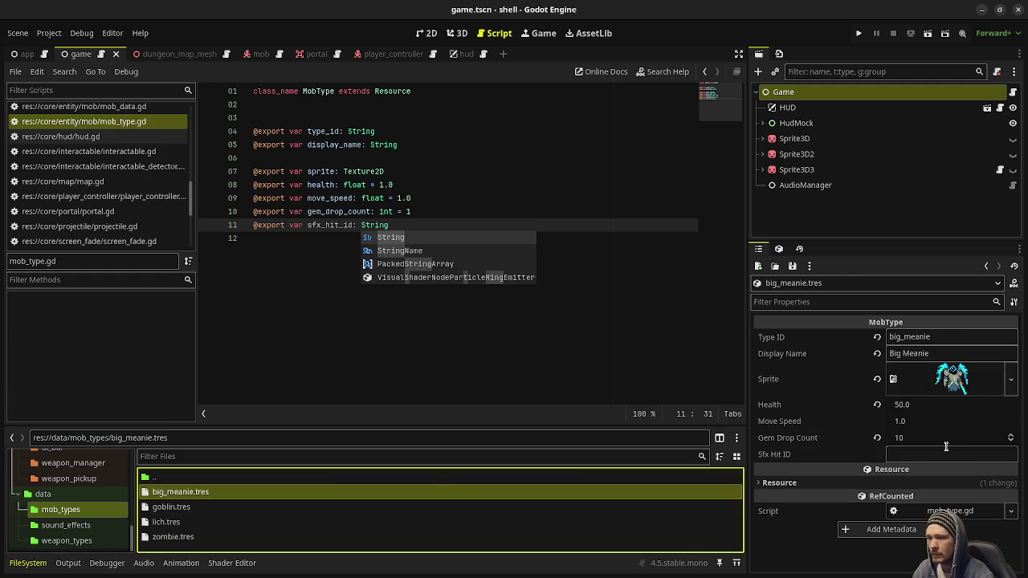
Set big_meanie's Sfx Hit ID to sfx_big_meanie_hit and save.
left_click(939, 455)
type("sfx_big_meanie_hit")
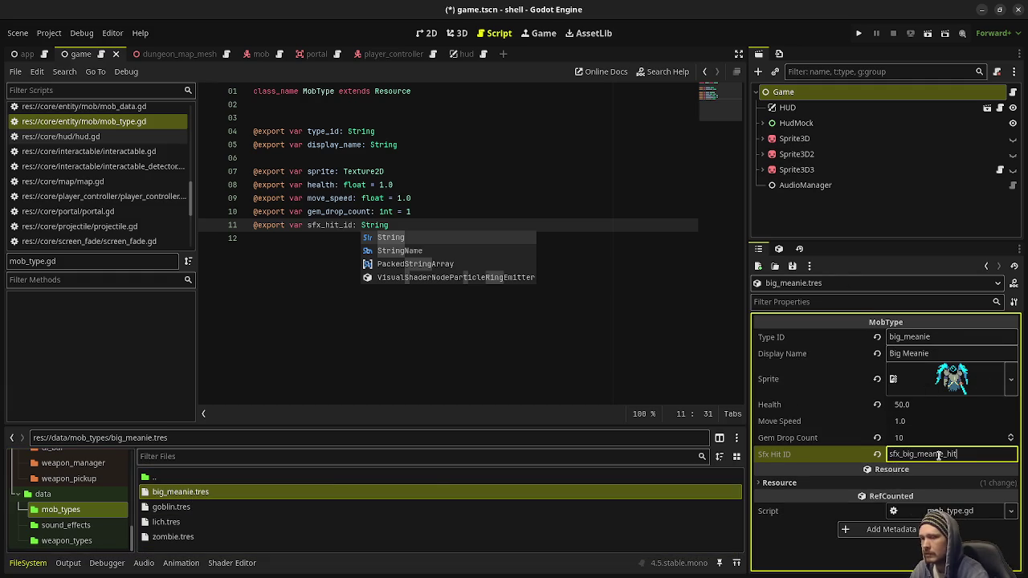
key("Return")
key("ctrl+s")
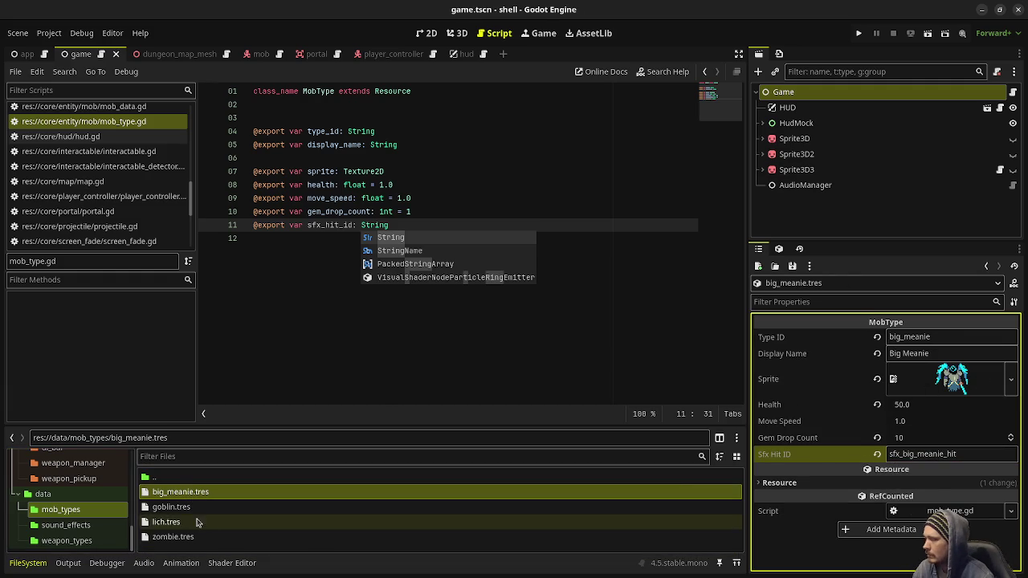
Set the goblin, lich and zombie Sfx Hit IDs to sfx_mob_hit and save.
left_click(185, 509)
left_click(275, 507)
left_click(915, 453)
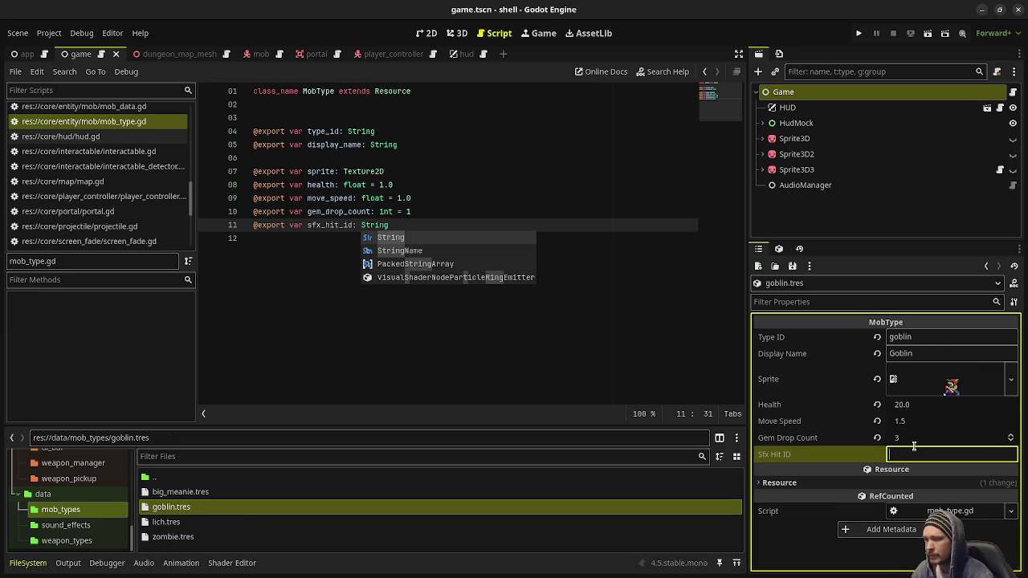
type("sf_")
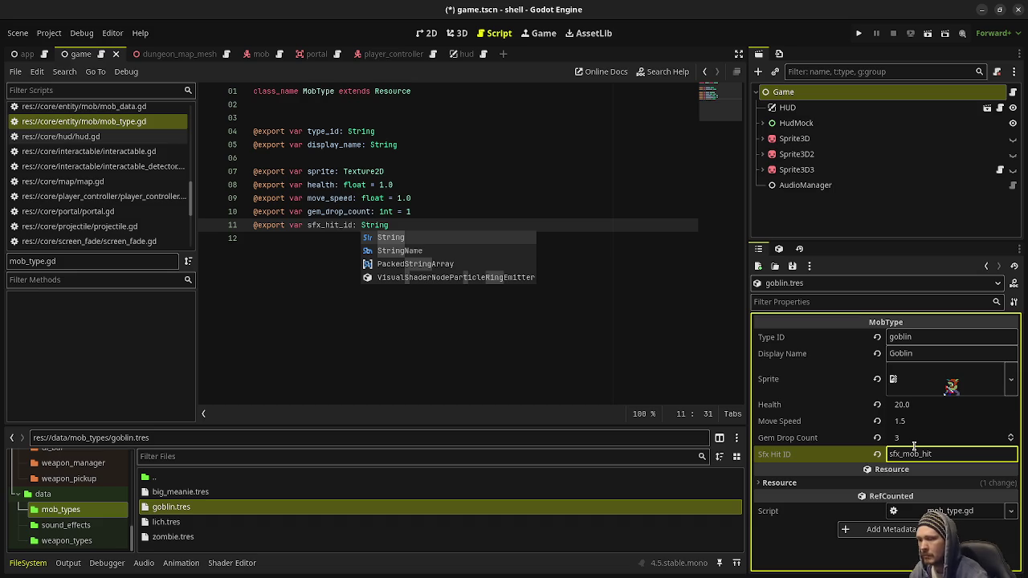
left_click(241, 522)
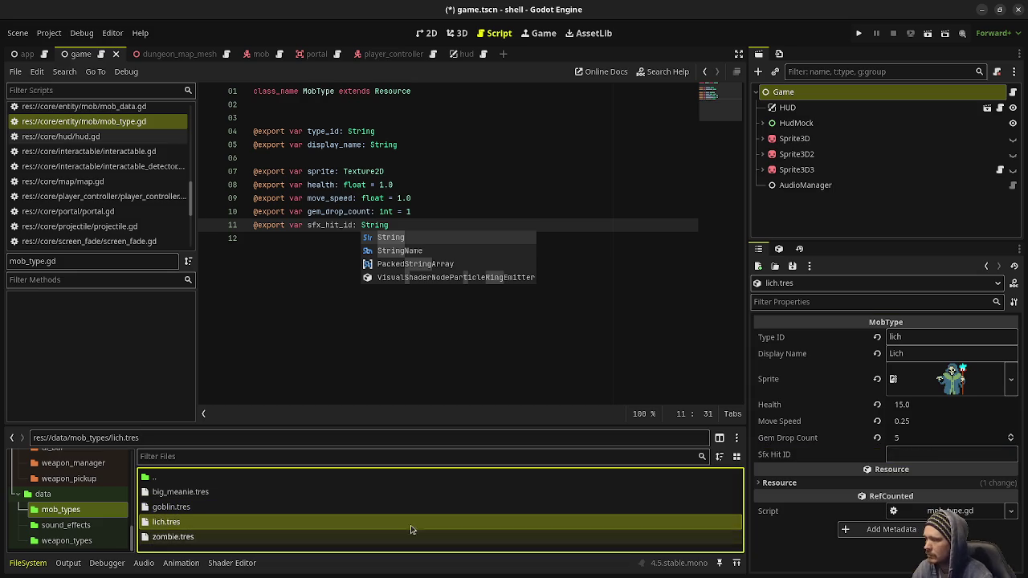
left_click(914, 453)
type("sfx_mob_hit")
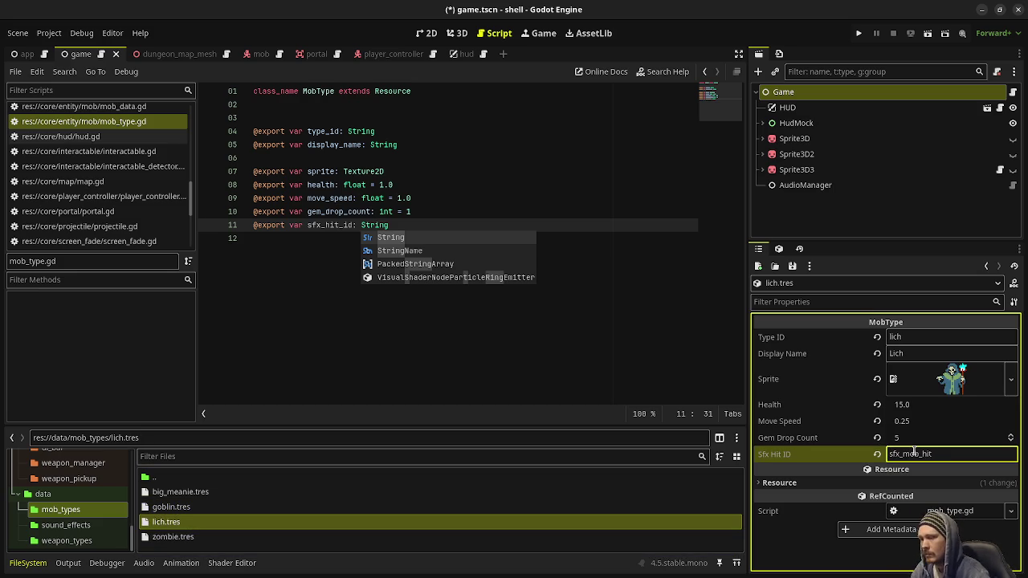
left_click(173, 537)
left_click(964, 454)
type("sfx_mob_hit")
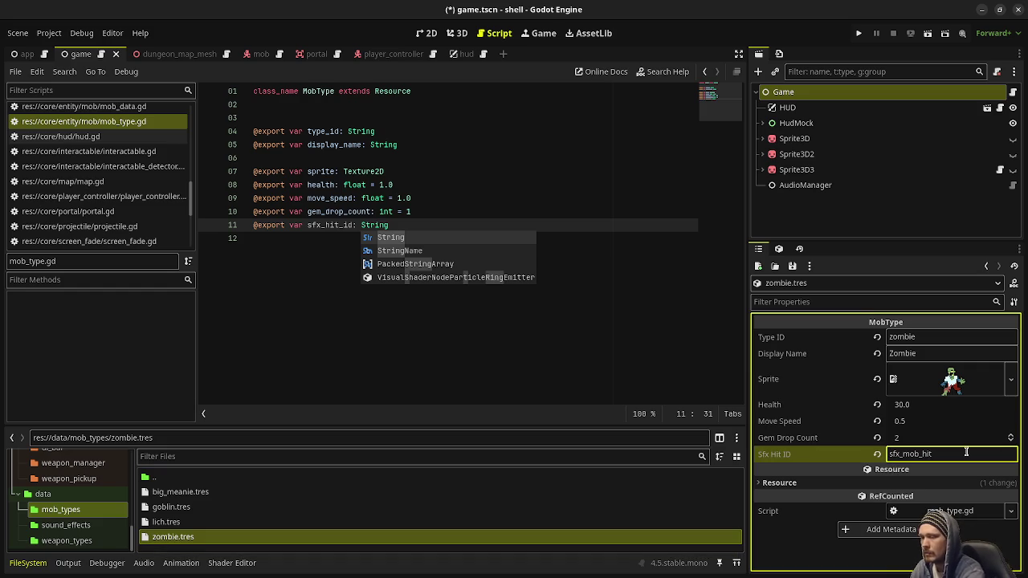
key("ctrl+s")
left_click(259, 335)
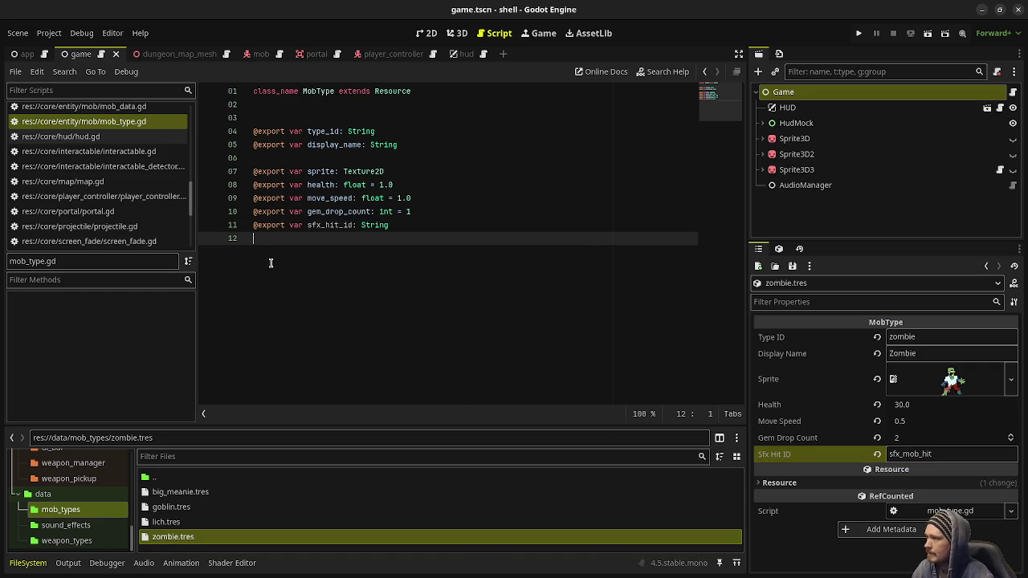
In mob.gd, replace the hard-coded sfx_mob_hit with mob_data.type.sfx_hit_id, then run the game (F5).
scroll(101, 141, "up", 3)
left_click(95, 184)
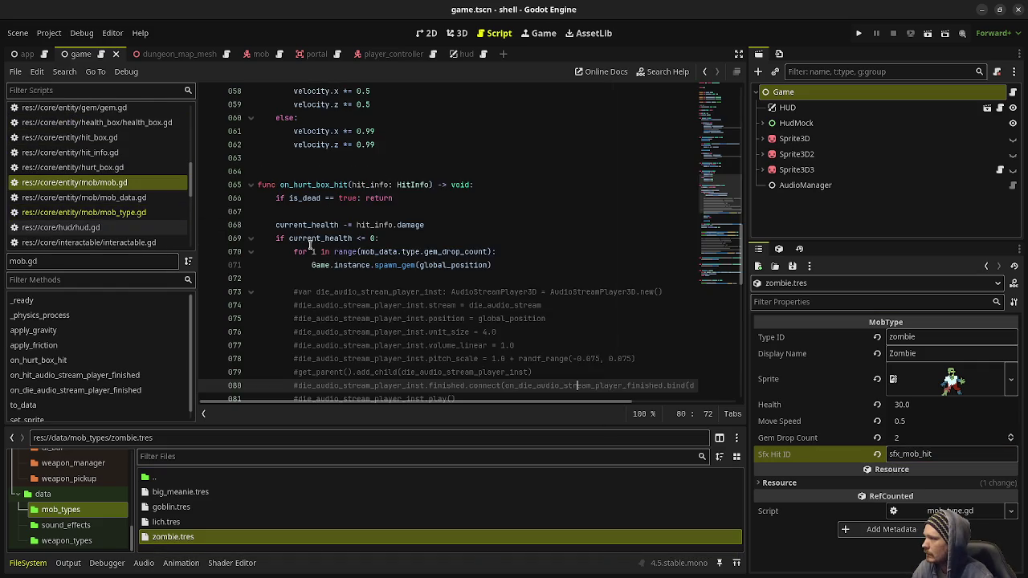
scroll(393, 291, "down", 1)
scroll(486, 331, "up", 5)
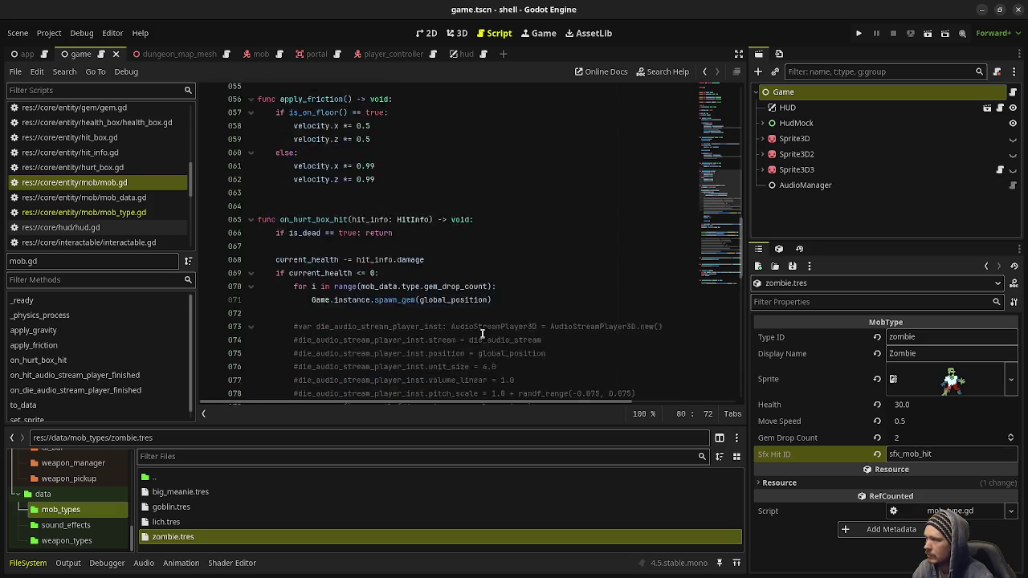
scroll(486, 332, "down", 13)
scroll(486, 331, "down", 3)
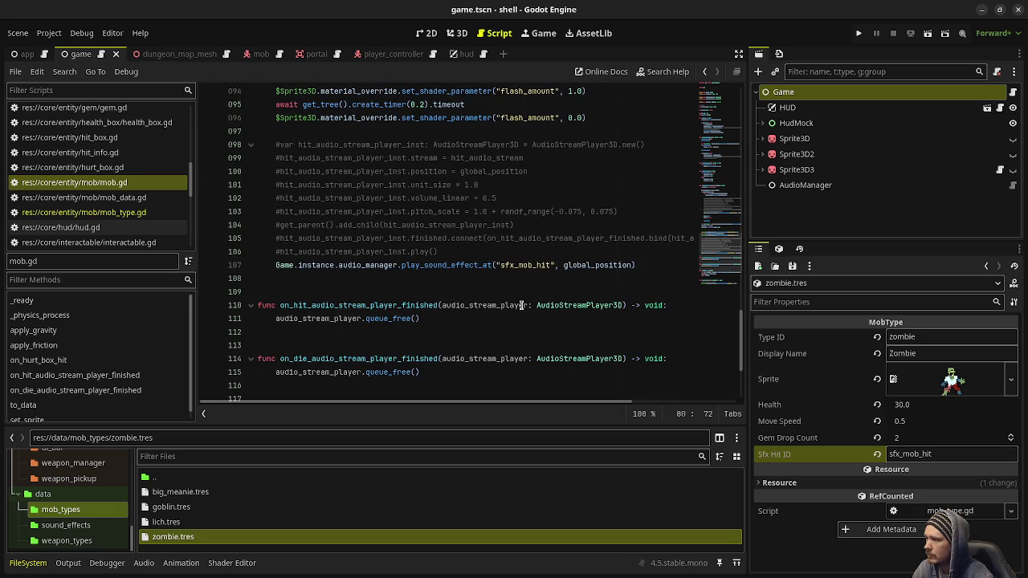
left_click_drag(554, 265, 493, 265)
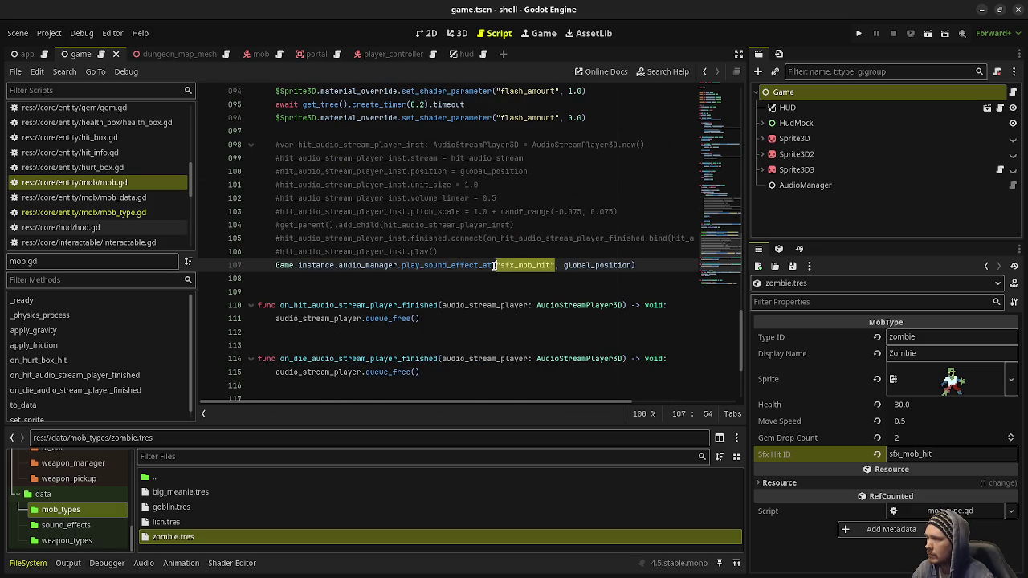
type("mob_data.ty")
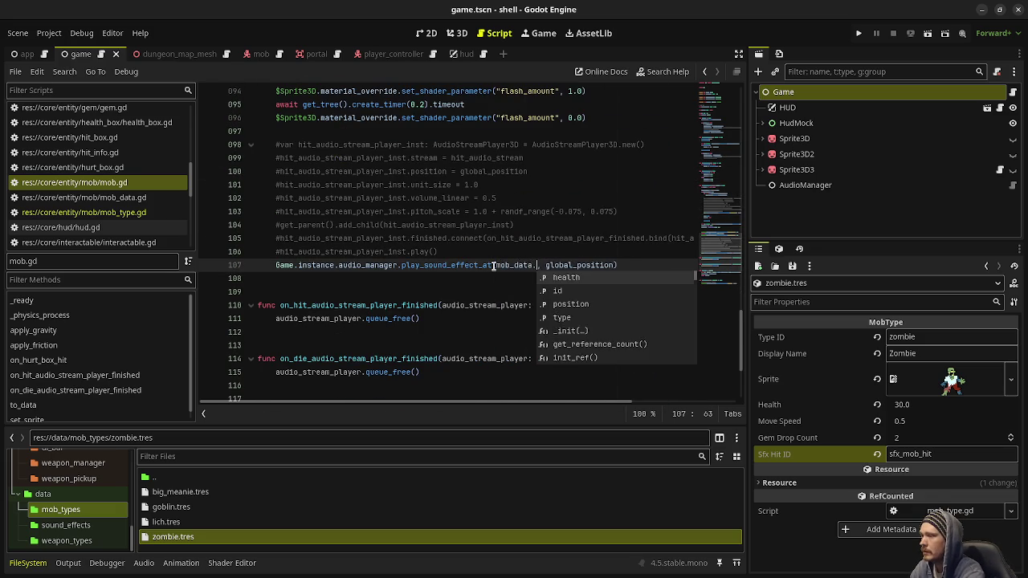
type("pe.")
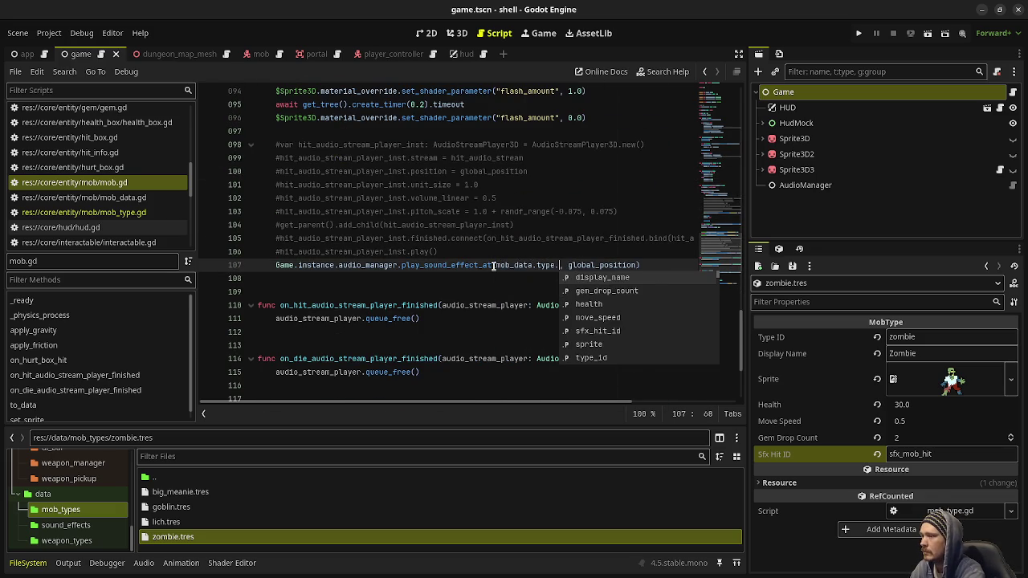
type("sfx")
key("F5")
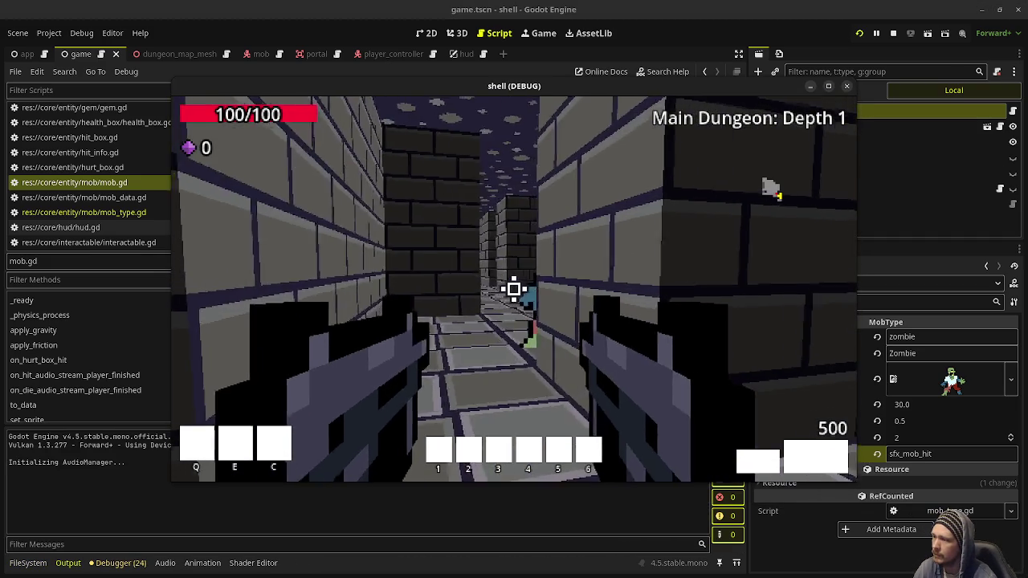
Shoot down the first corridor zombie on Depth 1 and walk forward to collect its gems.
left_click(514, 289)
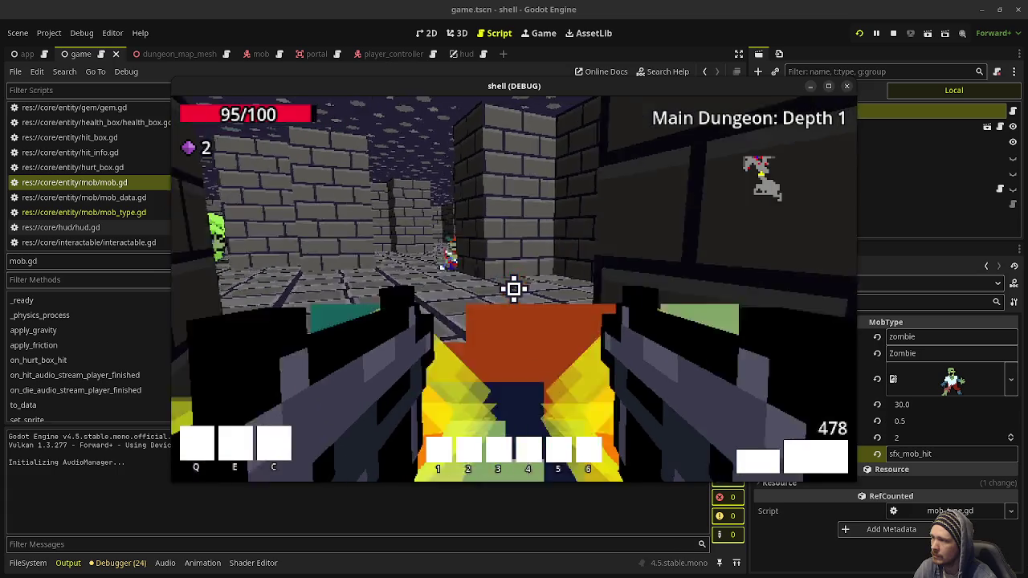
left_click(514, 289)
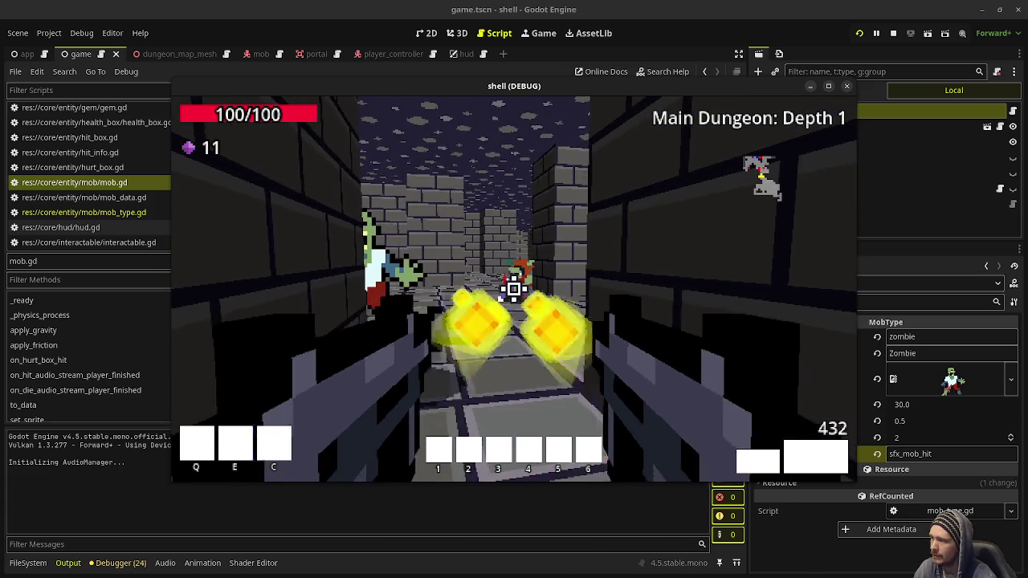
left_click(514, 289)
left_click(514, 289)
left_click(514, 289)
left_click(514, 290)
left_click(514, 289)
left_click(514, 289)
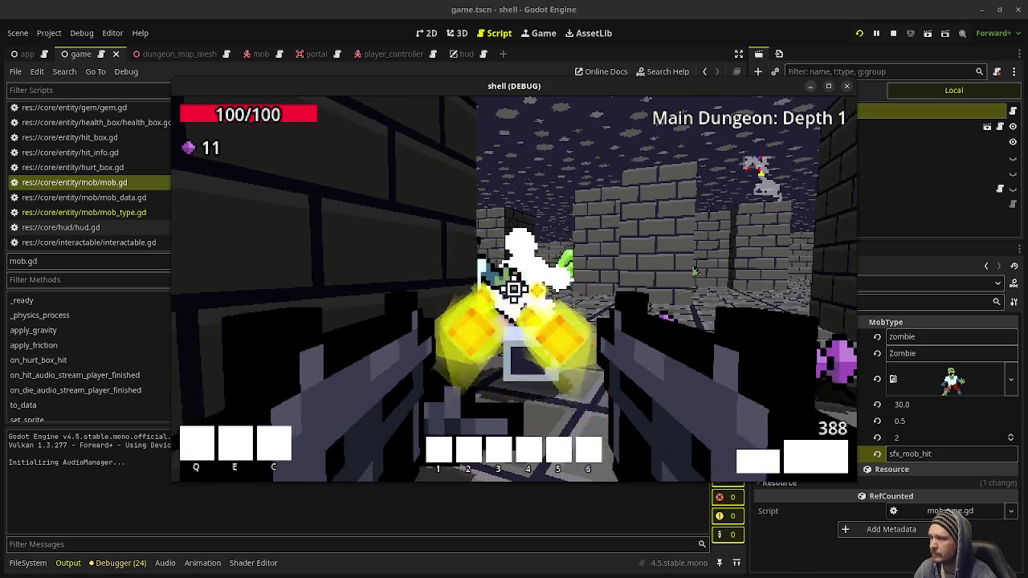
left_click(514, 289)
left_click(514, 290)
left_click(514, 289)
key("w")
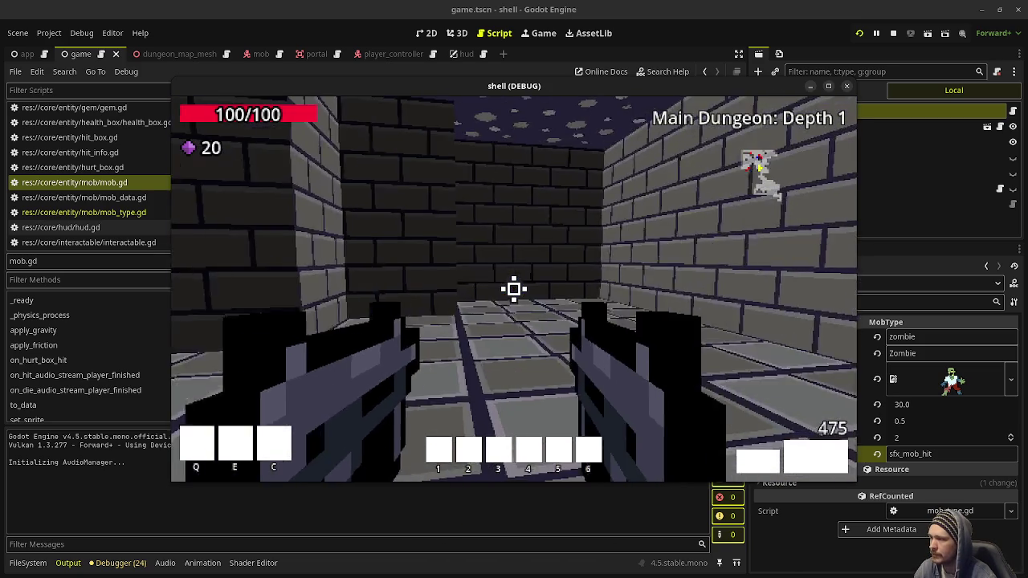
key("w")
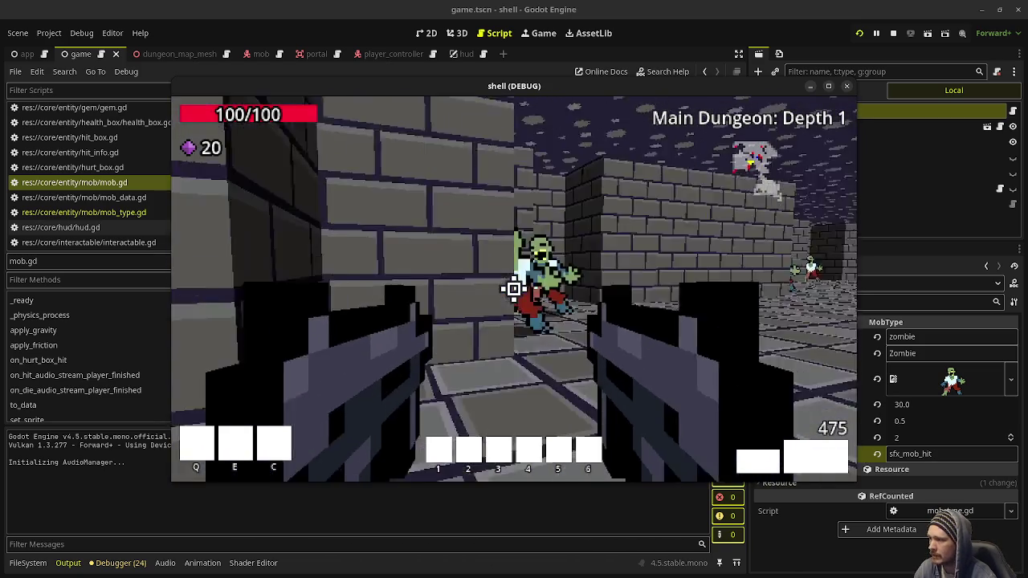
Kill the following zombie groups, pick up their gems, and advance toward the green pickup.
left_click(514, 289)
left_click(514, 289)
left_click(514, 290)
left_click(514, 290)
left_click(514, 289)
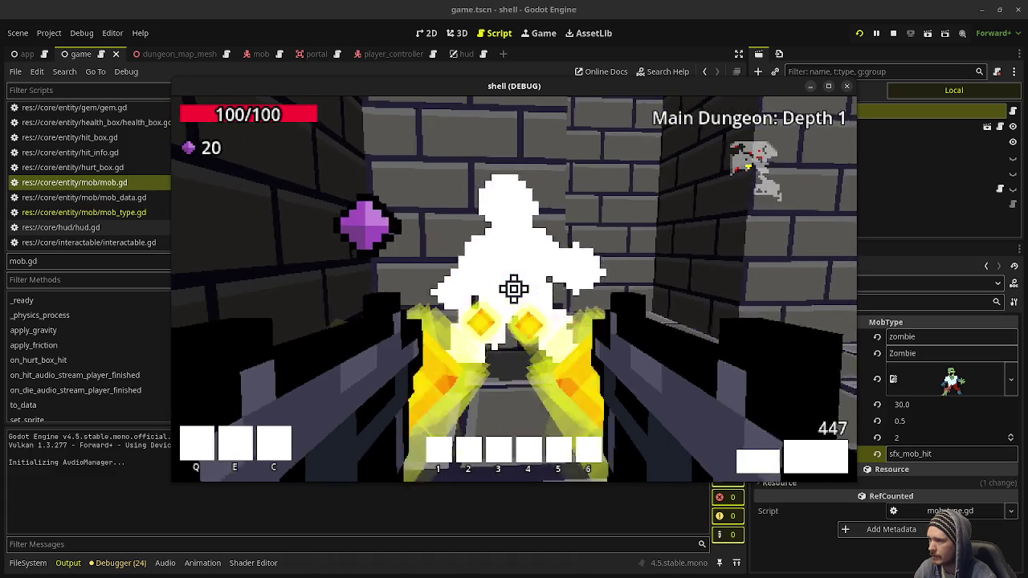
left_click(514, 289)
left_click(514, 289)
left_click(514, 289)
left_click(514, 290)
left_click(514, 289)
left_click(514, 289)
left_click(514, 289)
left_click(514, 289)
left_click(515, 289)
left_click(515, 289)
left_click(514, 290)
left_click(515, 290)
left_click(514, 289)
left_click(514, 289)
left_click(514, 289)
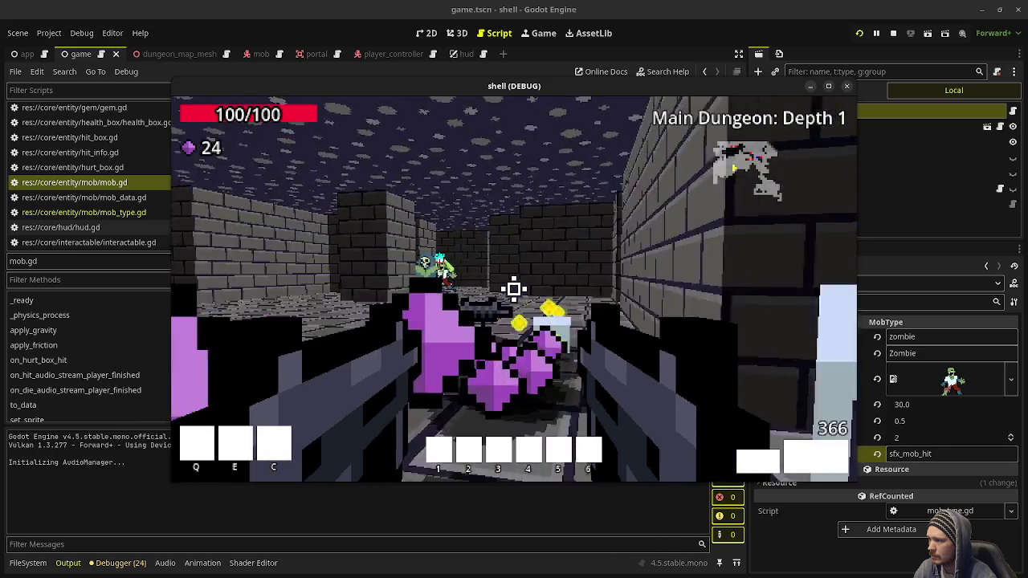
left_click(514, 289)
left_click(514, 289)
left_click(514, 290)
left_click(514, 290)
left_click(515, 289)
left_click(515, 289)
left_click(514, 289)
left_click(514, 290)
key("w")
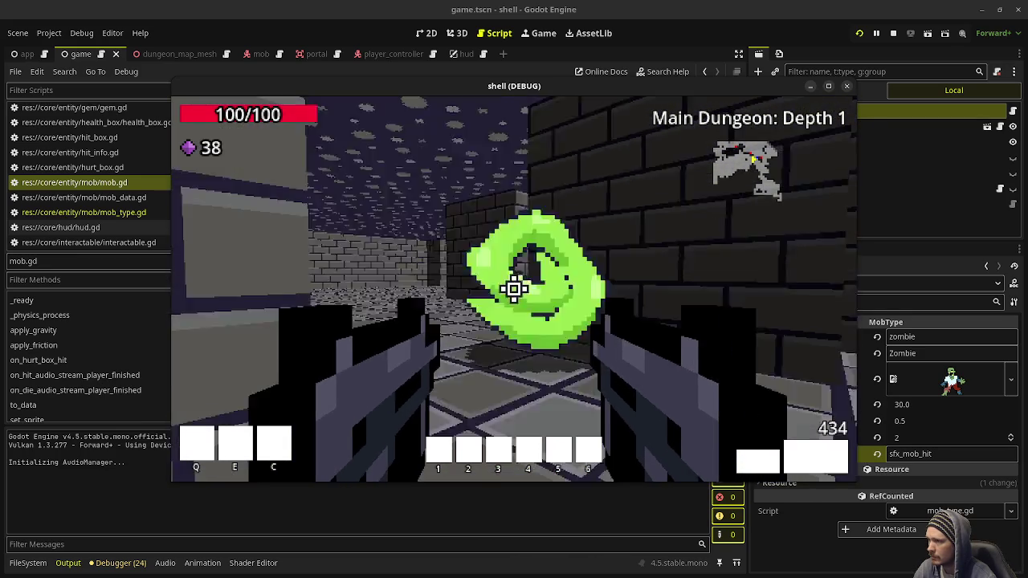
left_click(514, 289)
left_click(514, 289)
left_click(514, 289)
left_click(514, 290)
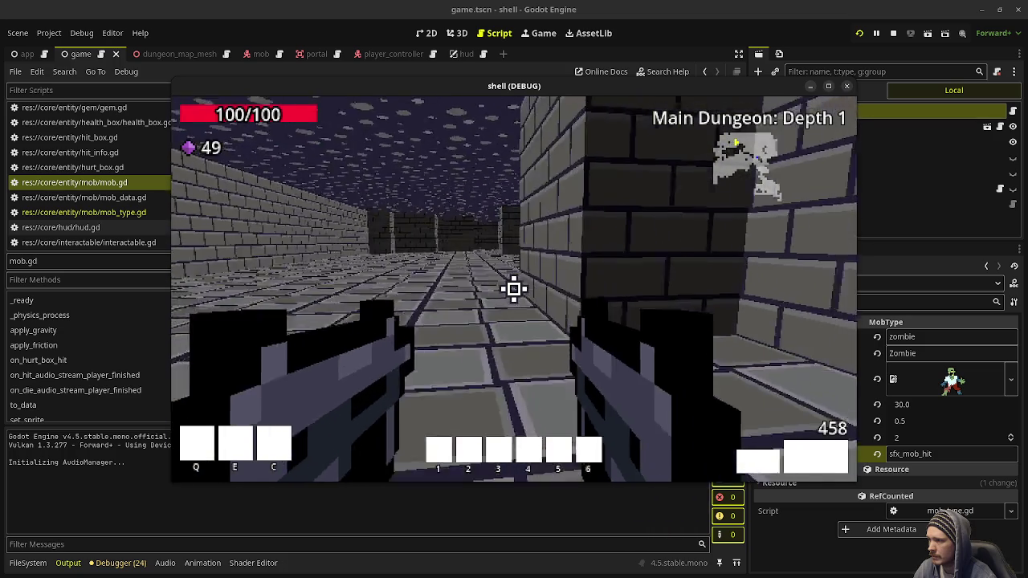
key("w")
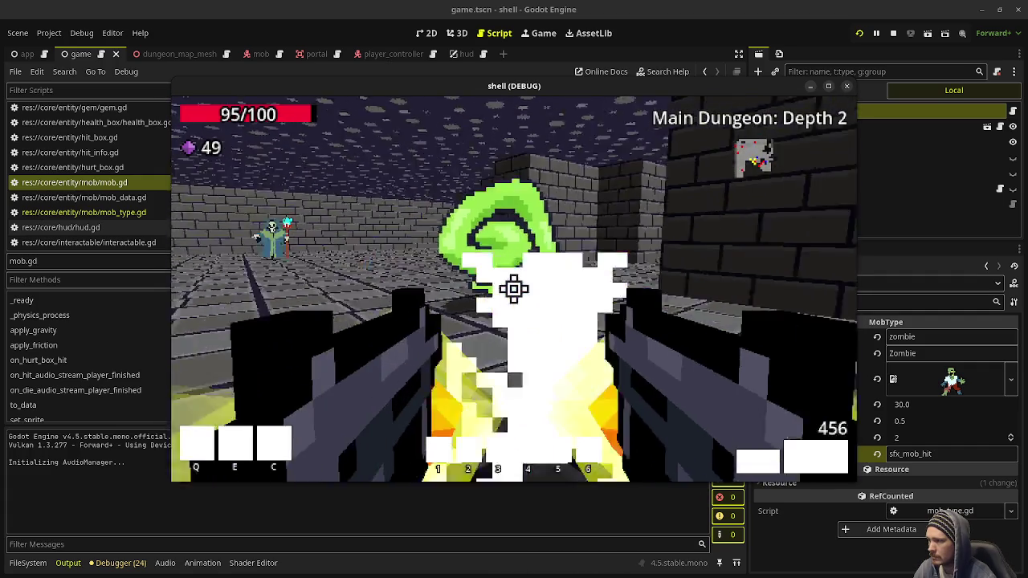
On Depth 2, shoot the zombies and the cyan monster, advancing to collect their gems.
left_click(514, 289)
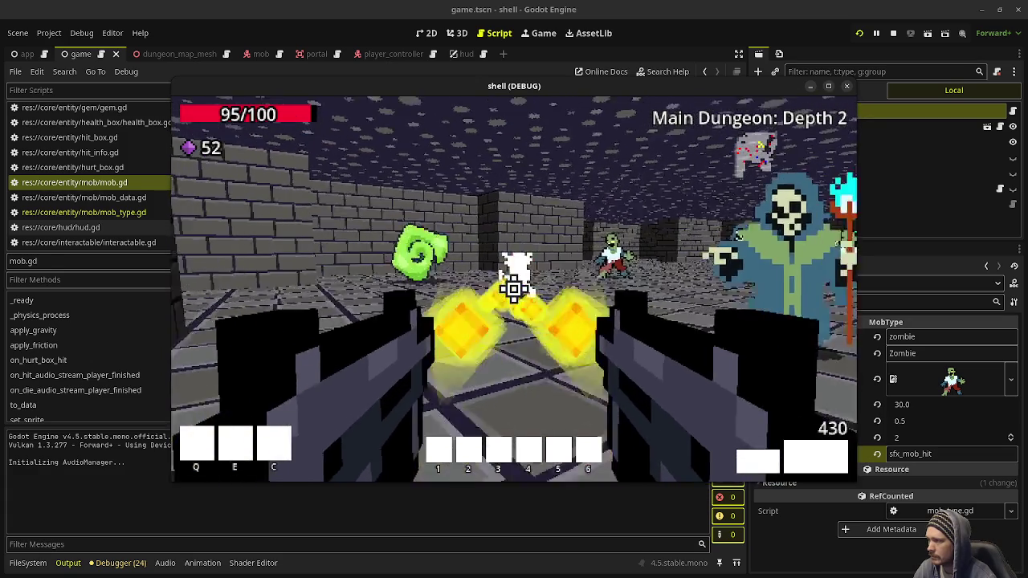
left_click(514, 289)
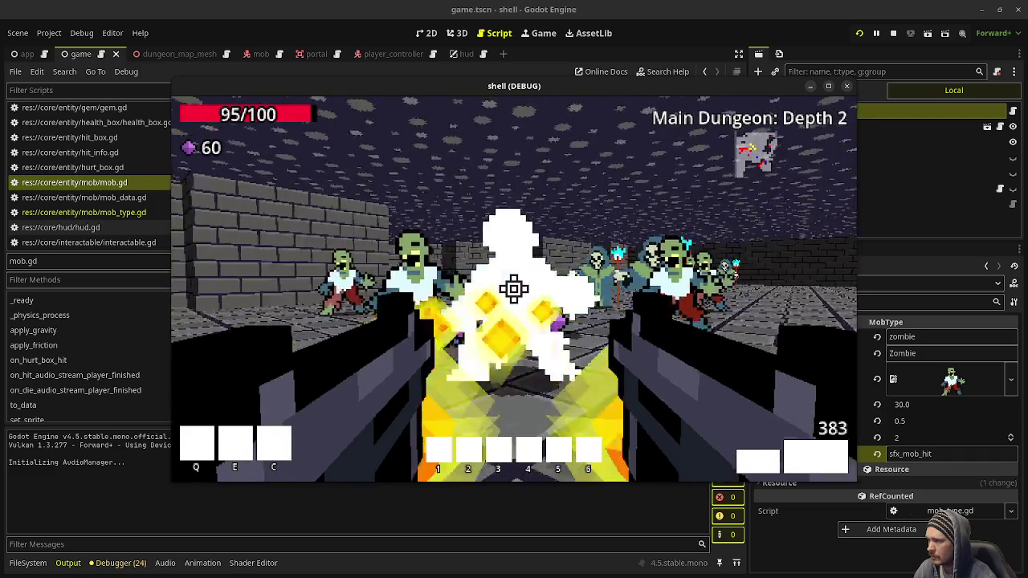
left_click(514, 289)
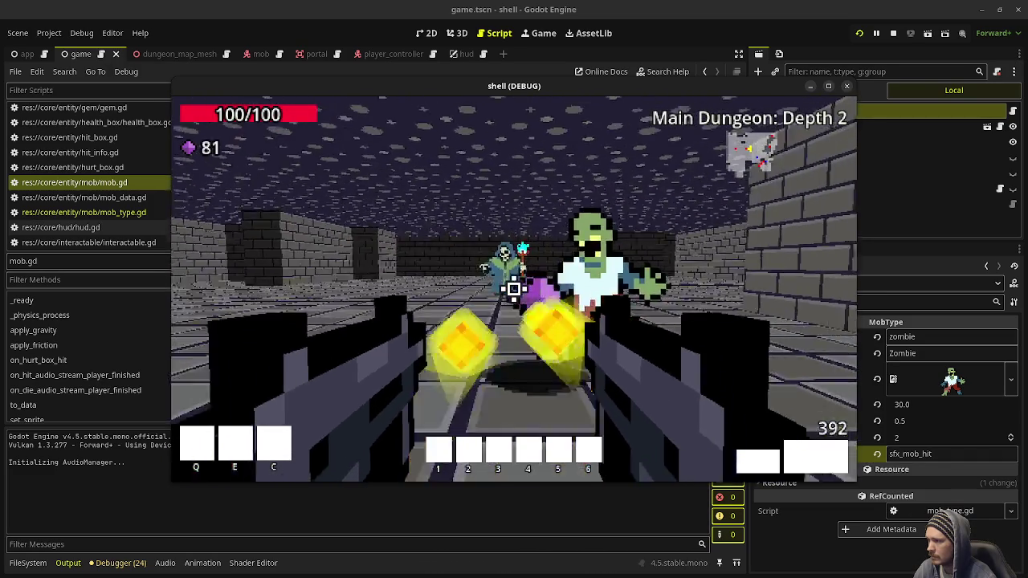
left_click(514, 289)
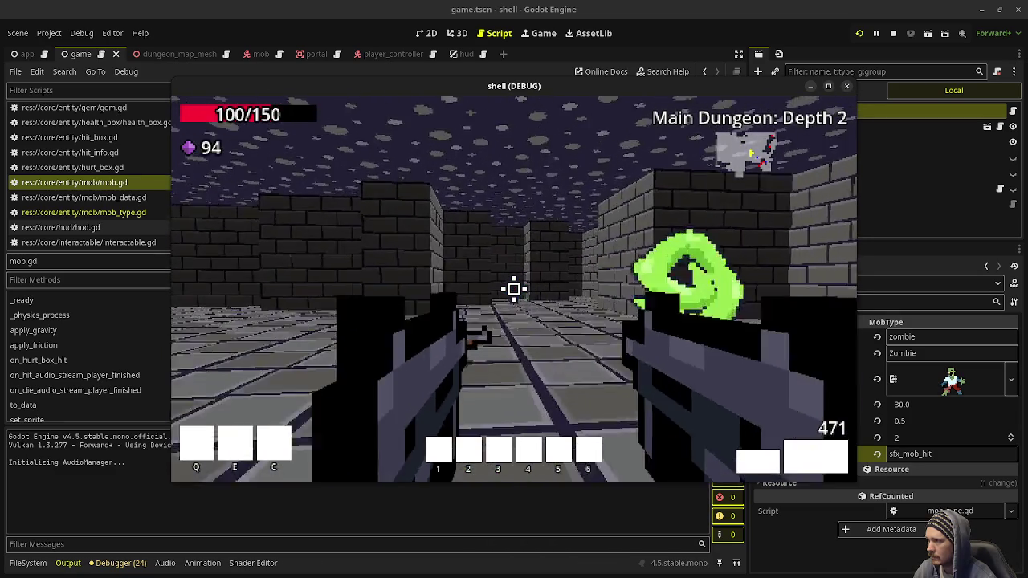
key("w")
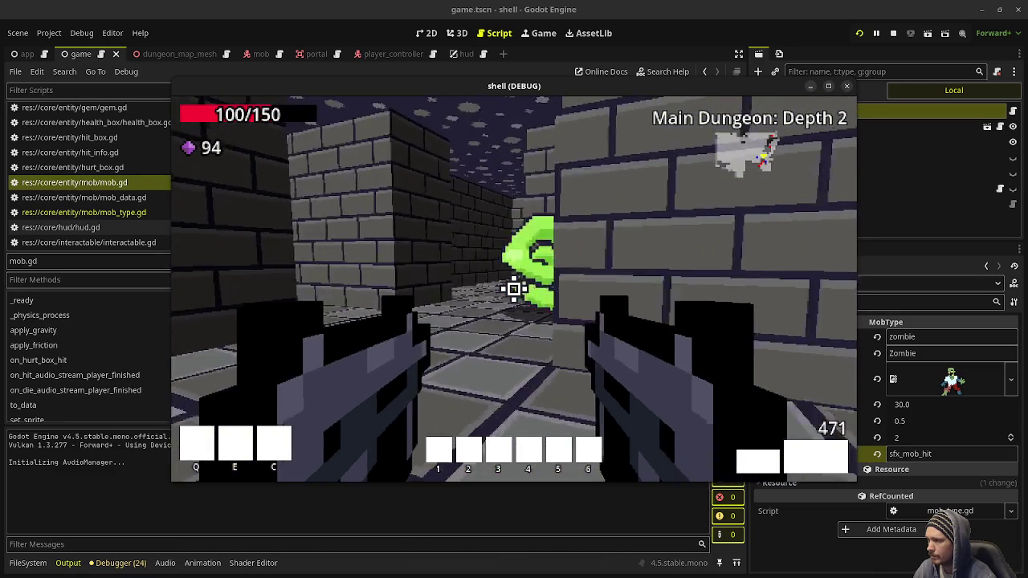
key("w")
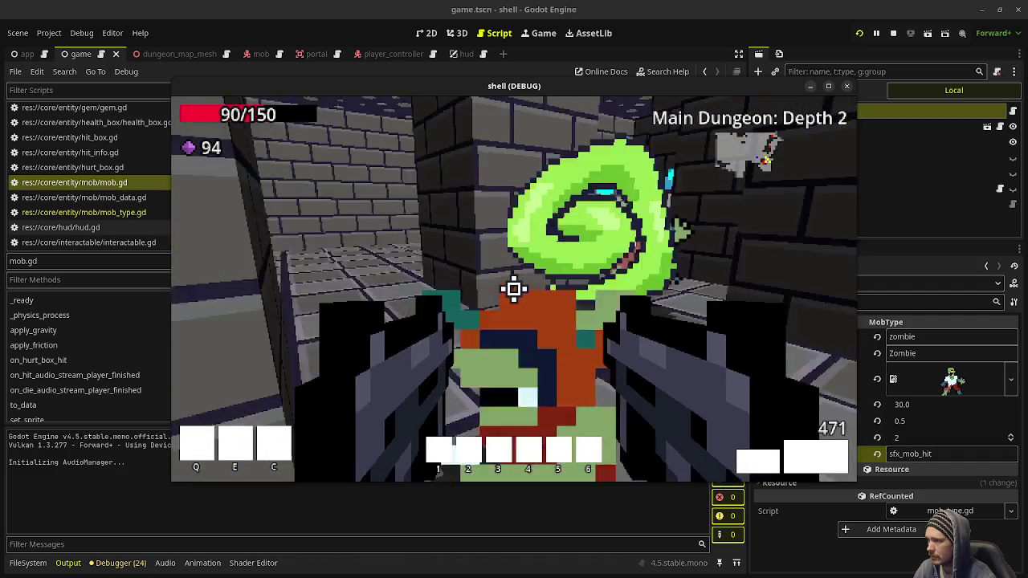
left_click(514, 289)
left_click(514, 289)
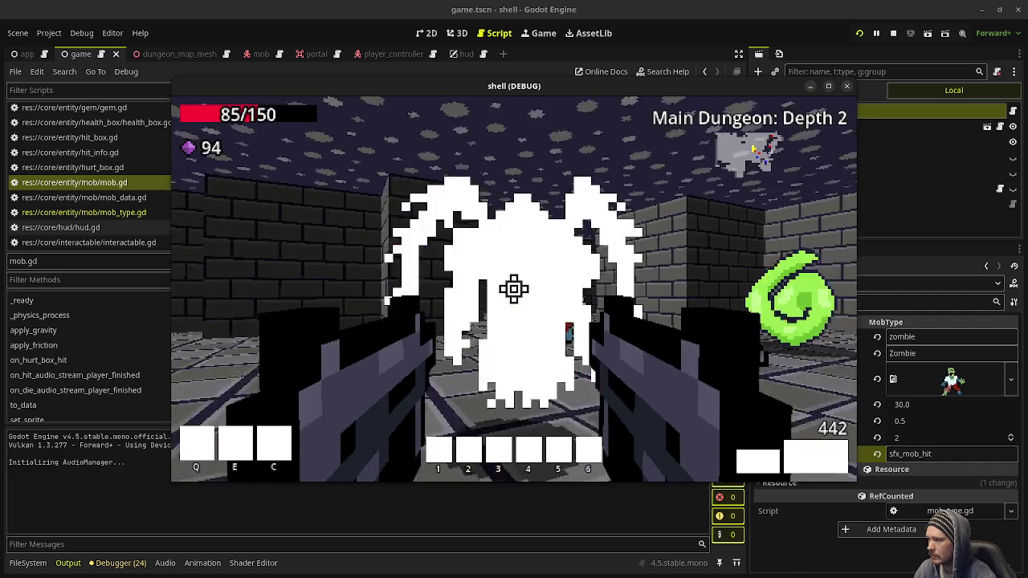
left_click(514, 289)
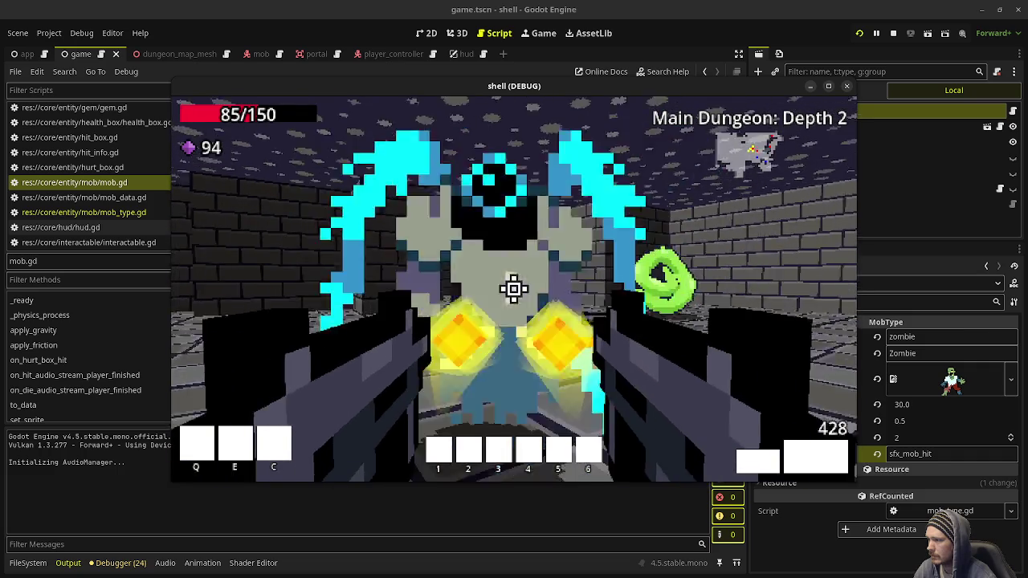
left_click(514, 289)
left_click(514, 290)
left_click(514, 290)
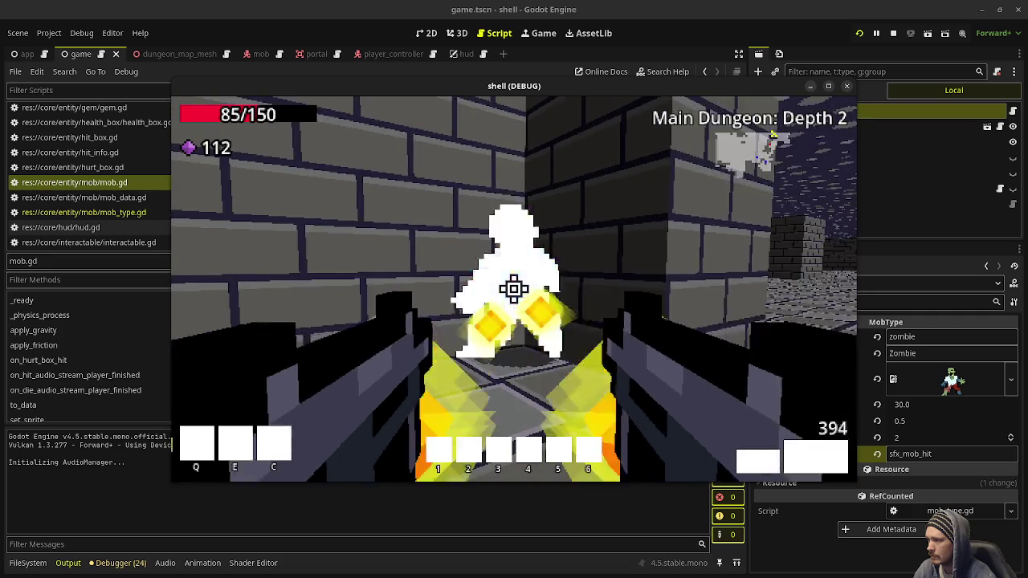
left_click_drag(514, 290, 514, 289)
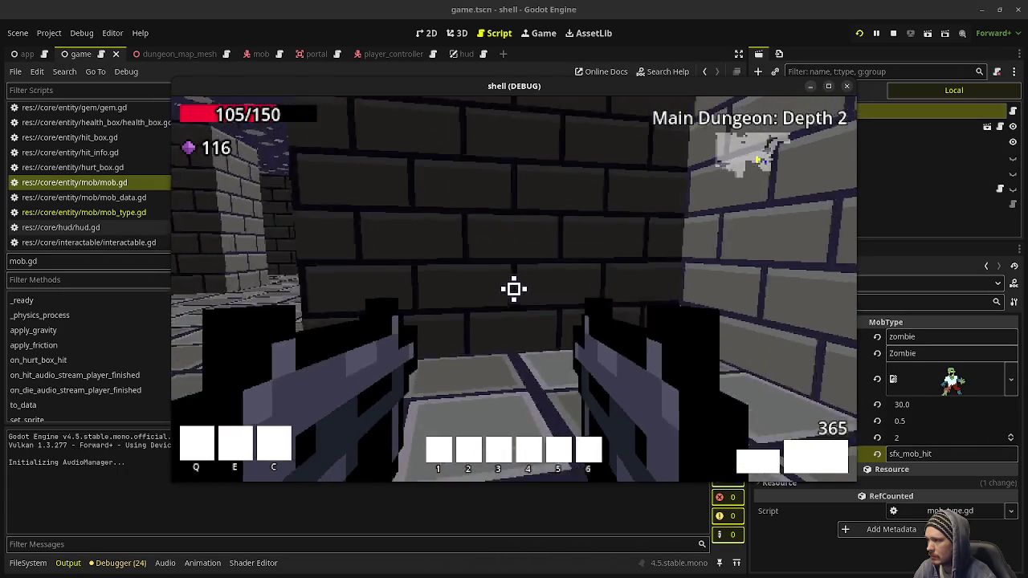
mouse_move(514, 290)
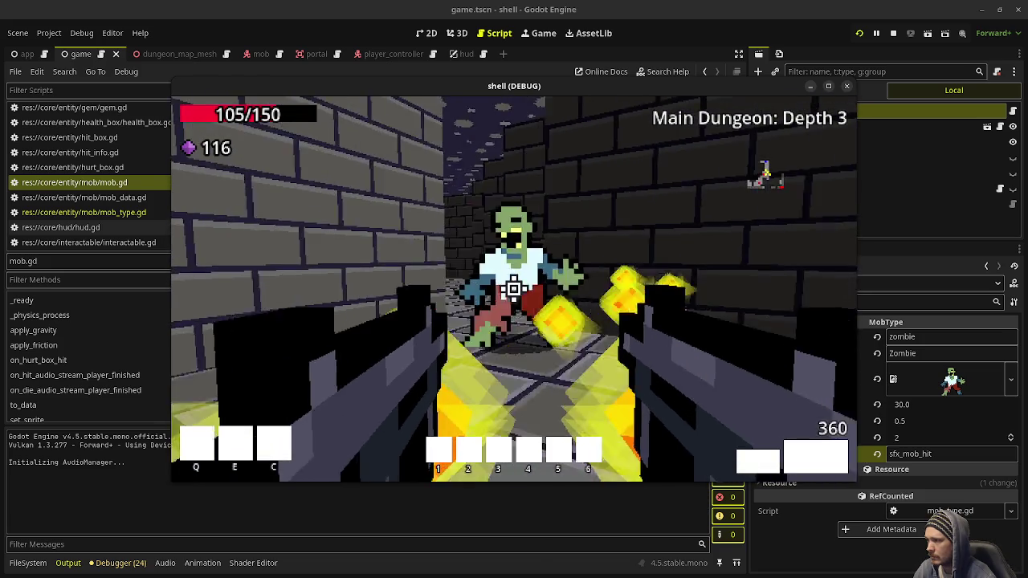
Shoot the zombies on Depths 3 and 4 and collect the purple gems.
left_click_drag(514, 289, 514, 289)
left_click(515, 290)
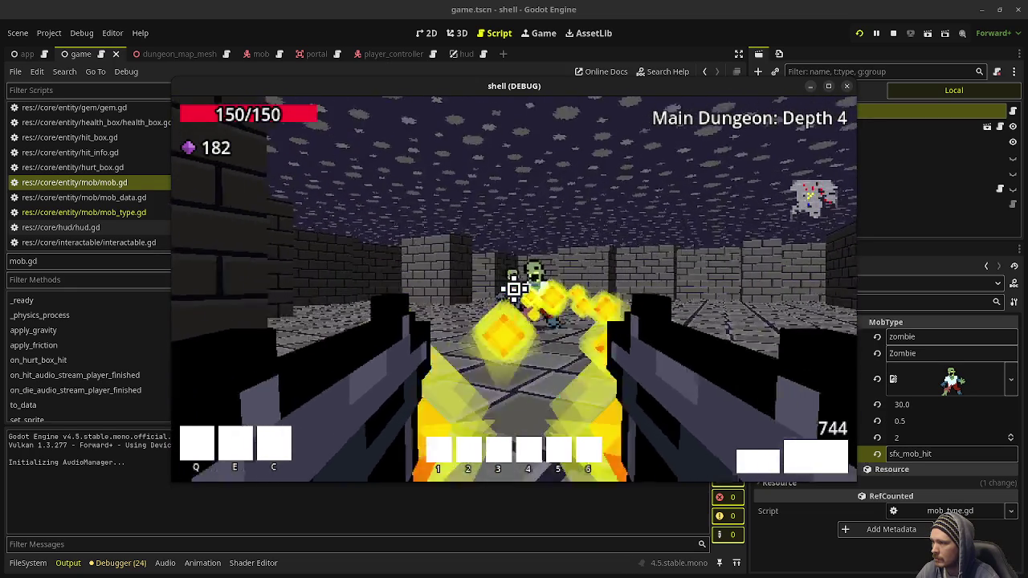
left_click(514, 290)
key("w")
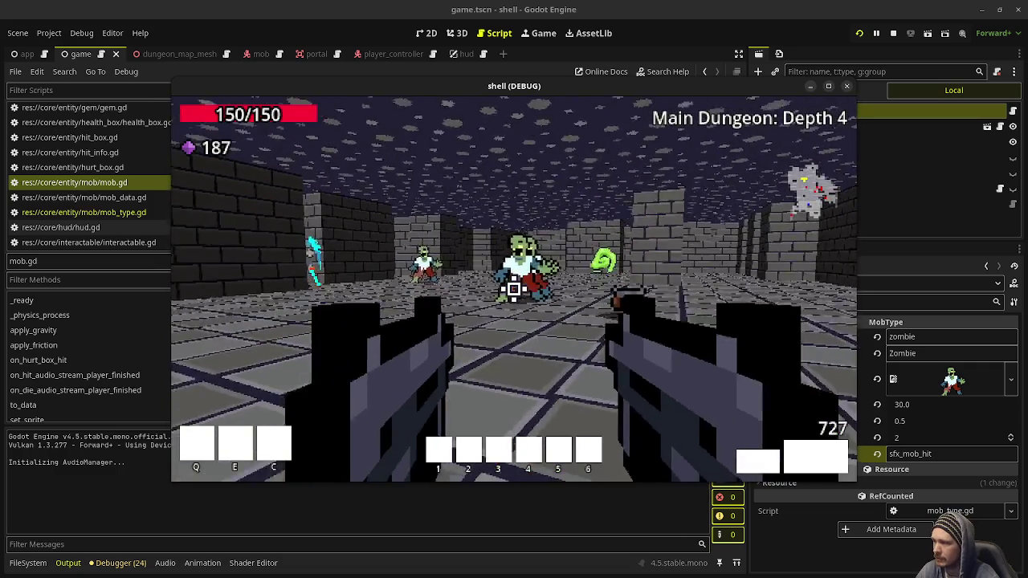
Kill the approaching zombies, collect their dropped gems, and move the game window aside to reveal mob.gd.
left_click(514, 289)
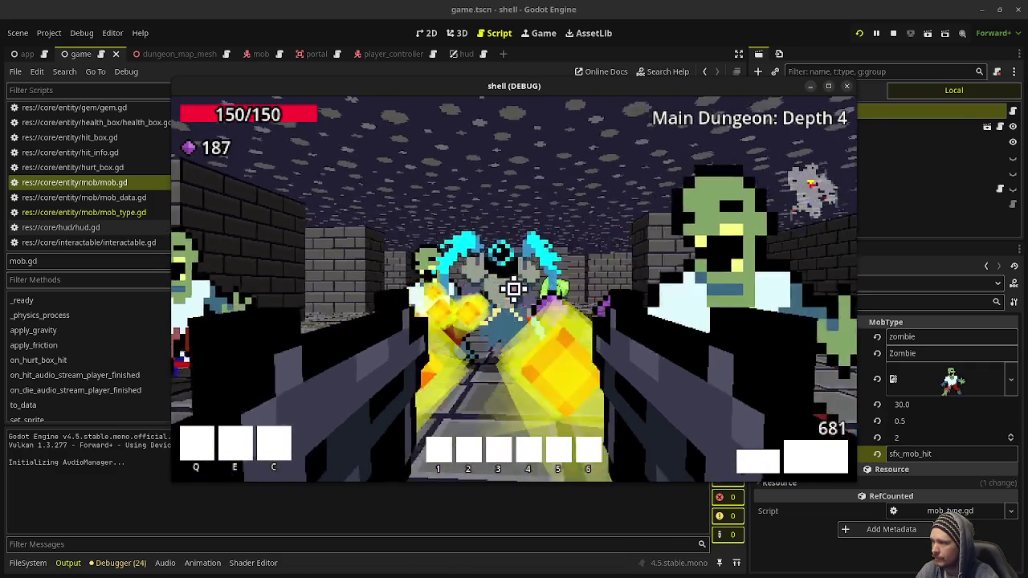
left_click(514, 289)
left_click(514, 290)
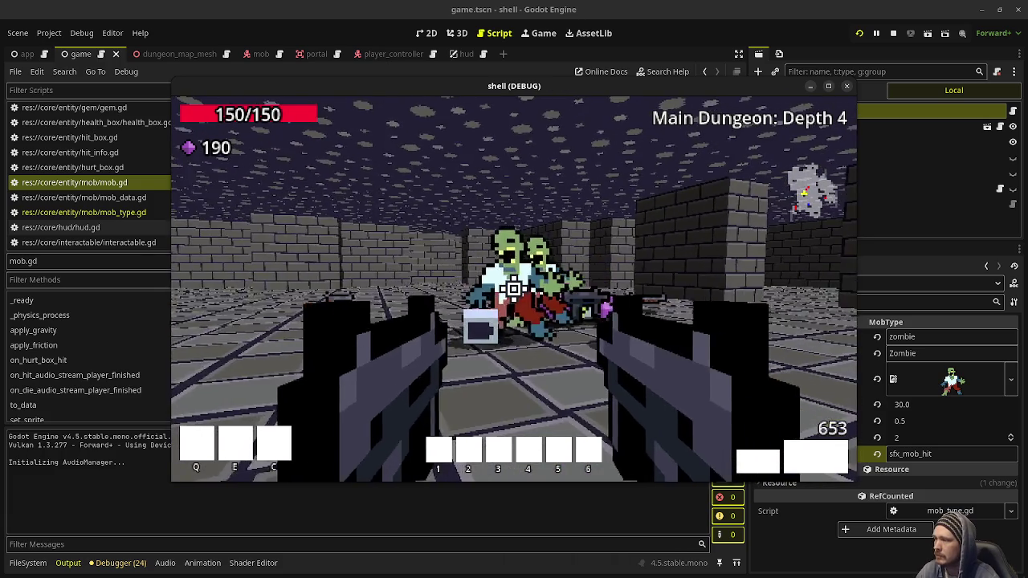
left_click(514, 289)
left_click(514, 289)
left_click(514, 289)
left_click(514, 289)
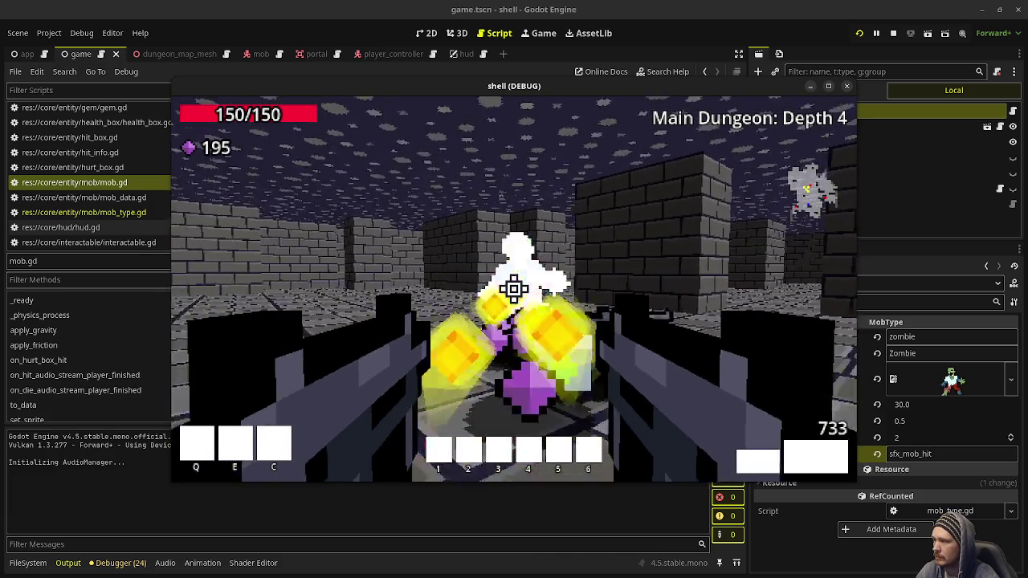
key("w")
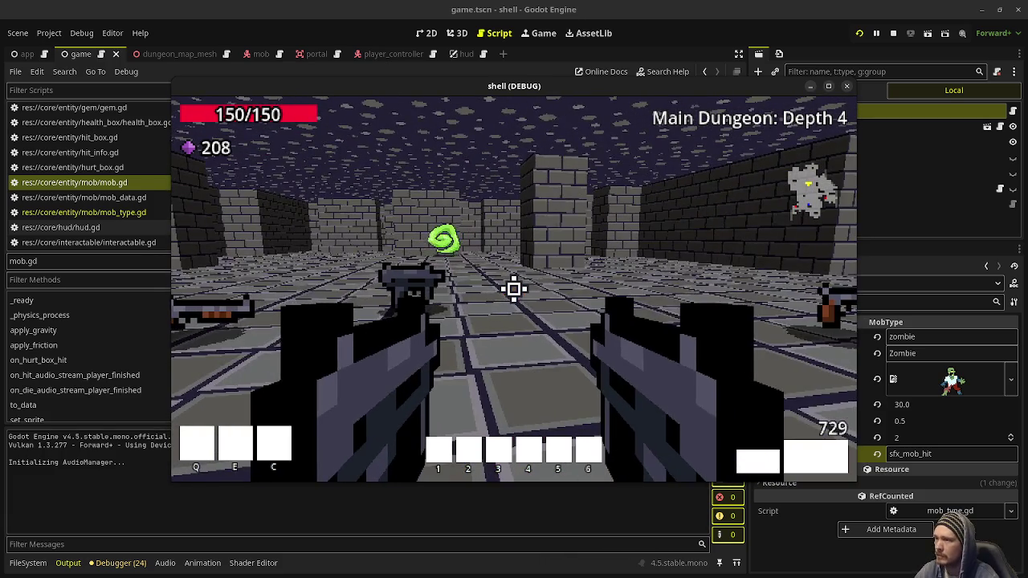
left_click_drag(691, 86, 600, 413)
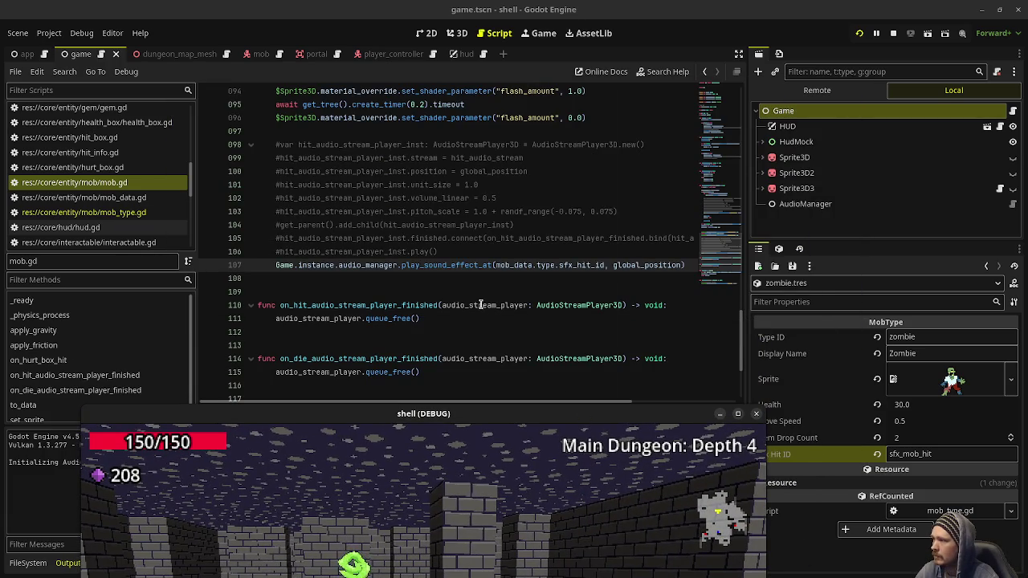
Browse the Scripts list and open player_controller.gd.
scroll(100, 188, "up", 5)
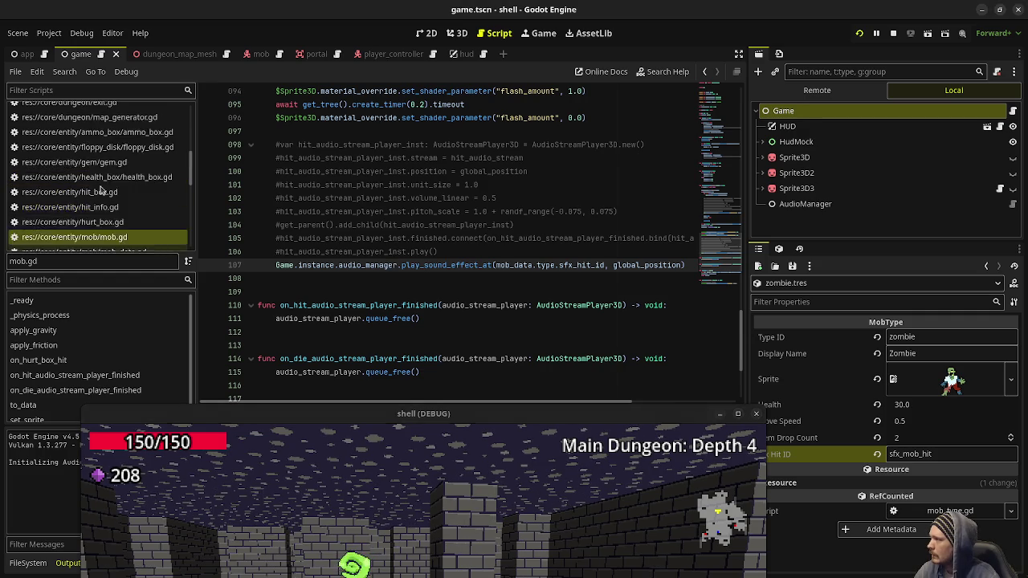
scroll(100, 188, "down", 5)
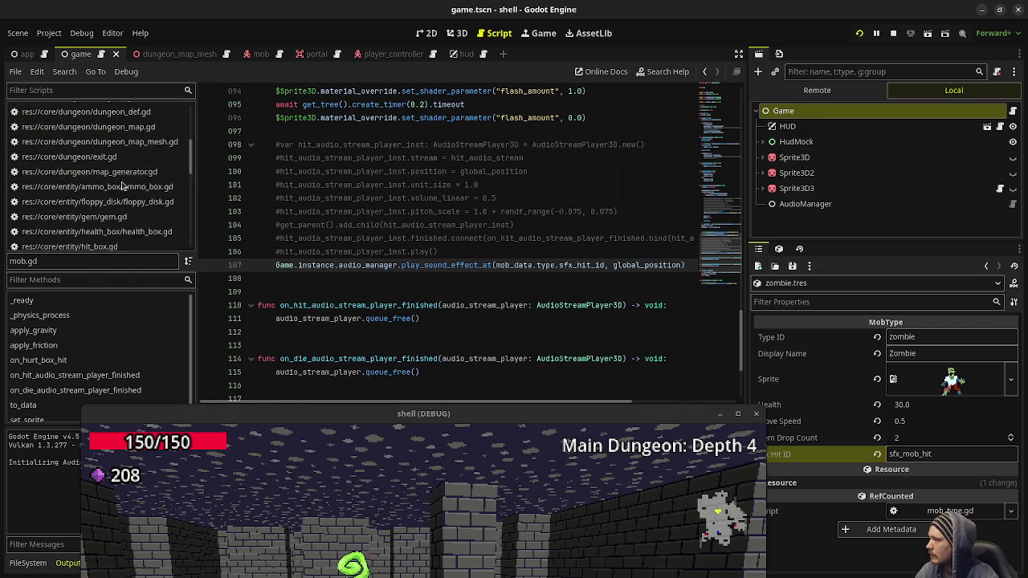
scroll(122, 186, "down", 3)
scroll(123, 186, "up", 4)
scroll(123, 184, "down", 2)
scroll(123, 184, "up", 5)
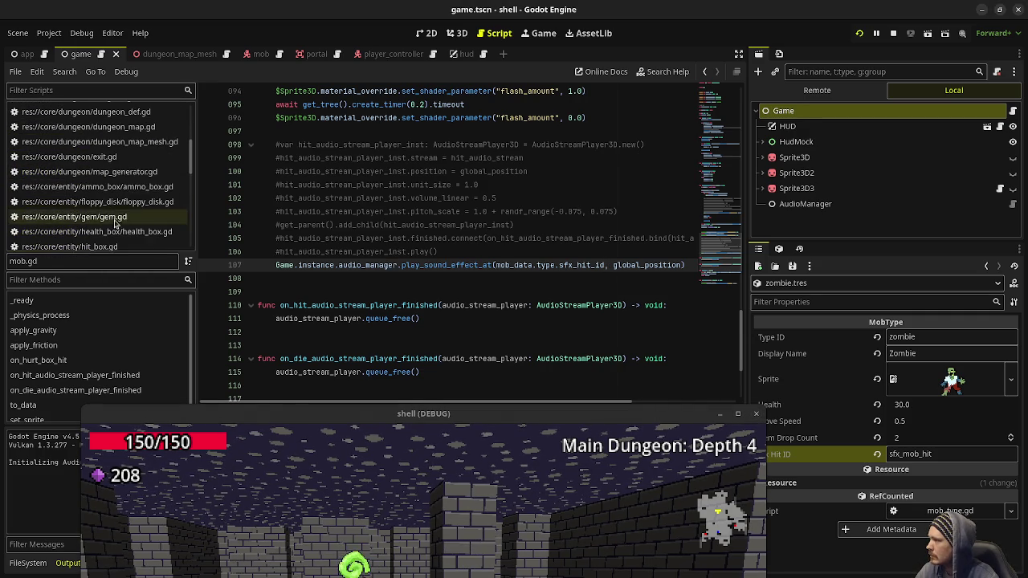
scroll(118, 238, "up", 5)
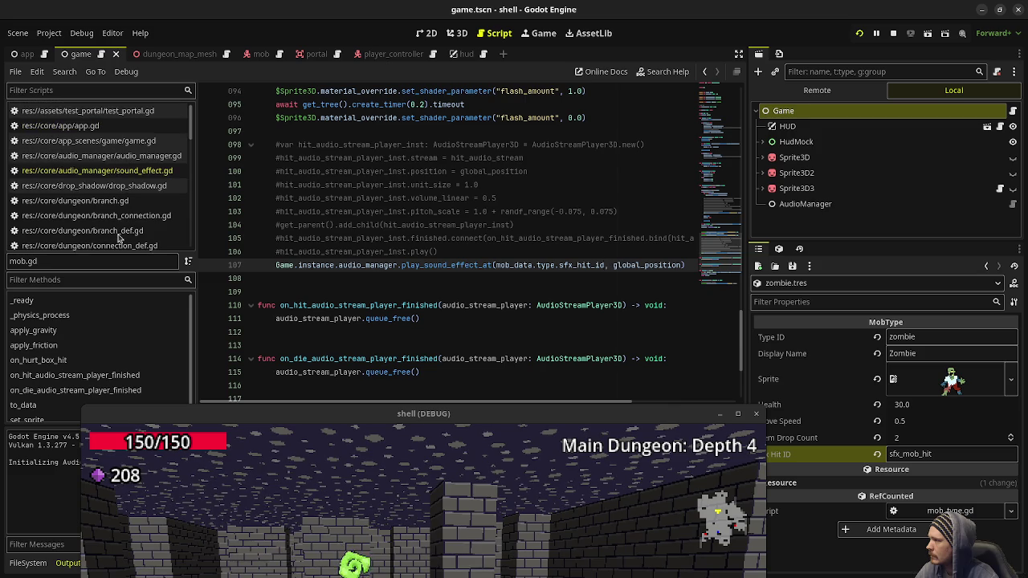
scroll(119, 237, "down", 8)
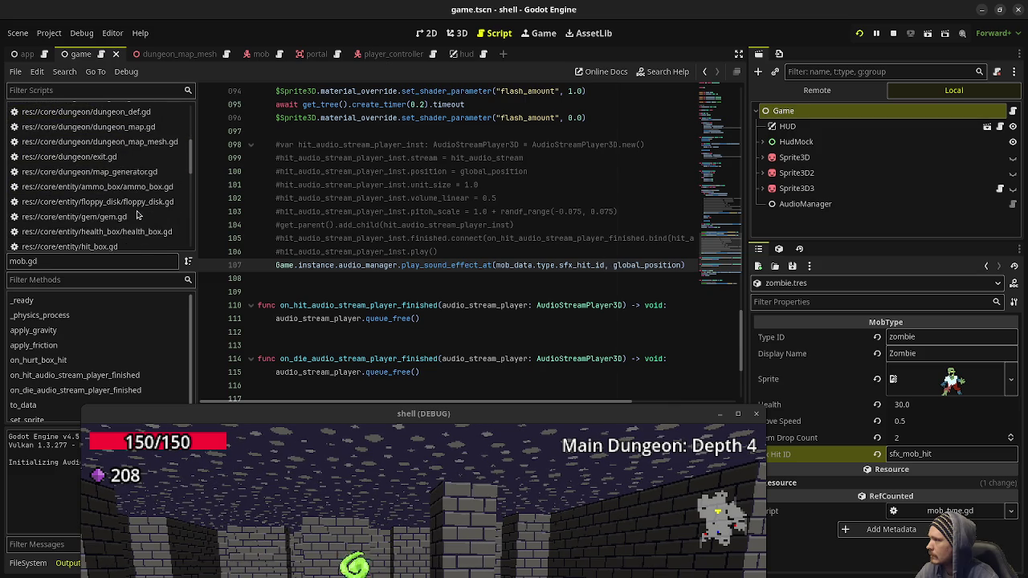
scroll(137, 215, "down", 3)
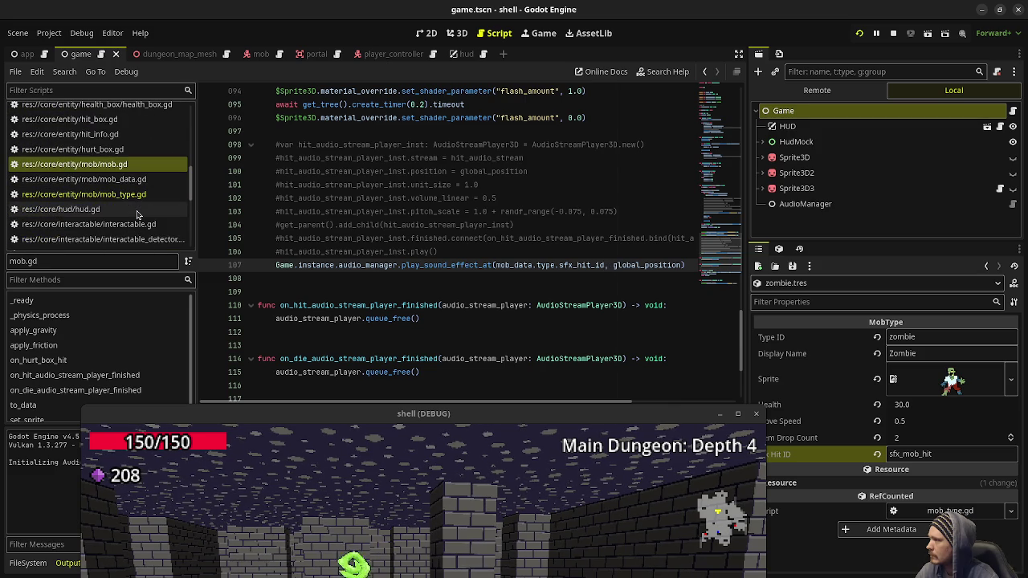
scroll(136, 215, "down", 3)
left_click(161, 178)
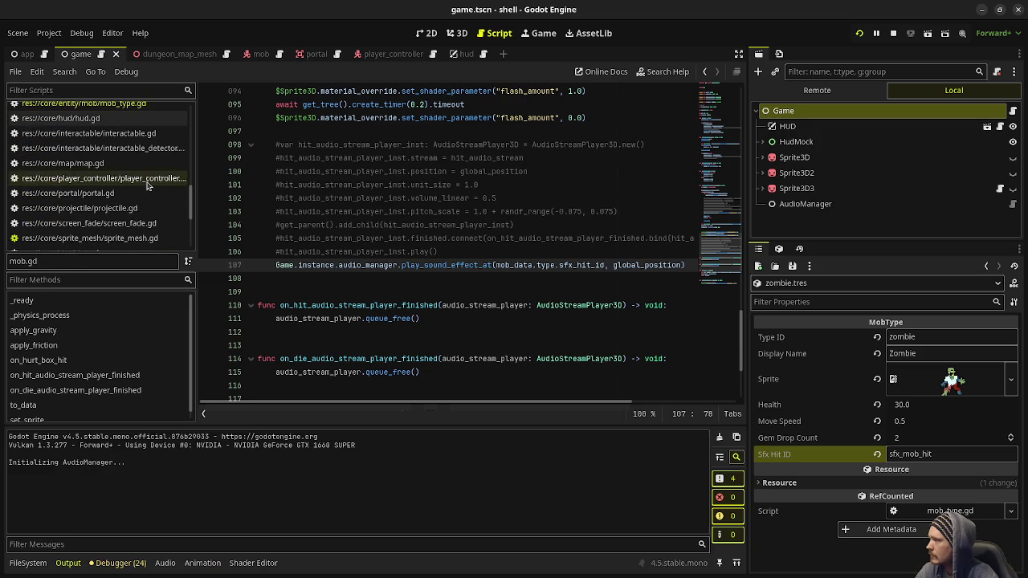
Look through player_controller.gd near line 162, then switch to weapon_manager.gd.
scroll(446, 279, "down", 7)
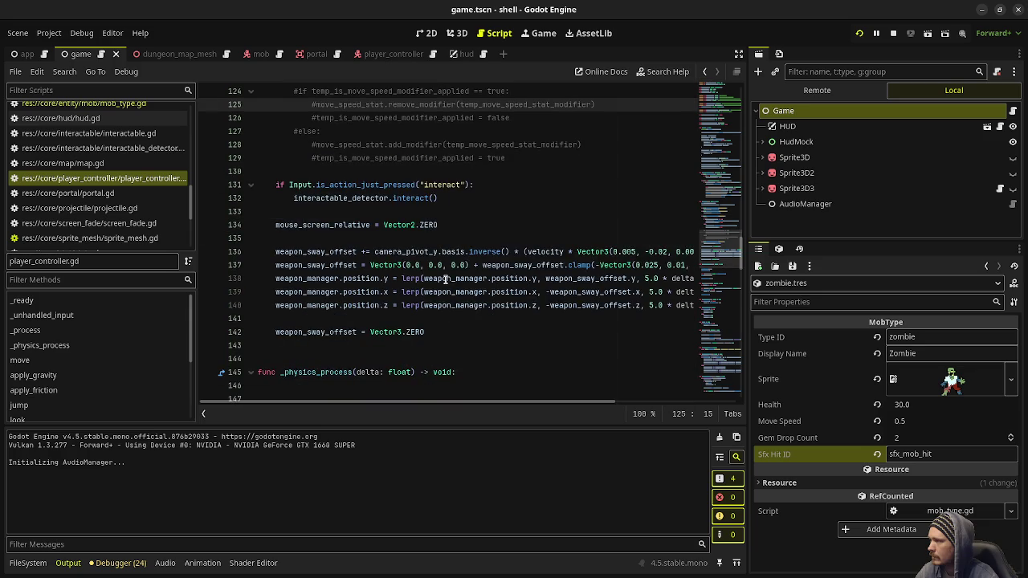
scroll(450, 265, "down", 9)
left_click(478, 243)
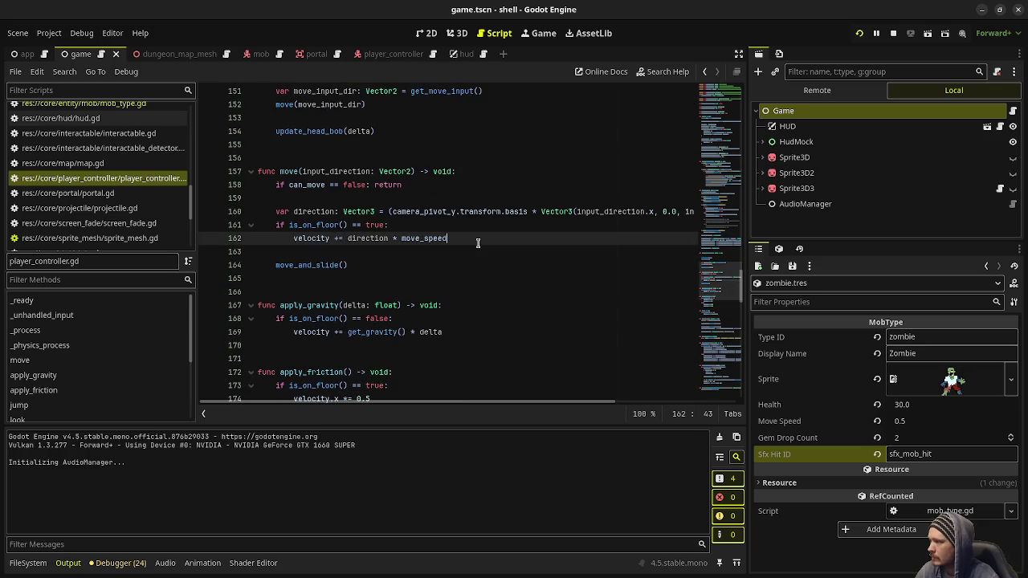
scroll(113, 203, "down", 3)
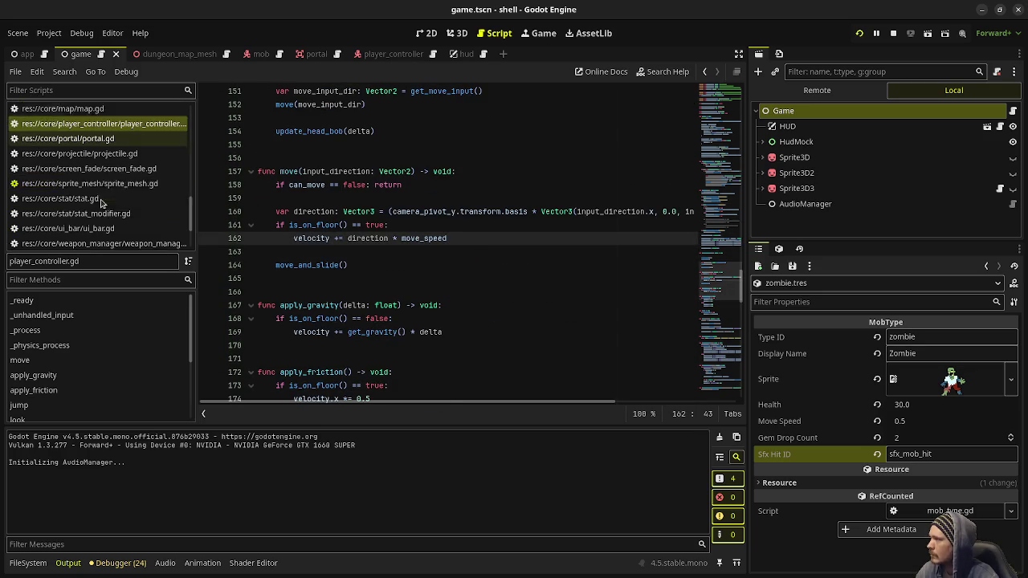
left_click(108, 225)
left_click(497, 252)
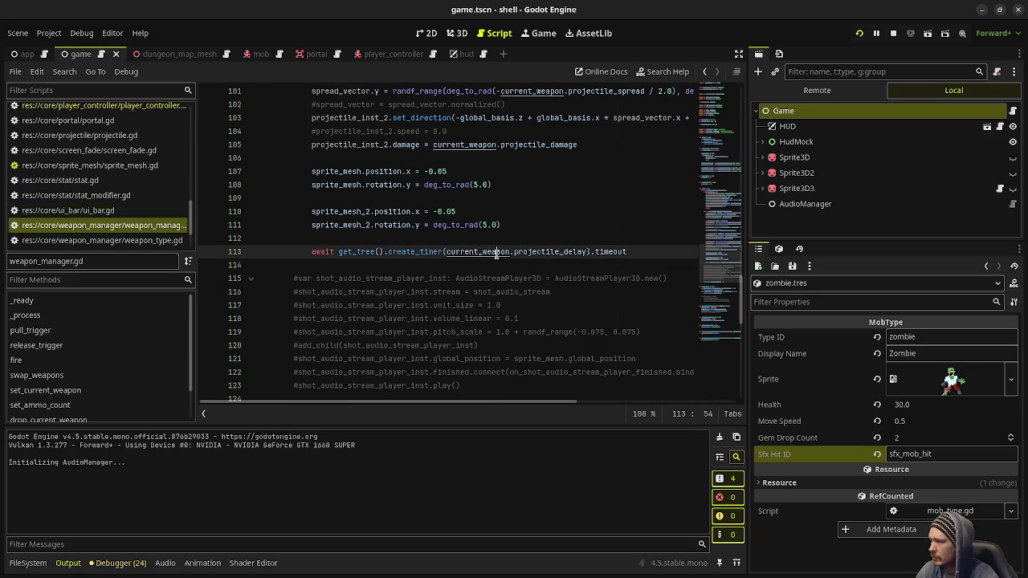
Uncomment the shot sound lines 115–123 in weapon_manager.gd with Ctrl+K and run the game with F5.
left_click(480, 225)
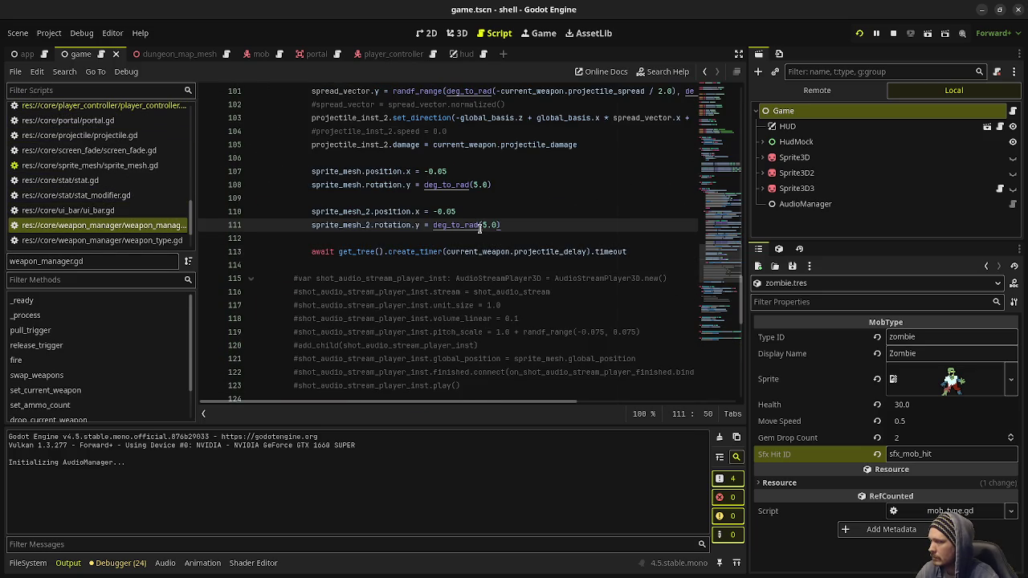
scroll(480, 229, "down", 2)
left_click(437, 265)
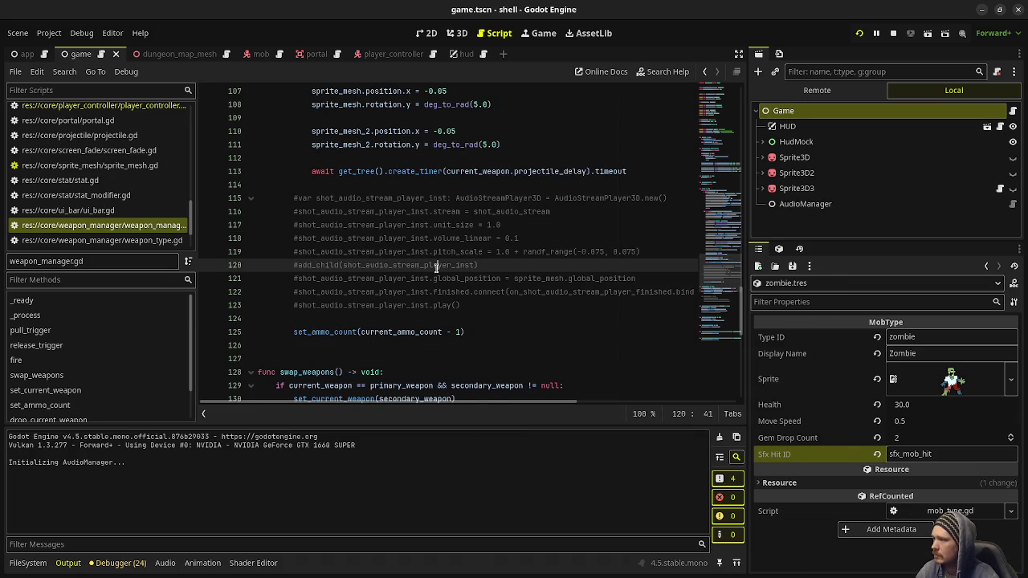
left_click(470, 306)
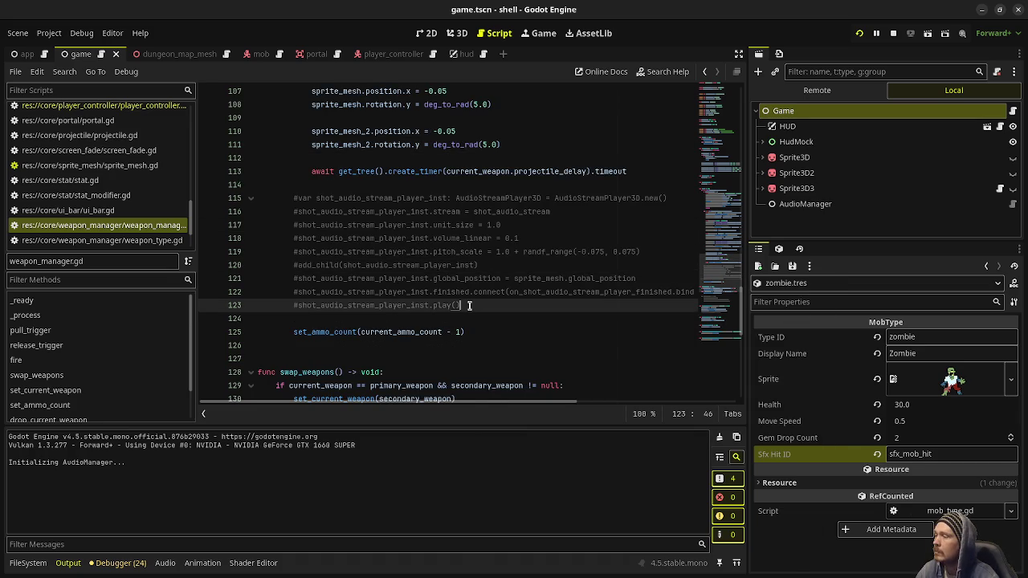
left_click_drag(470, 306, 290, 201)
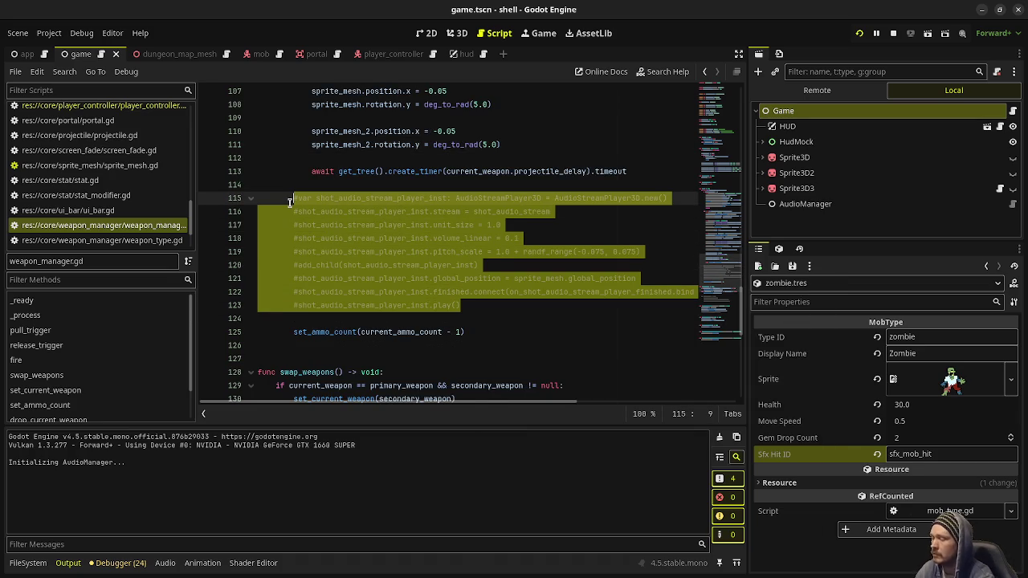
key("ctrl+k")
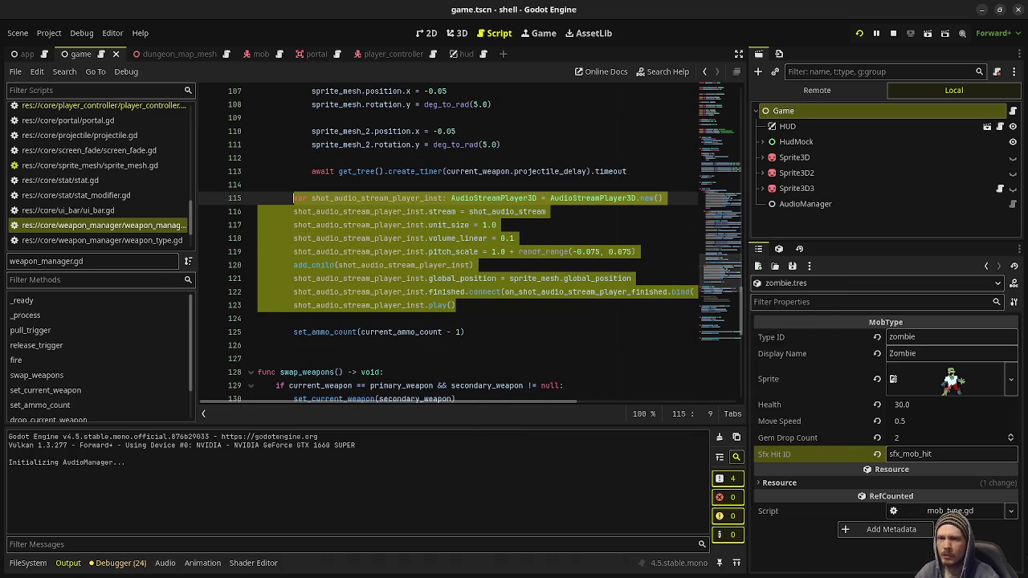
left_click(449, 184)
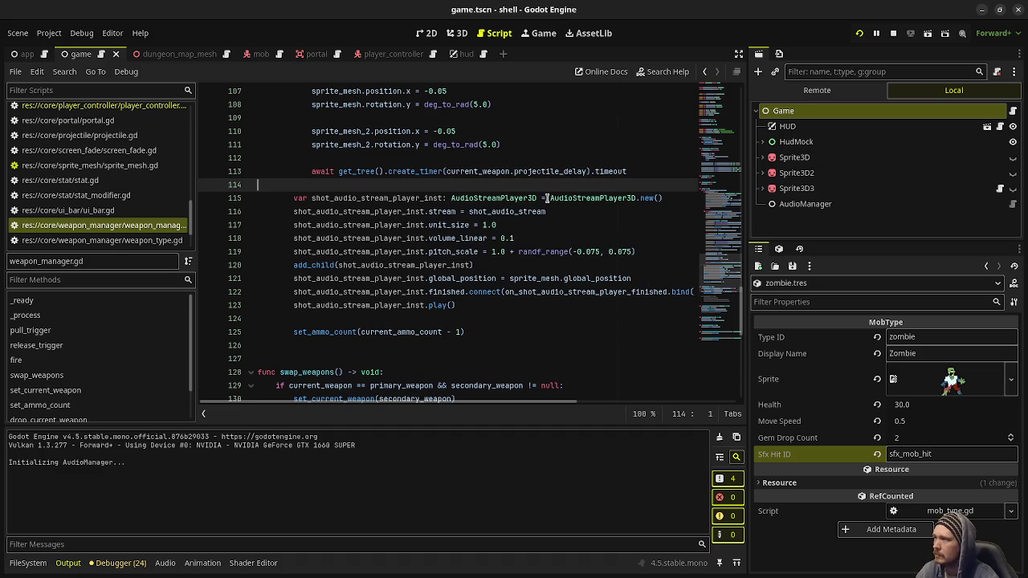
key("F5")
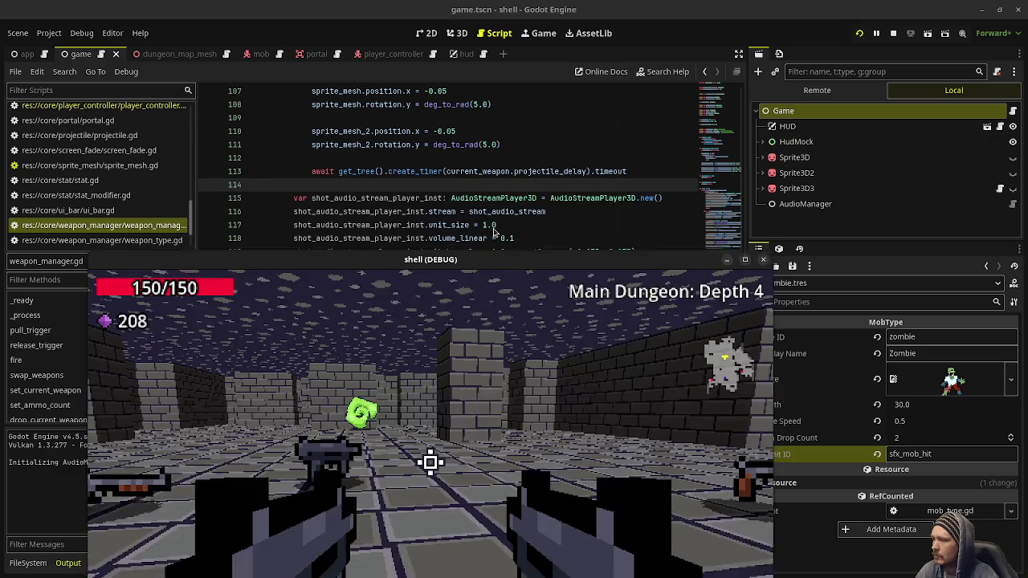
Walk past the green spiral pickup and fire at the zombies on Depth 4.
key("w")
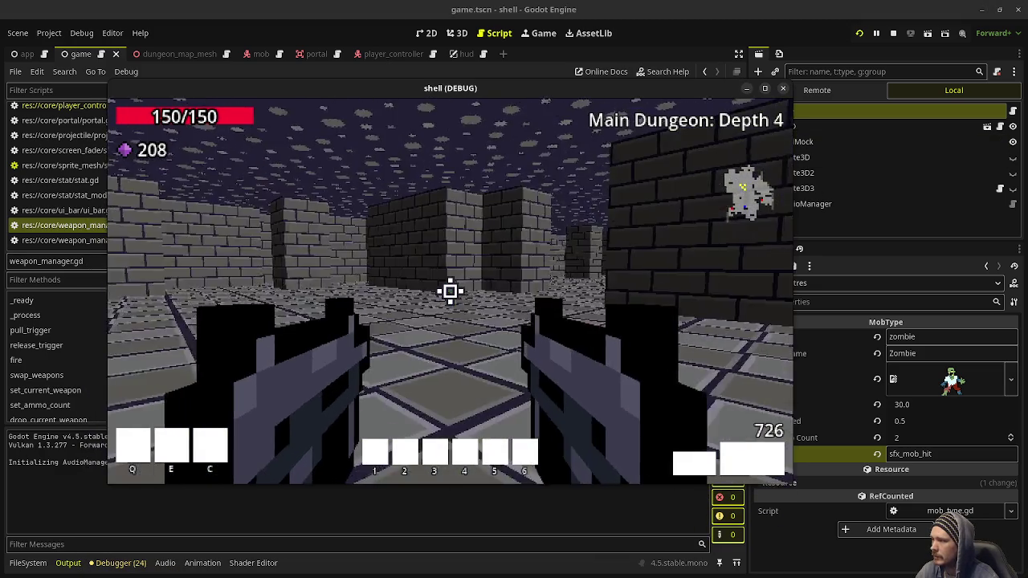
key("w")
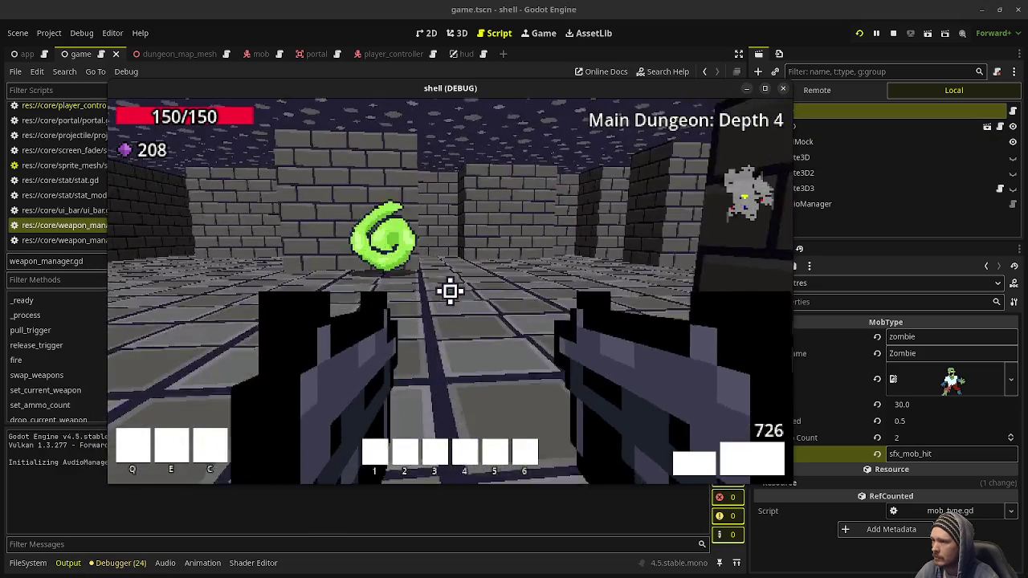
key("w")
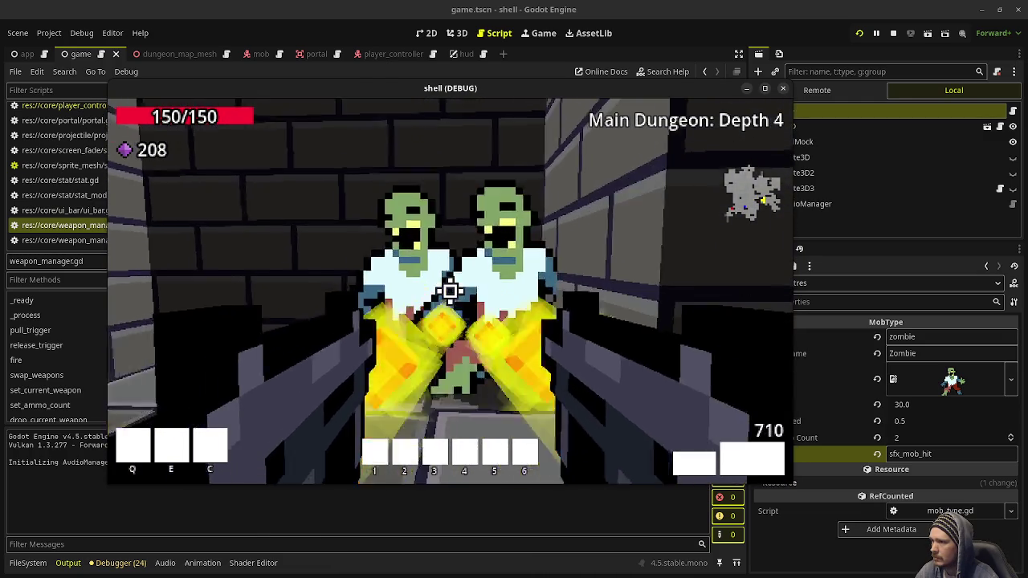
left_click(450, 291)
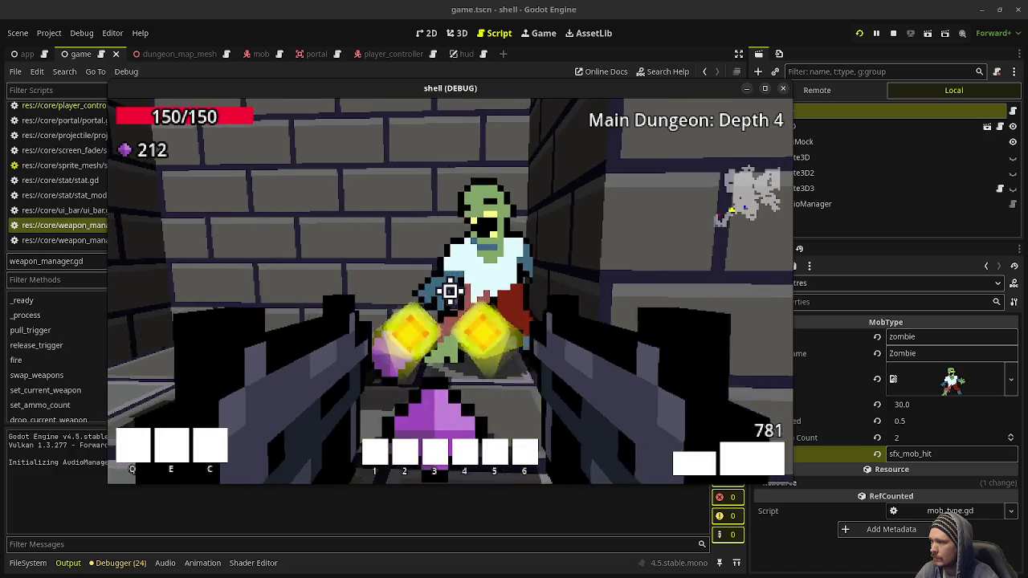
key("w")
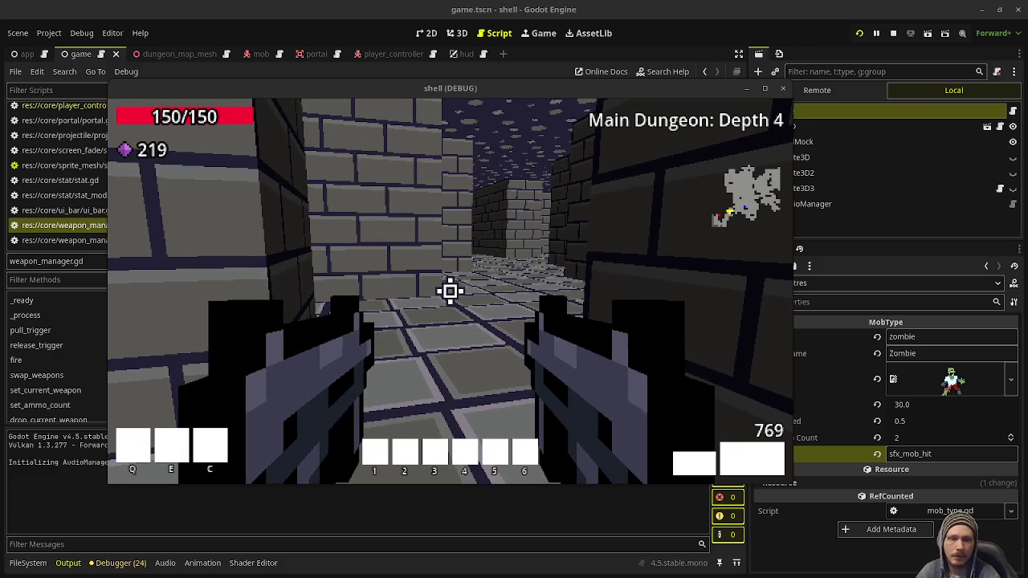
Fire a test shot, fight the zombies near the green door, and enter the green portal.
left_click(450, 290)
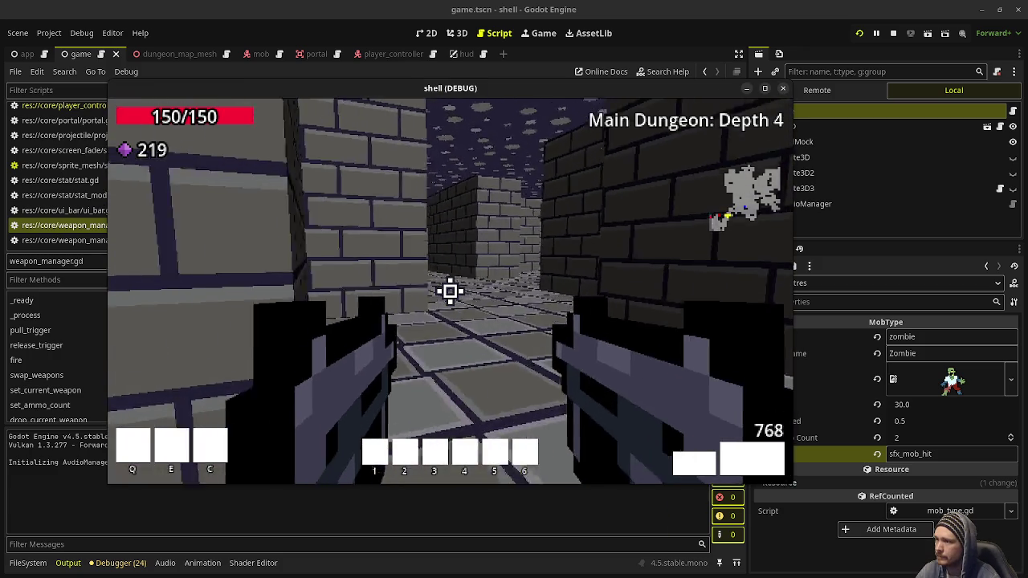
key("w")
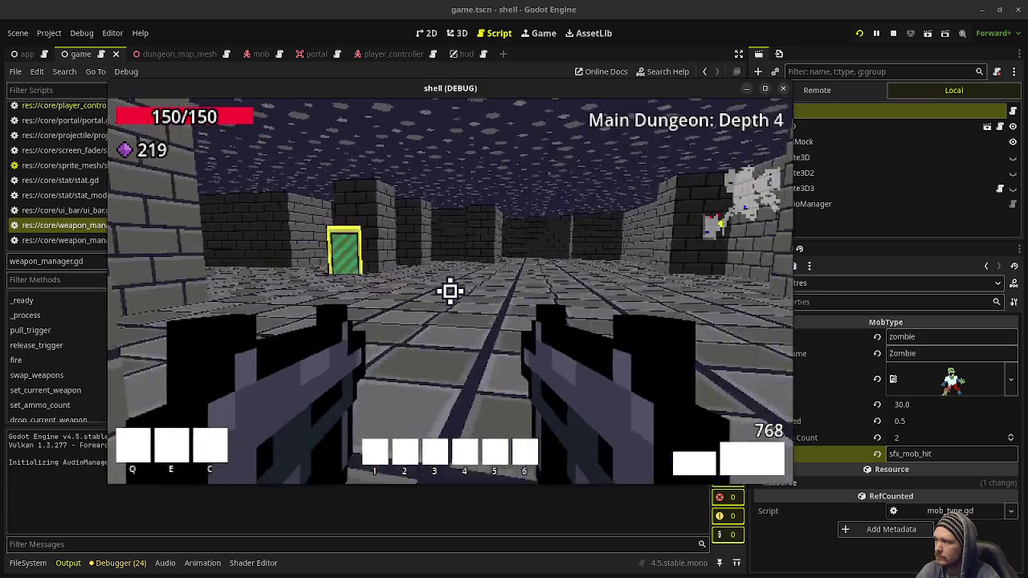
key("w")
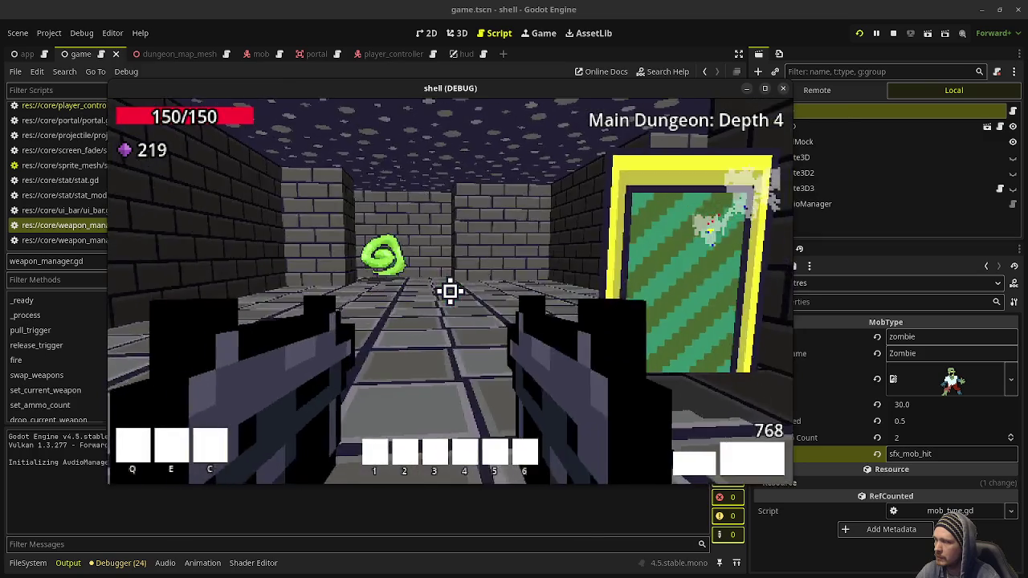
key("s")
left_click_drag(450, 291, 450, 291)
key("w")
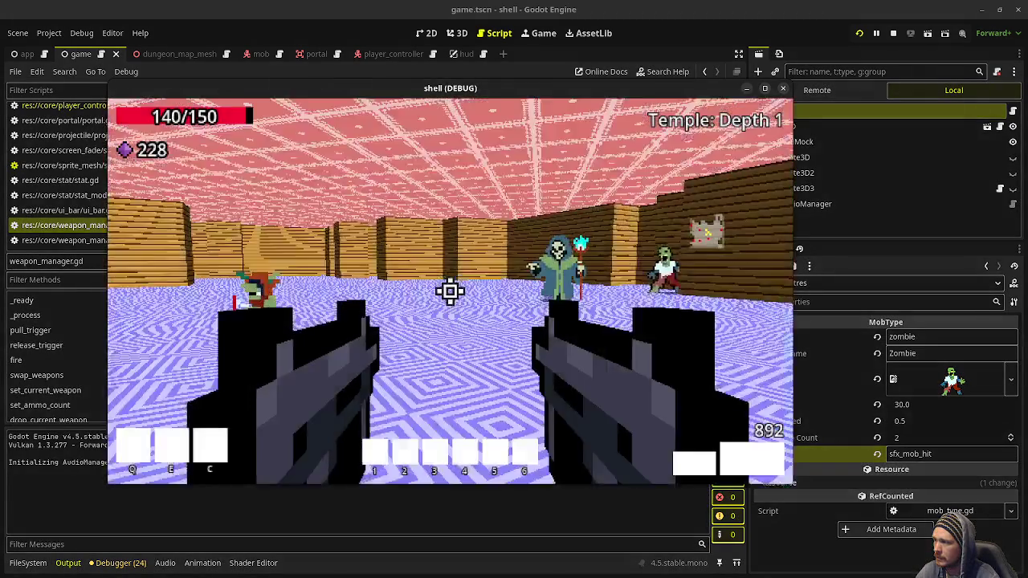
Fight the zombies in Temple: Depth 1, return, and take the green spiral descent at 263 gems.
left_click_drag(450, 290, 450, 290)
key("s")
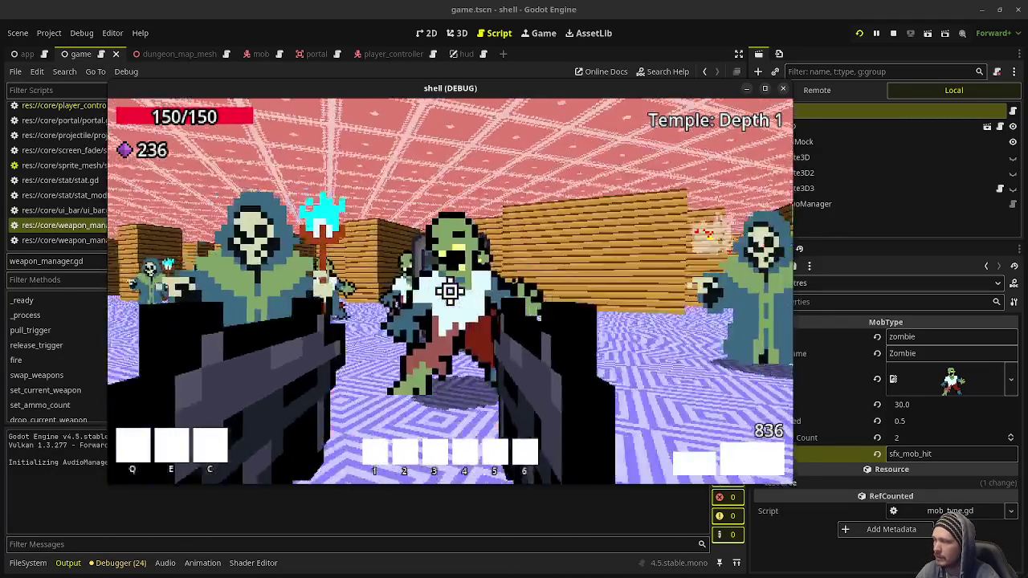
left_click_drag(450, 291, 450, 291)
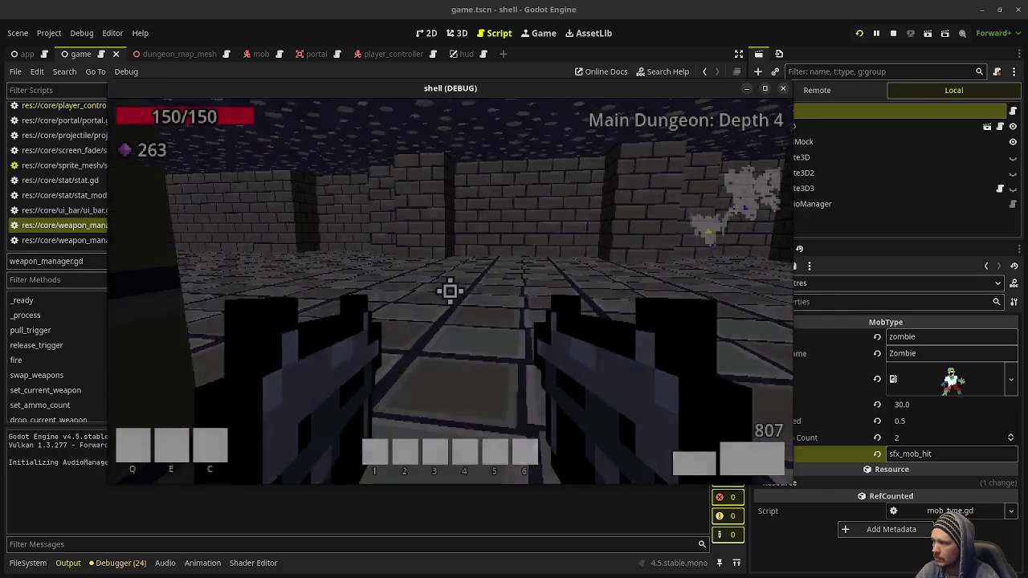
key("s")
key("w")
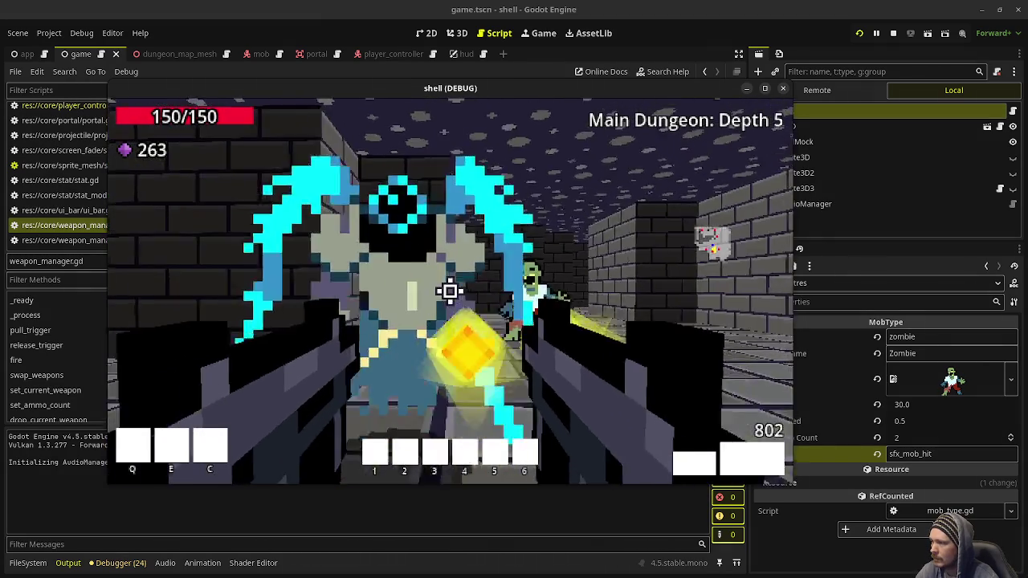
Shoot the zombies on Depth 5 and collect the purple gems, reaching 299 gems.
left_click(449, 291)
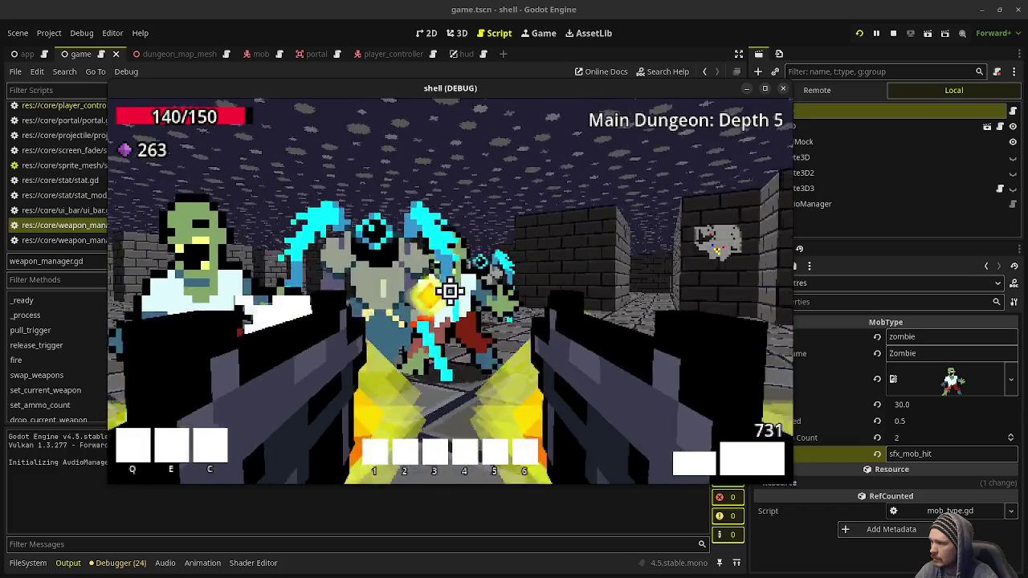
left_click(450, 291)
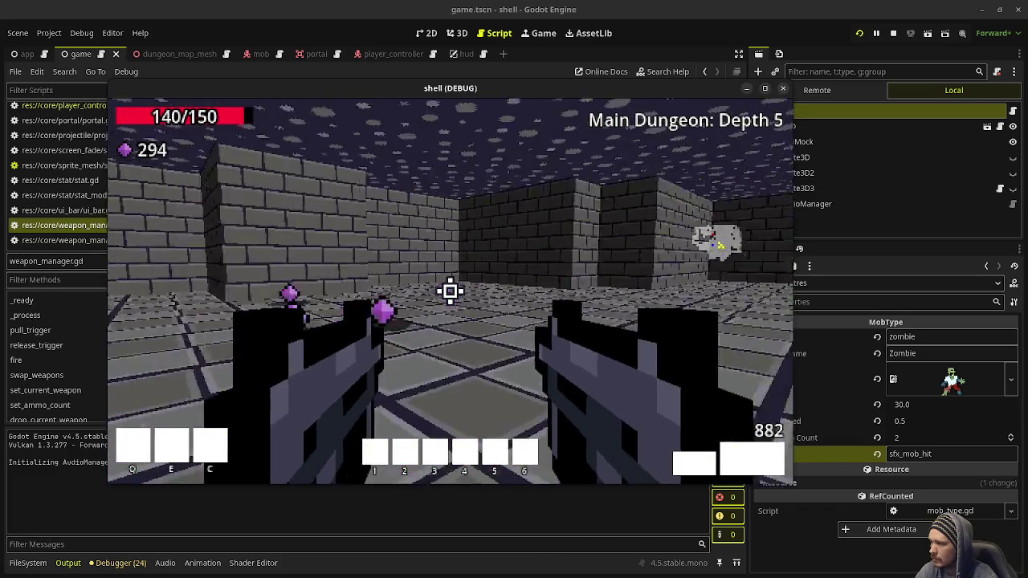
key("w")
mouse_move(450, 291)
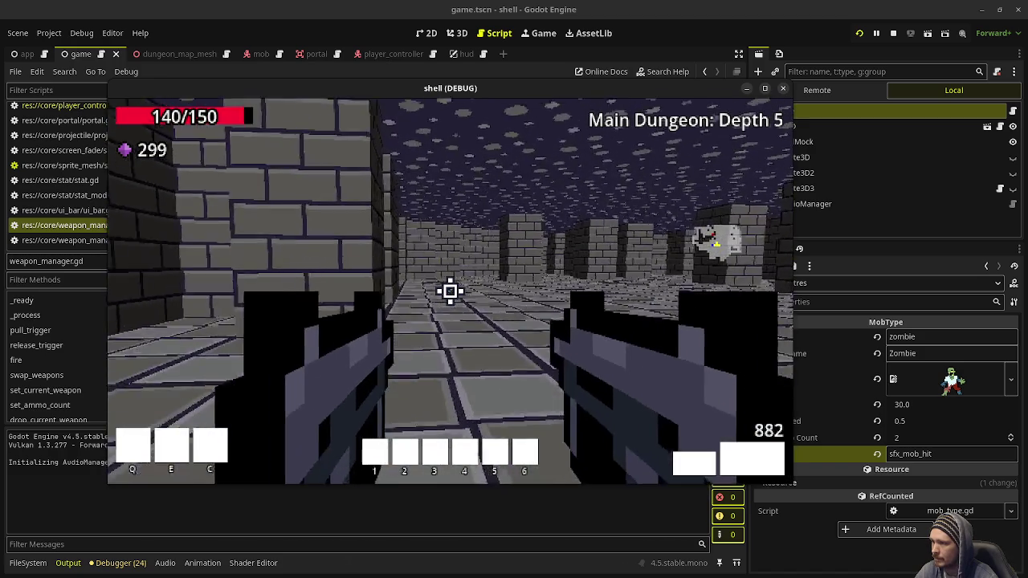
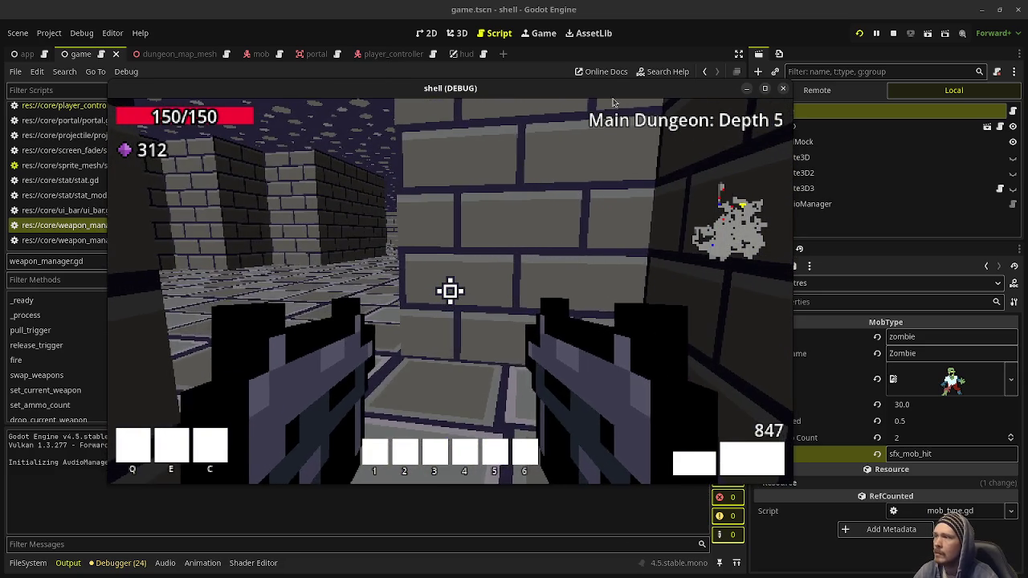
Move the running game window aside to uncover the editor's scene docks.
left_click_drag(563, 87, 472, 94)
right_click(607, 96)
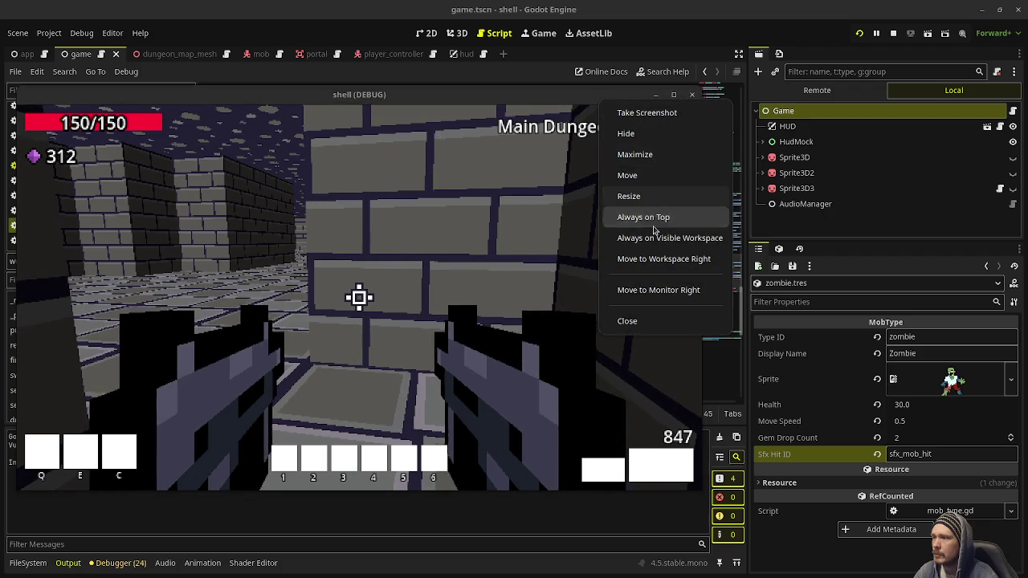
left_click(634, 214)
Show the Remote tree with App, SceneRoot and Game expanded to list mobs, WeaponPickup and ScreenFade.
left_click(817, 90)
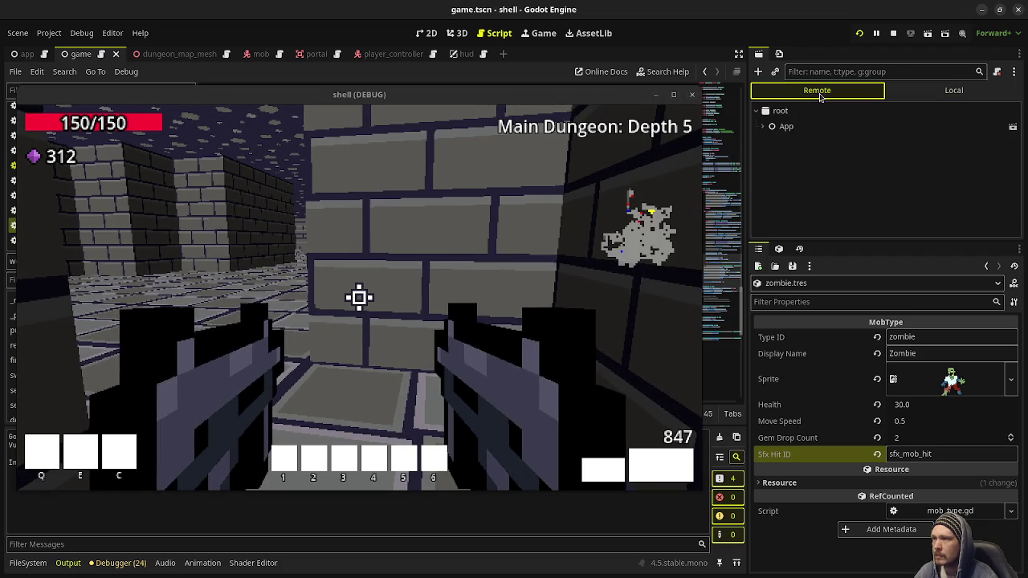
left_click(763, 126)
left_click(769, 142)
left_click(775, 157)
scroll(809, 190, "down", 3)
scroll(809, 189, "down", 4)
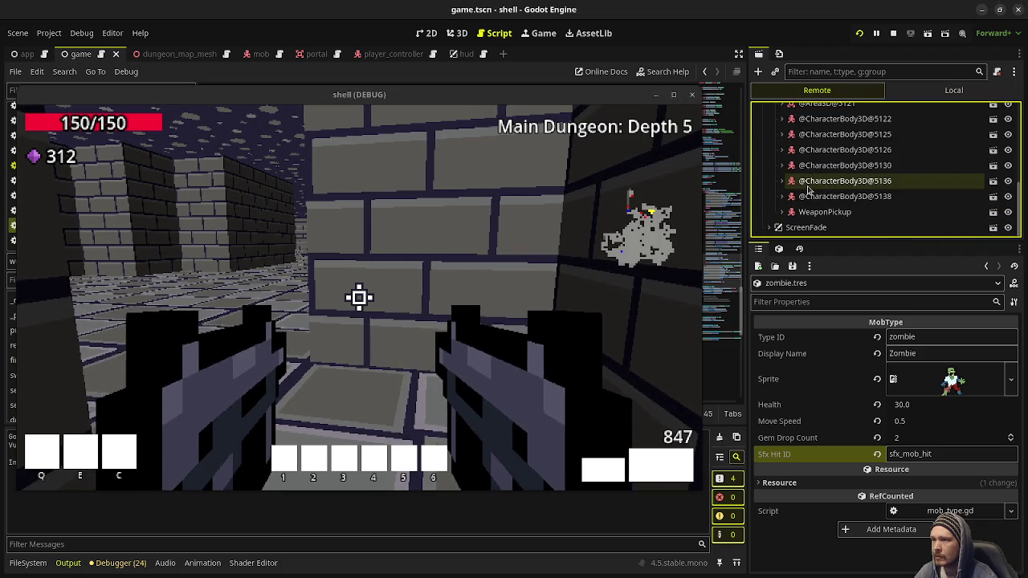
scroll(809, 190, "up", 4)
scroll(809, 189, "down", 4)
left_click_drag(494, 93, 543, 100)
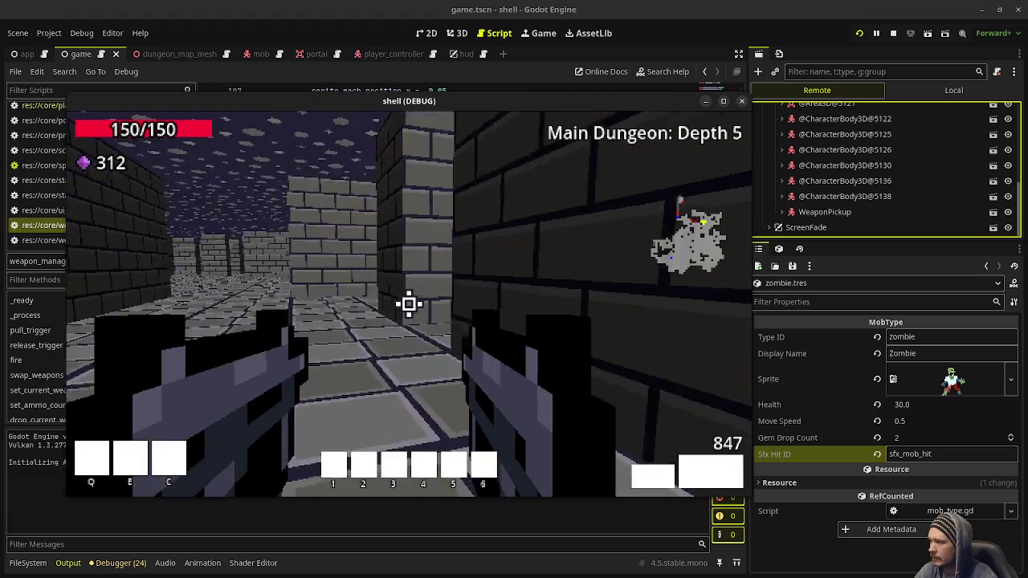
Shoot zombies and a skeleton mage to reach Depth 6, then uncover weapon_manager.gd's shot-audio code.
left_click(409, 304)
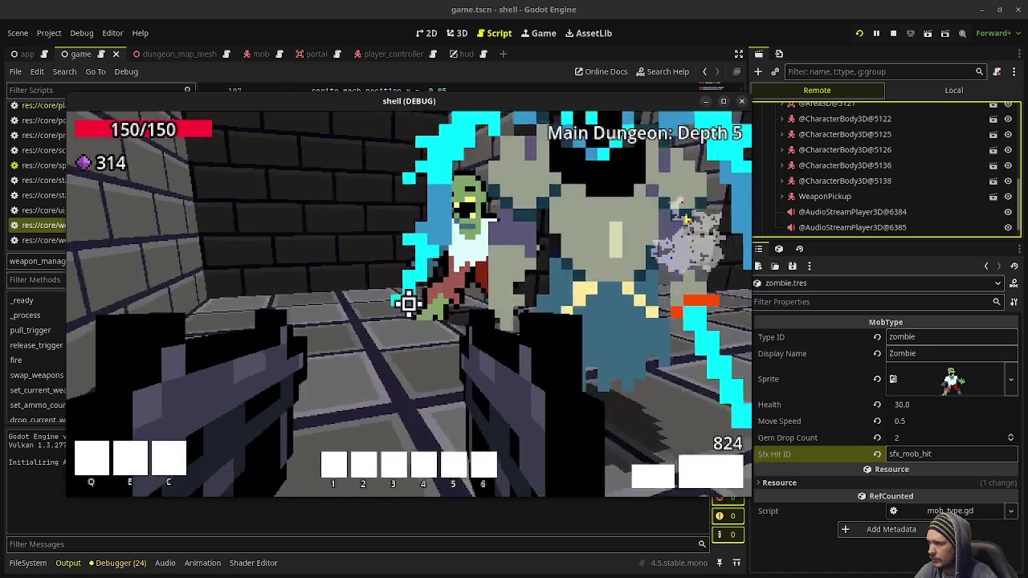
left_click_drag(409, 304, 409, 304)
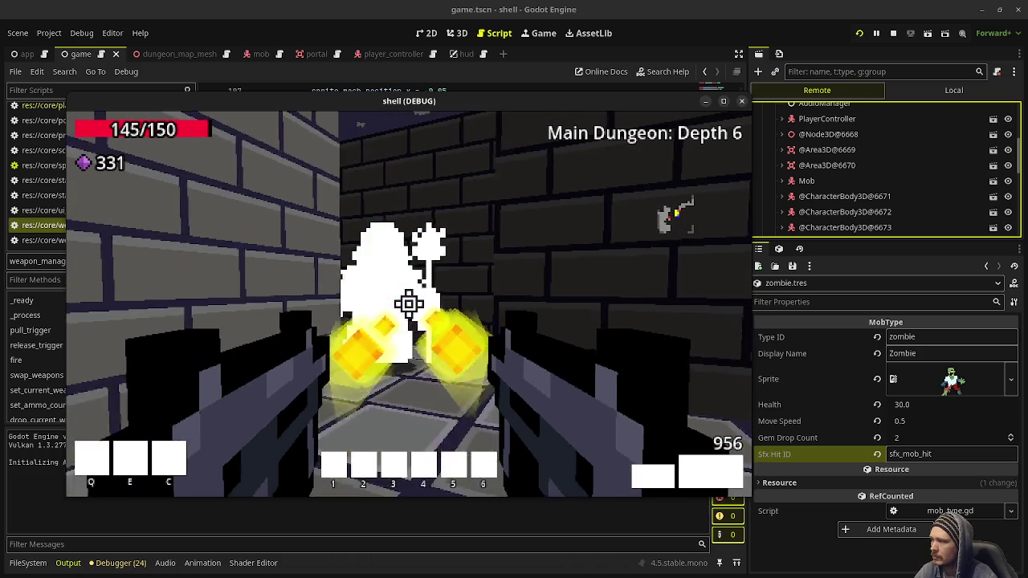
left_click(409, 304)
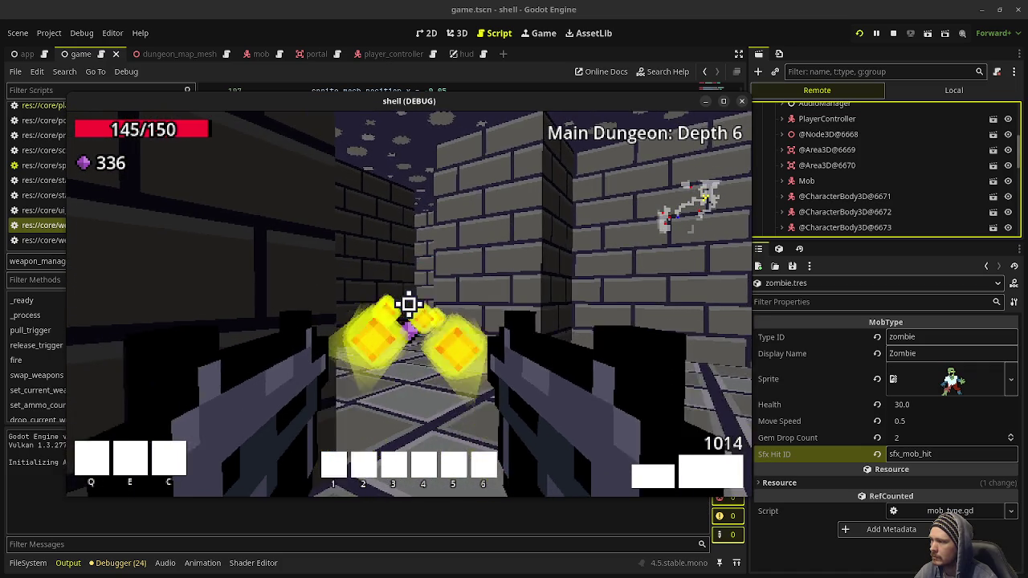
left_click(408, 304)
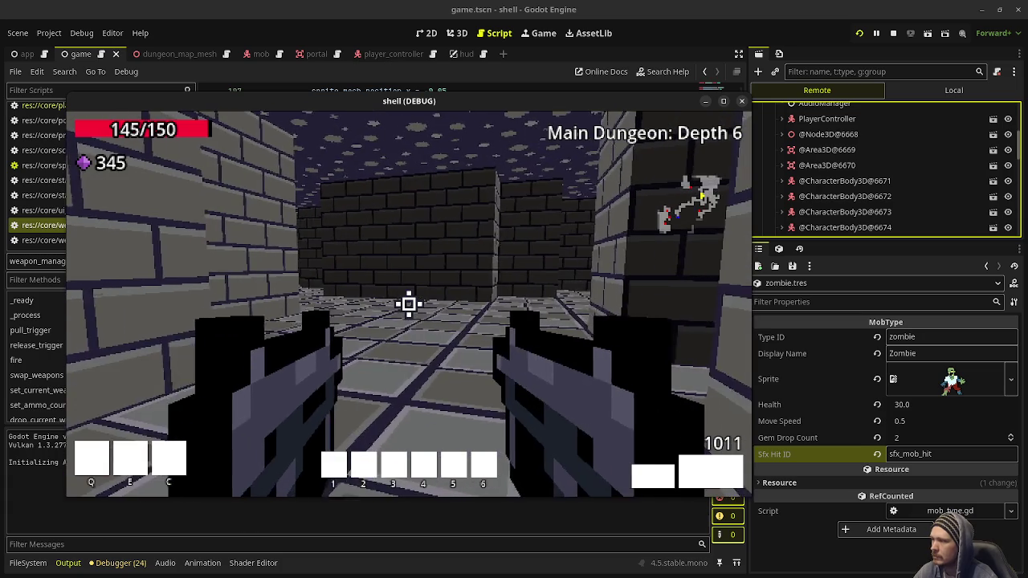
left_click_drag(506, 112, 522, 431)
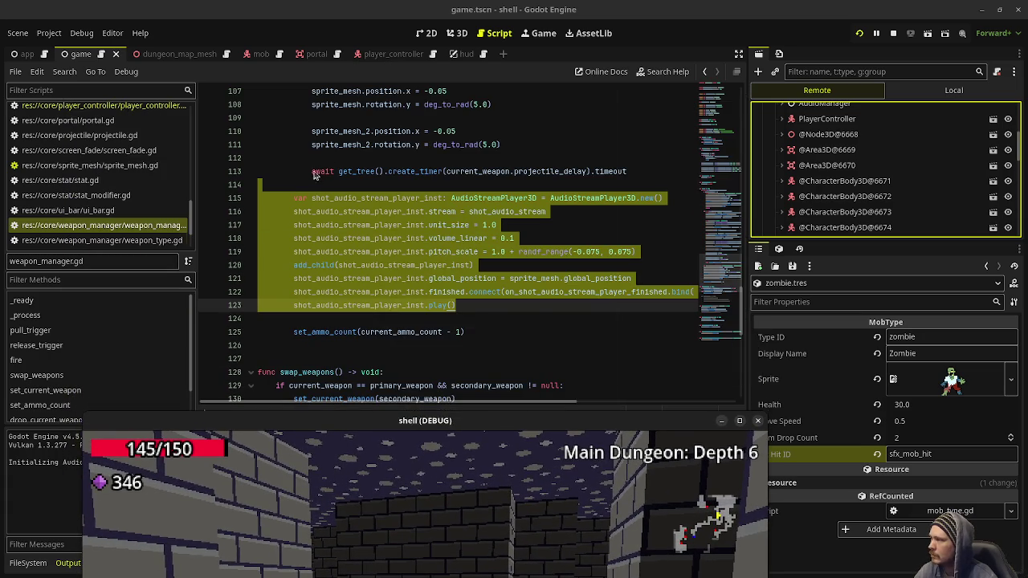
Open game.gd at build_dungeon_def and return the game window to the editor's centre.
left_click(266, 157)
scroll(93, 163, "up", 3)
scroll(92, 163, "up", 10)
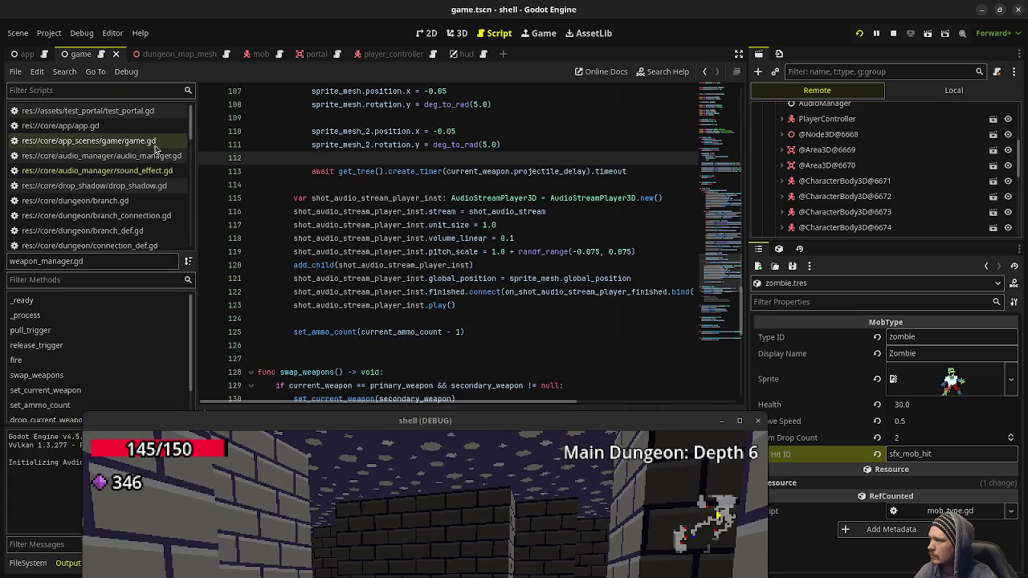
left_click(104, 141)
left_click_drag(720, 268, 721, 275)
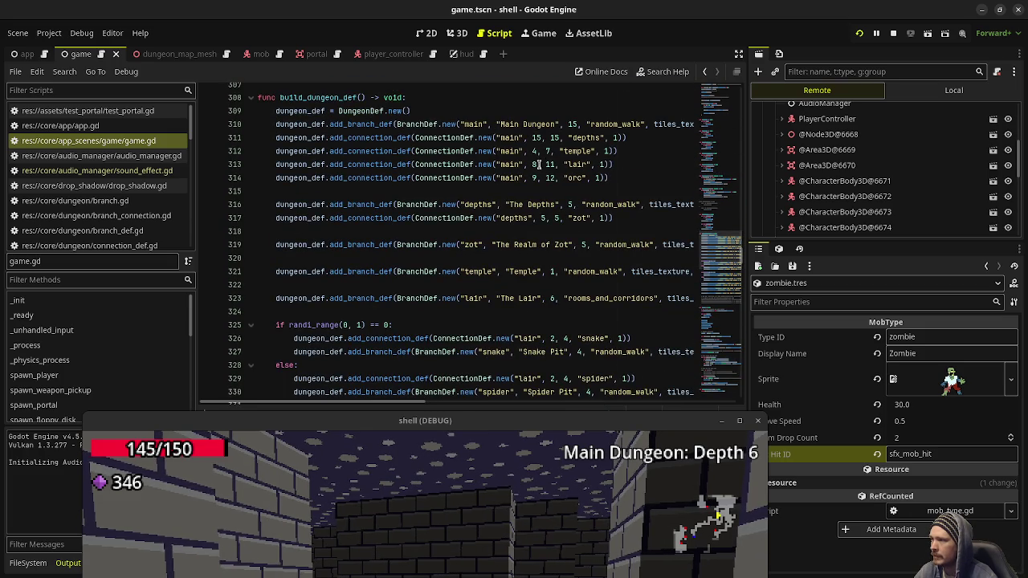
left_click_drag(425, 421, 459, 116)
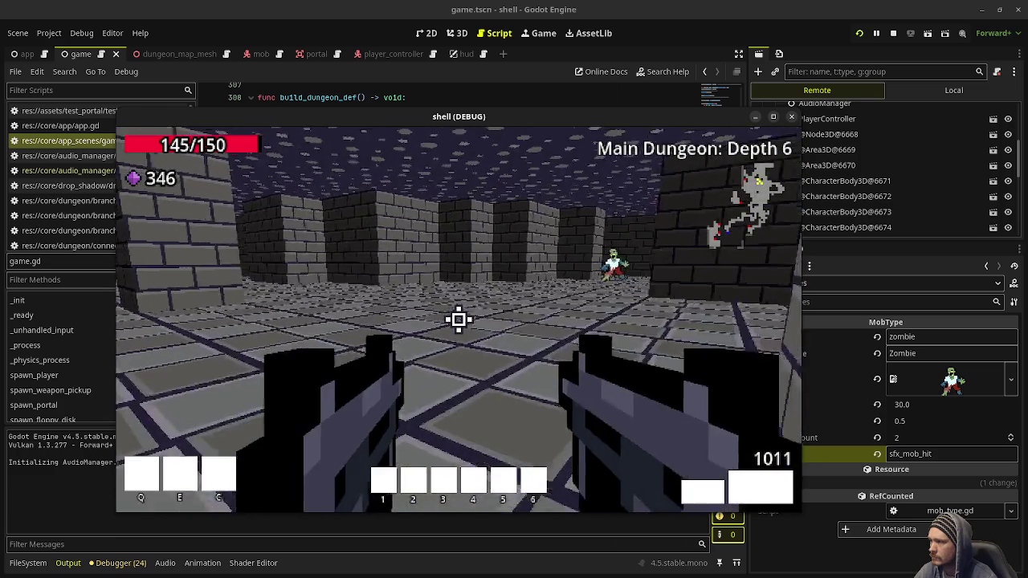
Kill the first zombie and collect the purple gem, then head down the corridor.
left_click_drag(458, 320, 458, 320)
key("w")
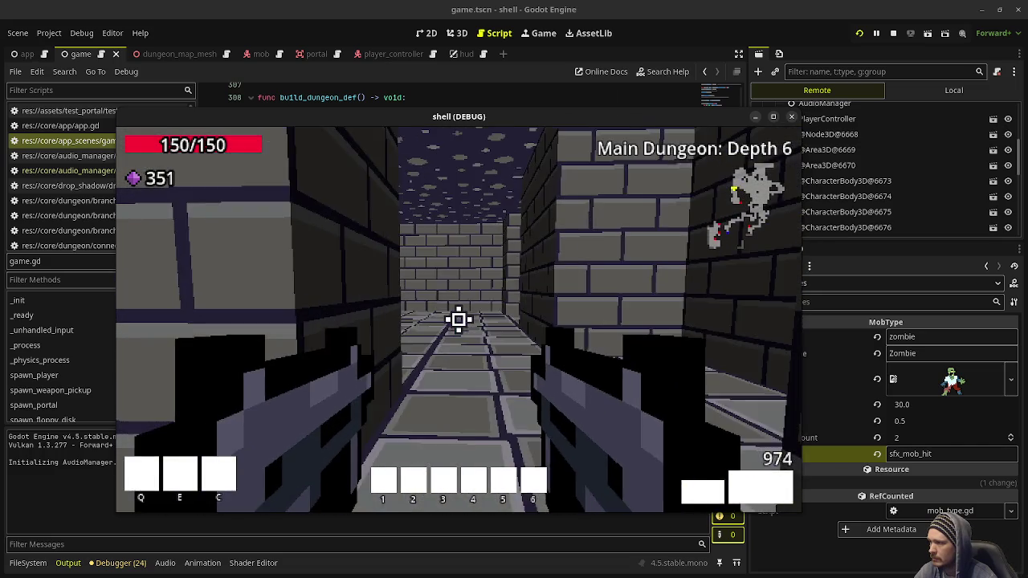
left_click_drag(458, 320, 458, 319)
key("w")
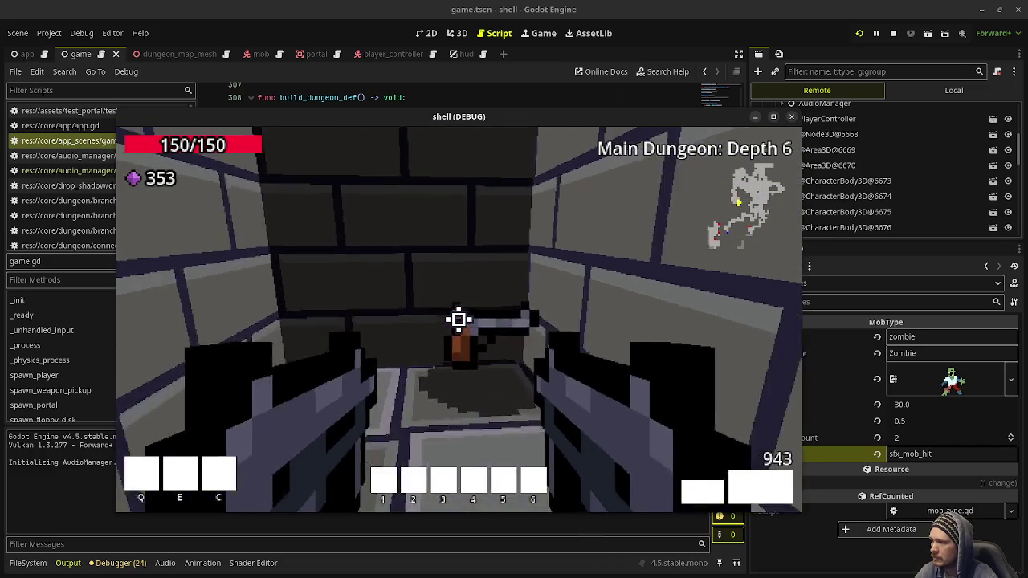
mouse_move(458, 320)
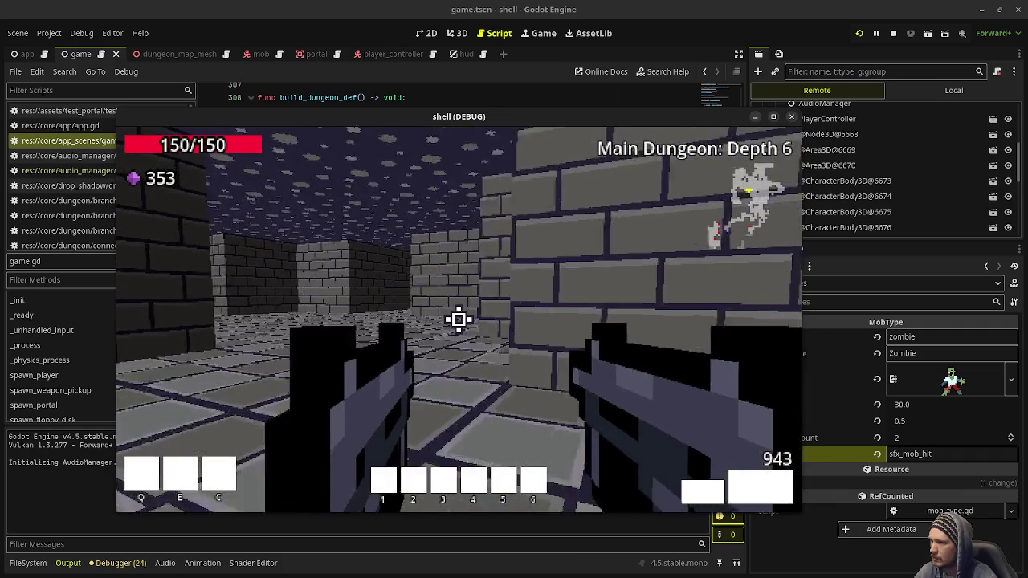
key("w")
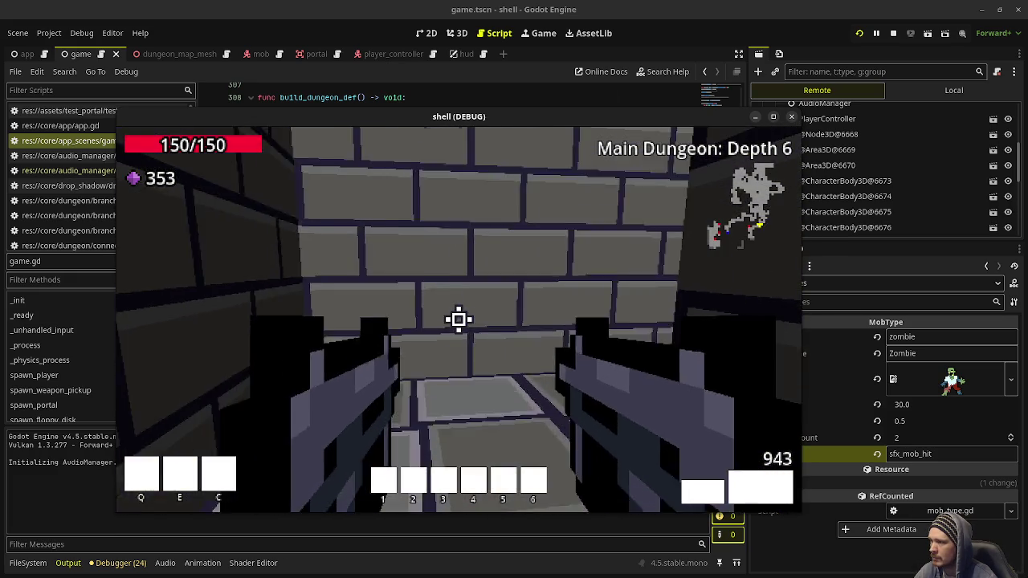
key("w")
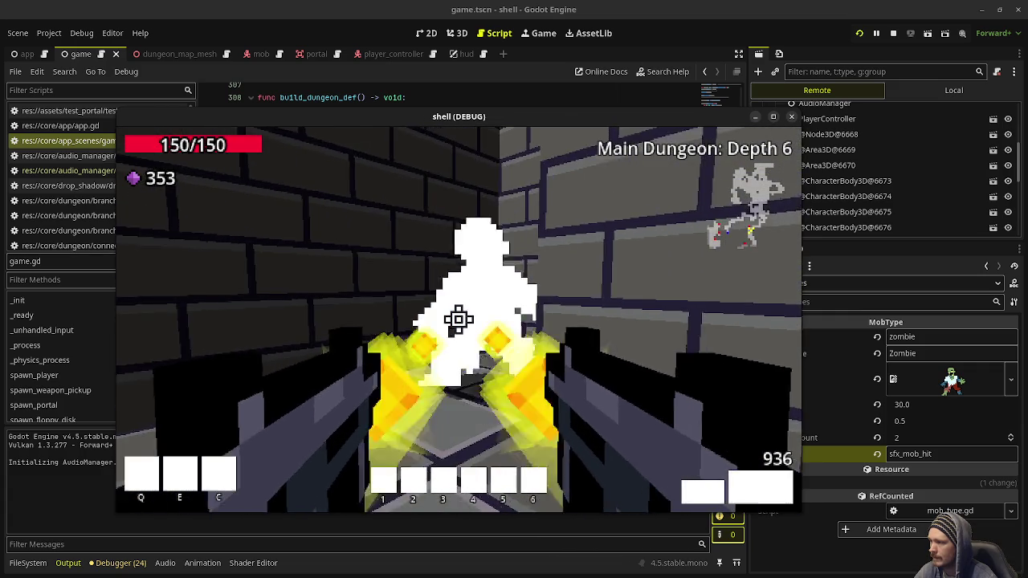
Shoot the corridor zombies so they drop gems, picking up gems along the way.
left_click(459, 319)
key("w")
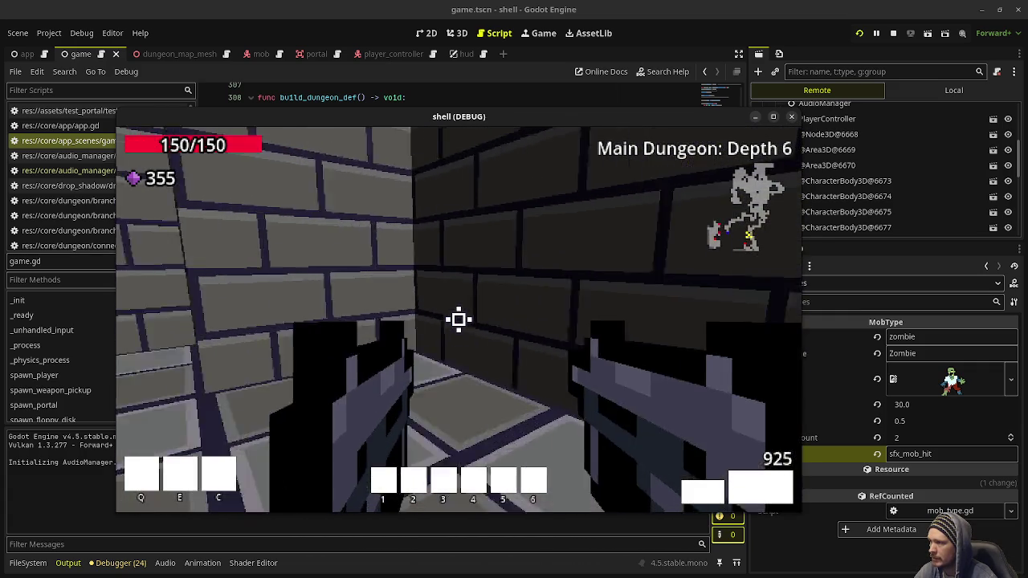
key("w")
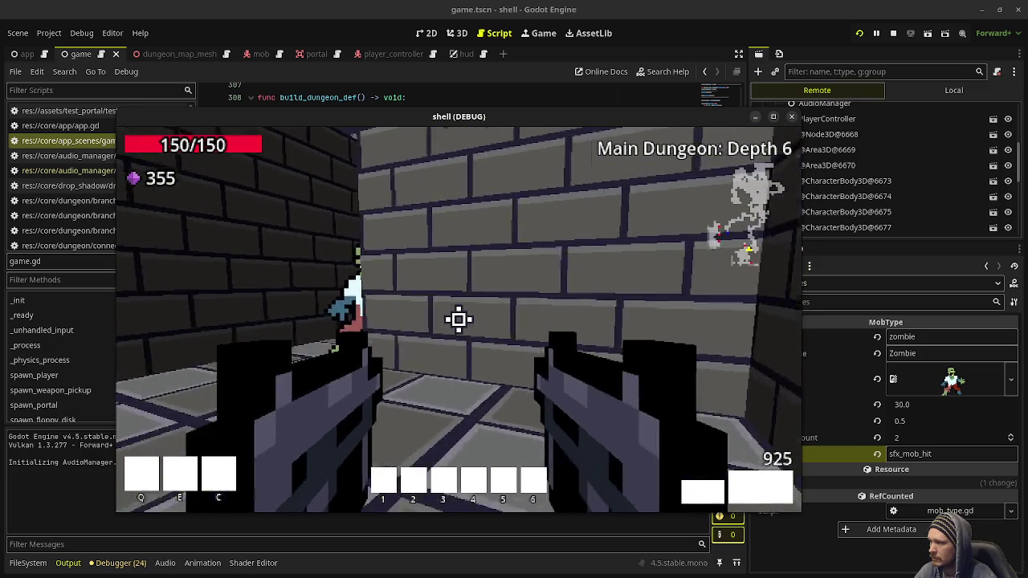
left_click(458, 319)
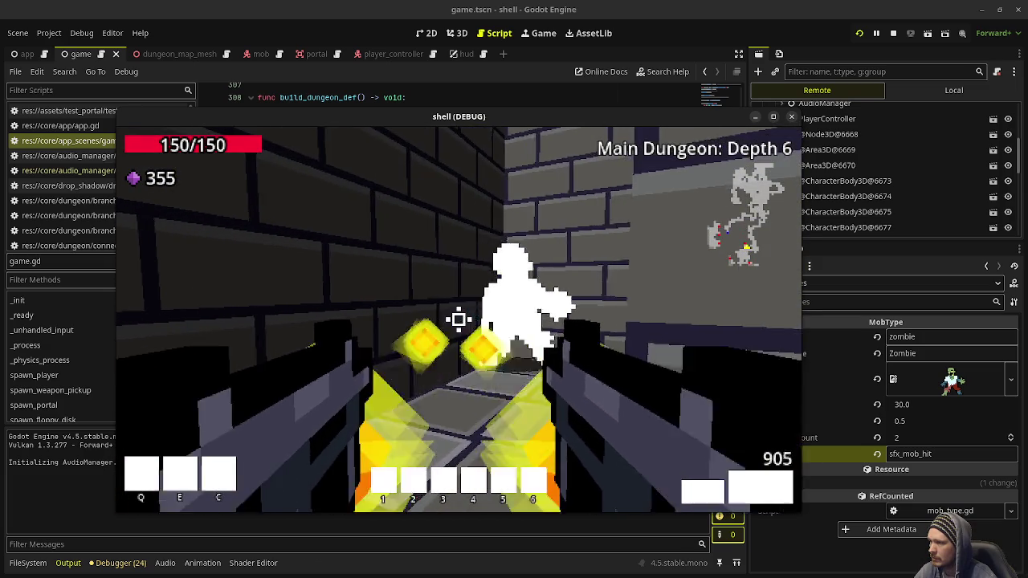
key("w")
left_click(459, 320)
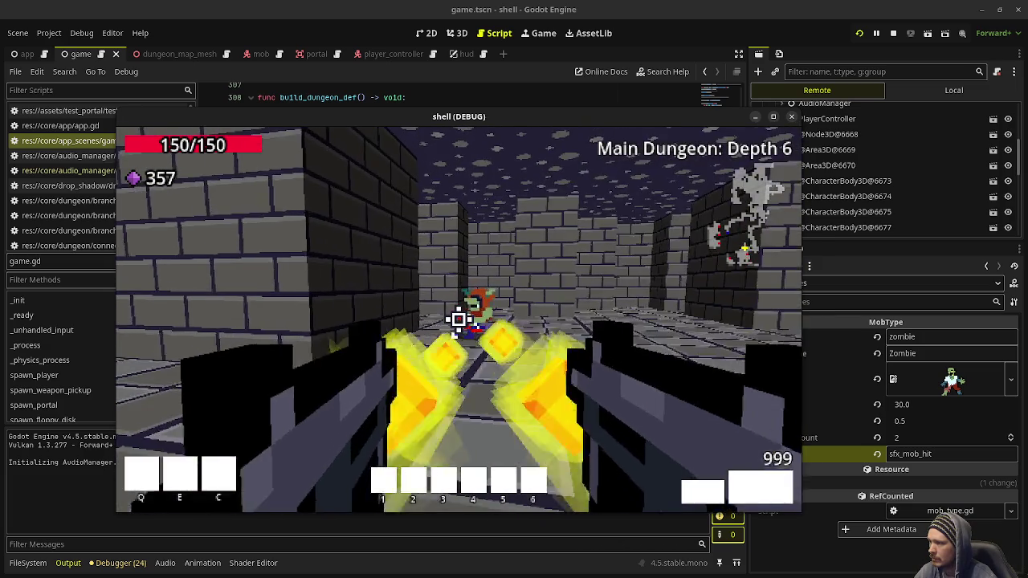
left_click(459, 320)
mouse_move(458, 320)
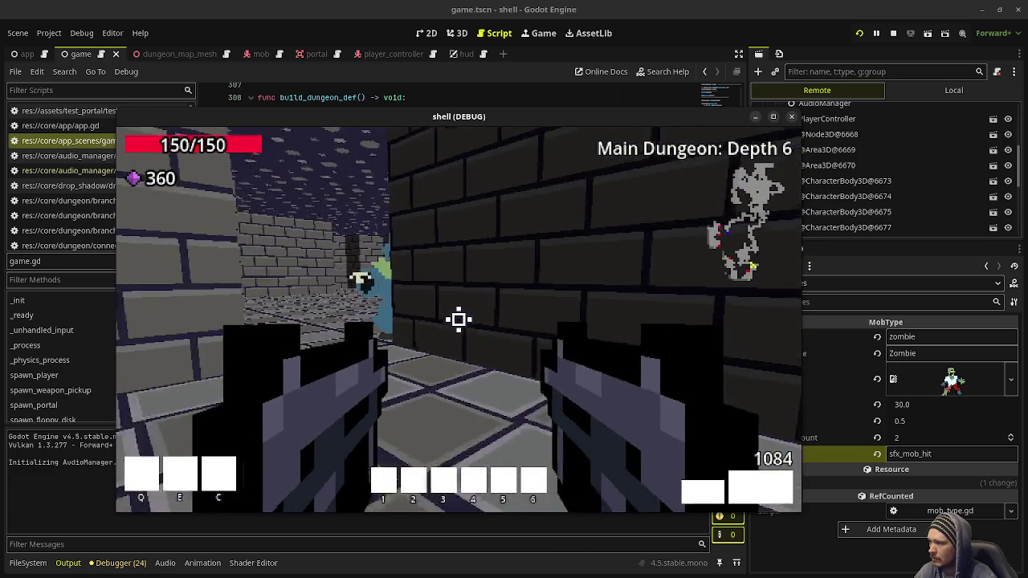
left_click(458, 319)
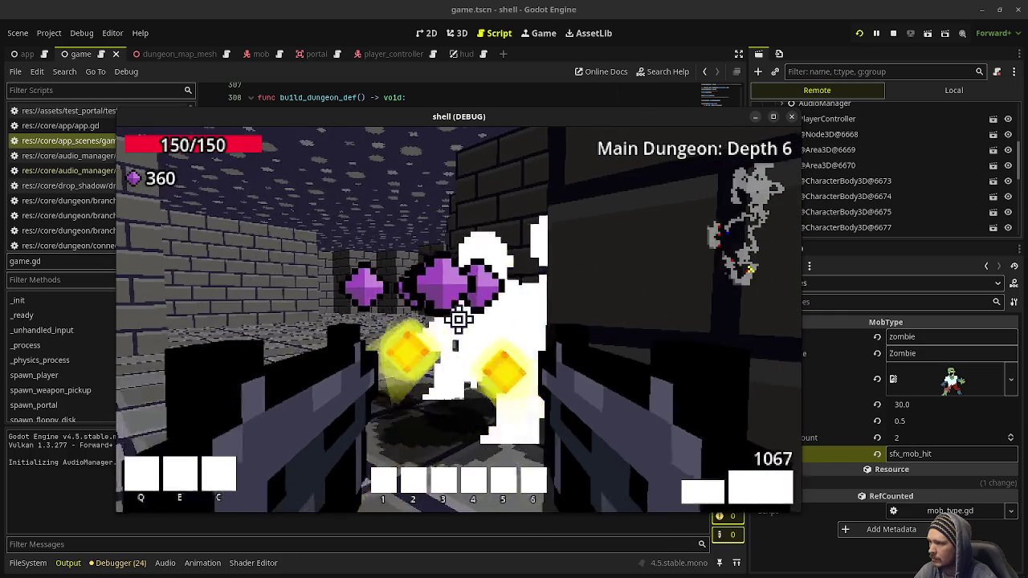
left_click(458, 319)
left_click(459, 320)
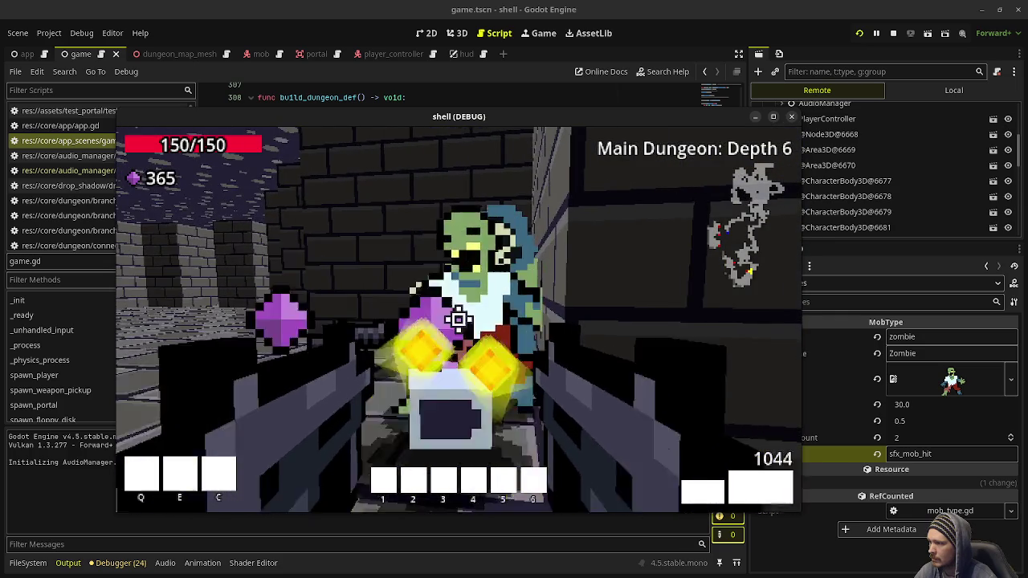
left_click(459, 320)
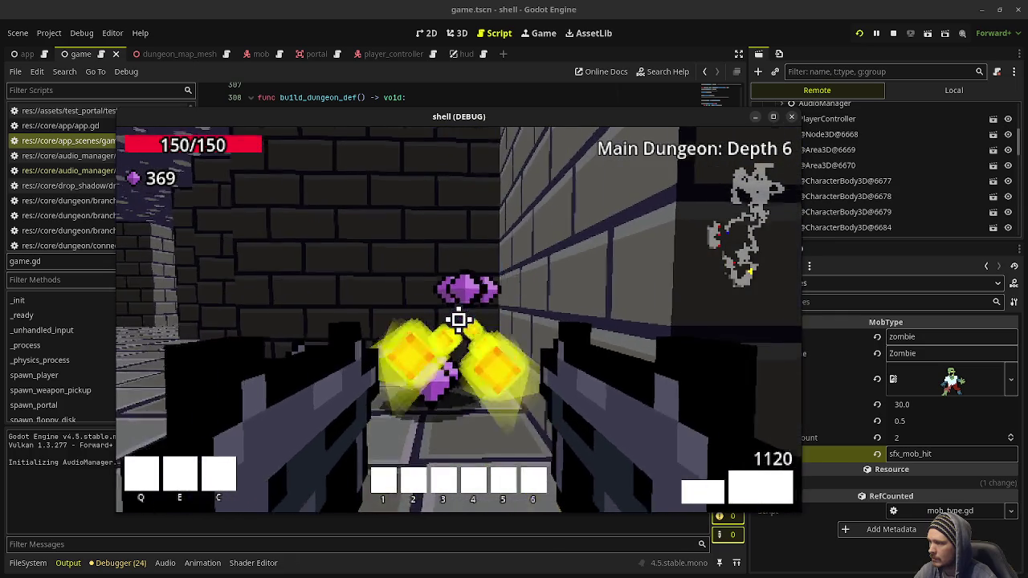
Clear the pillared room, kill the purple enemy and collect its gems, reaching 385 gems.
key("w")
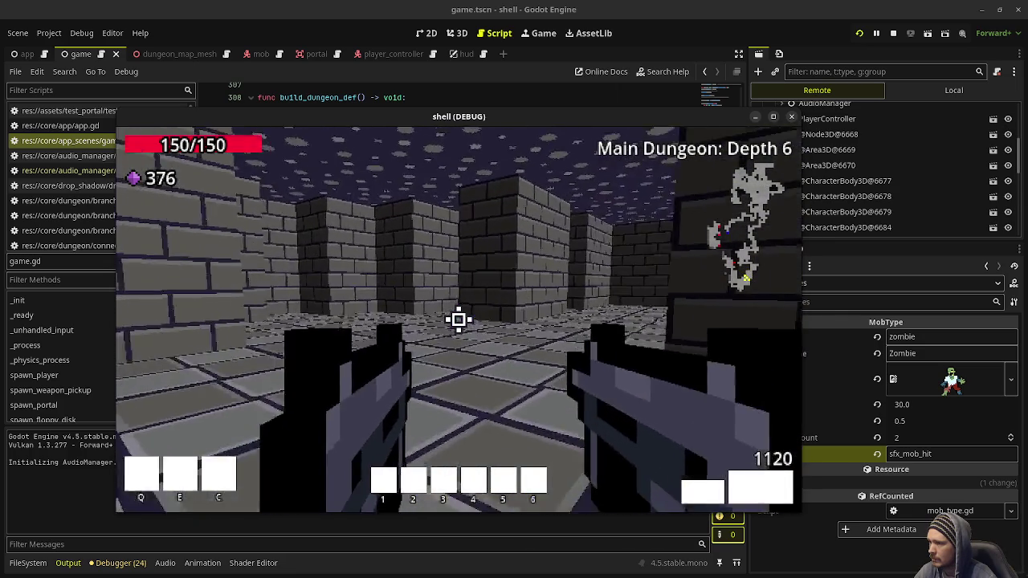
key("w")
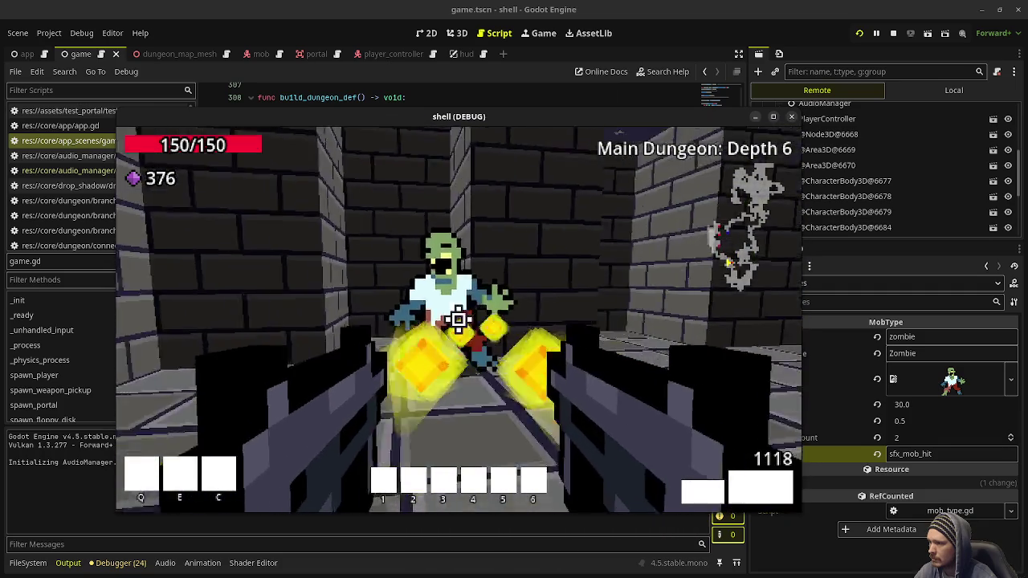
left_click(459, 320)
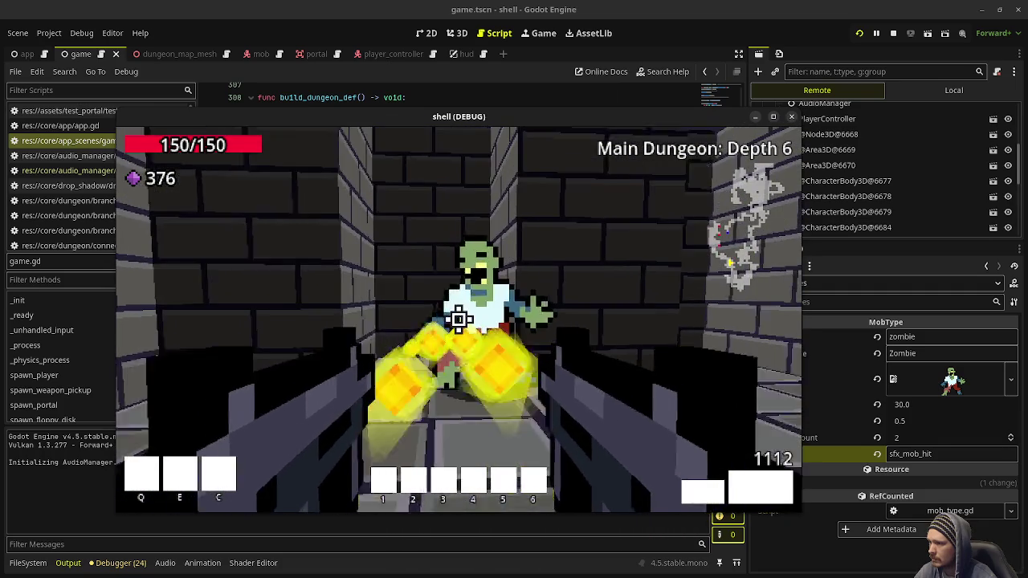
key("w")
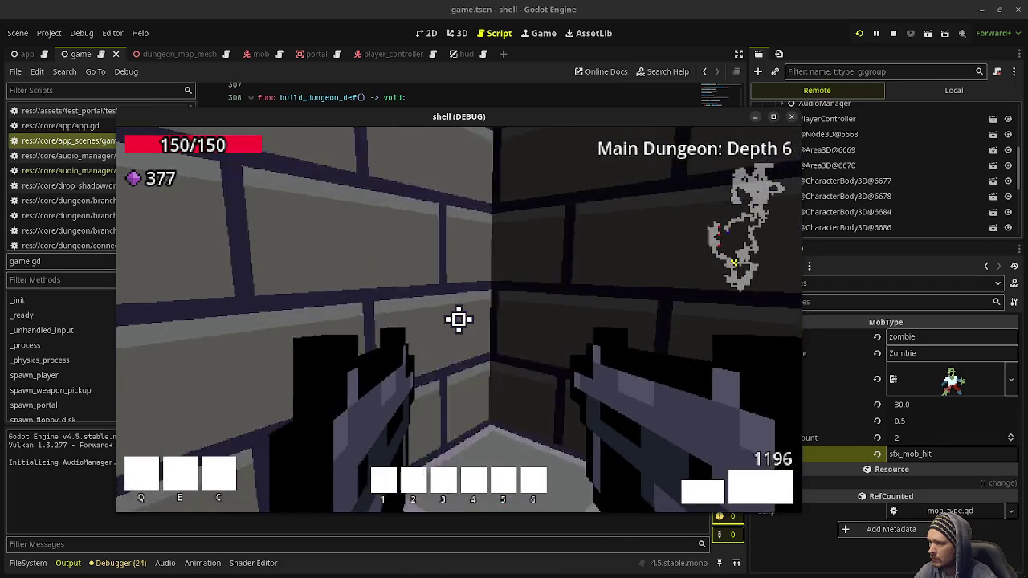
key("w")
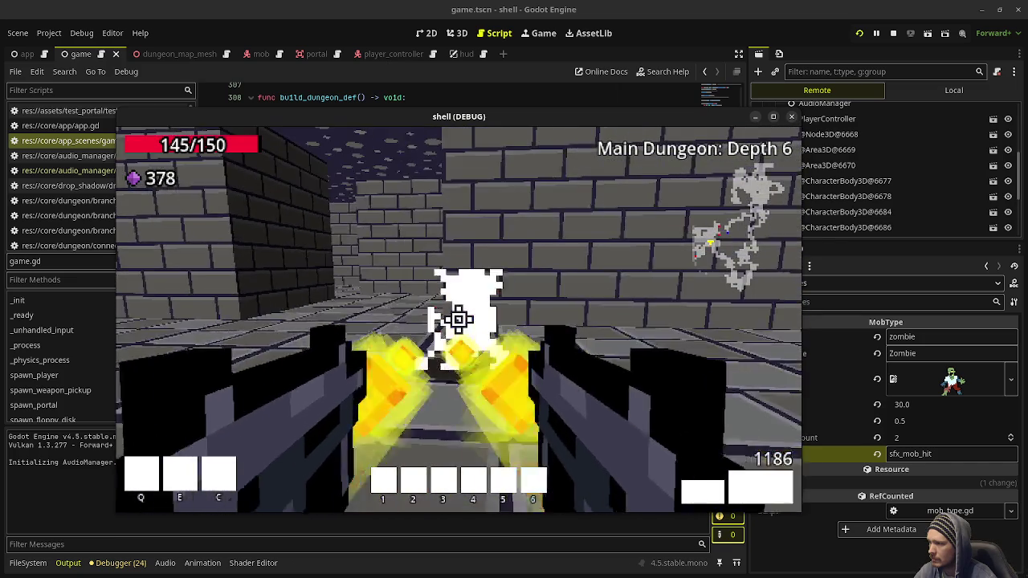
left_click(459, 318)
key("w")
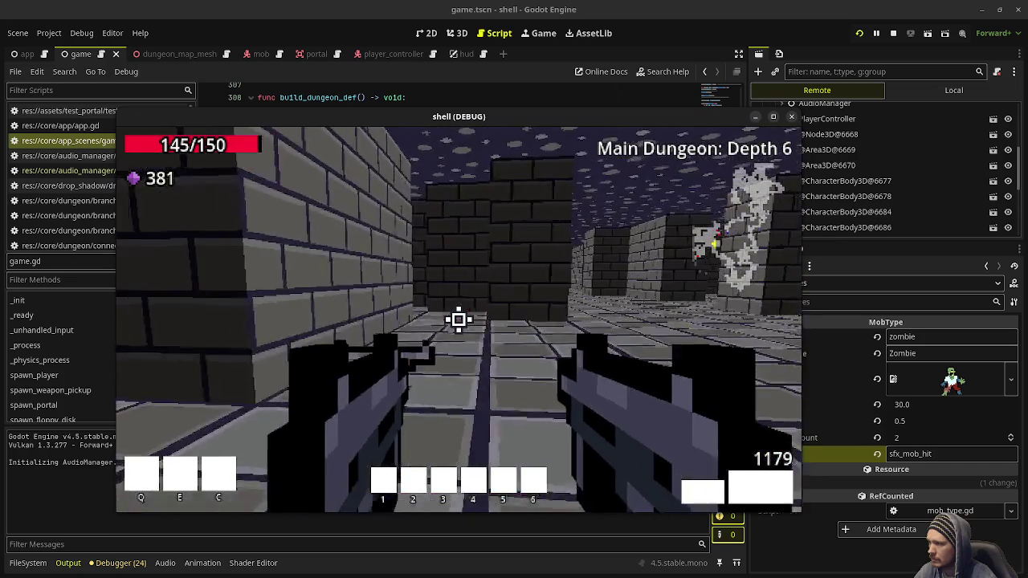
key("w")
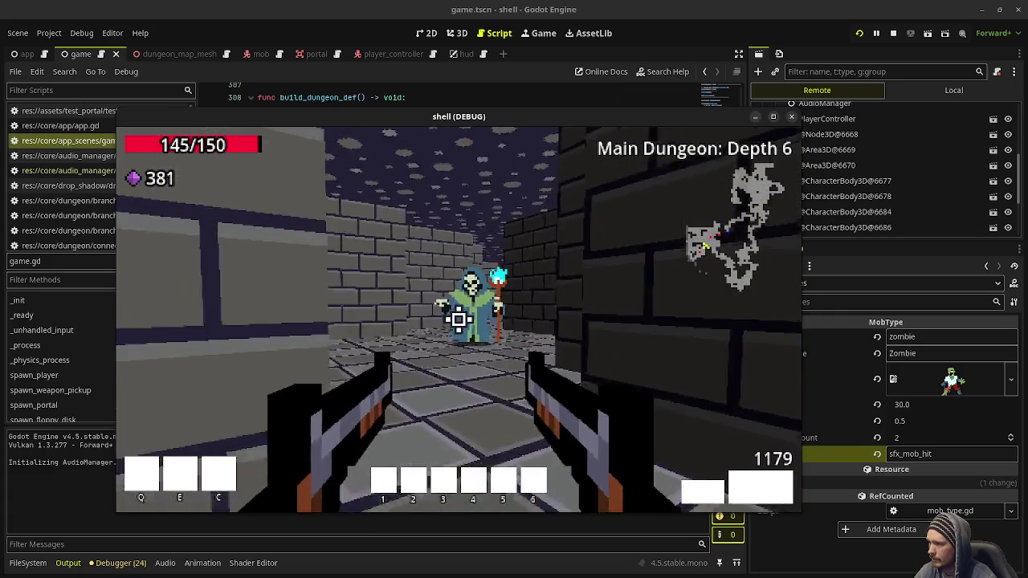
Kill the corridor zombies and collect their dropped gems and ammo.
key("w")
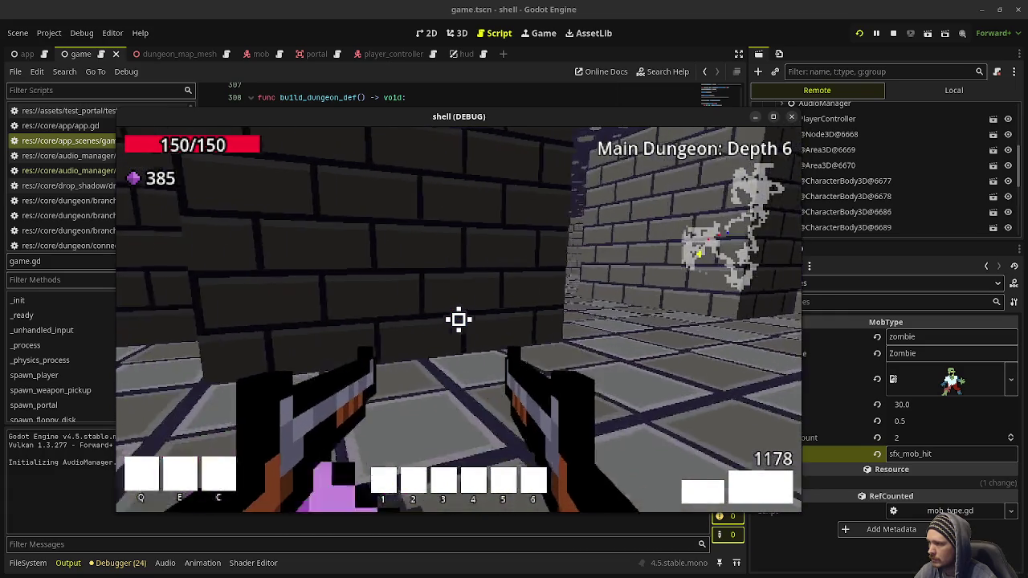
key("w")
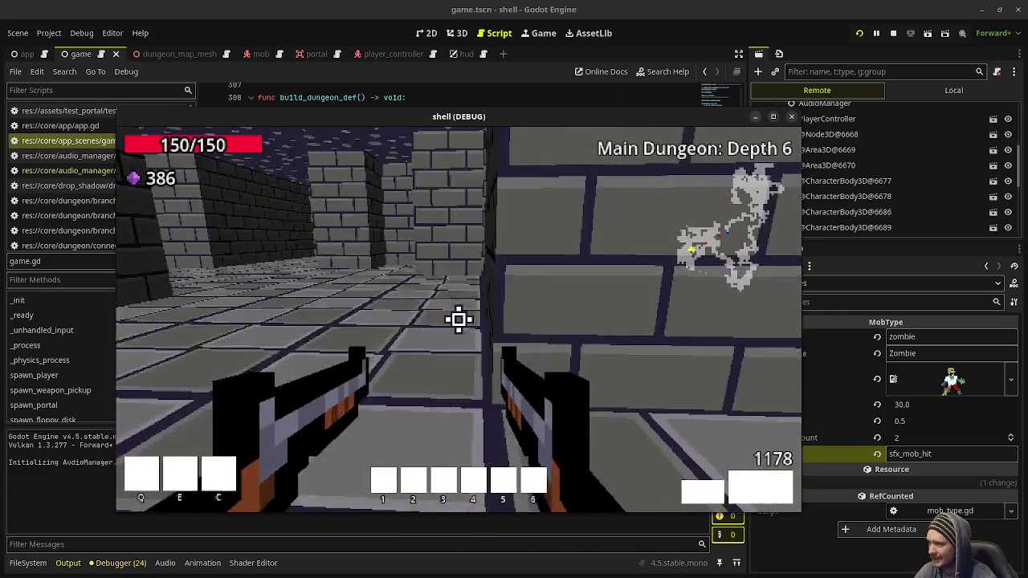
key("w")
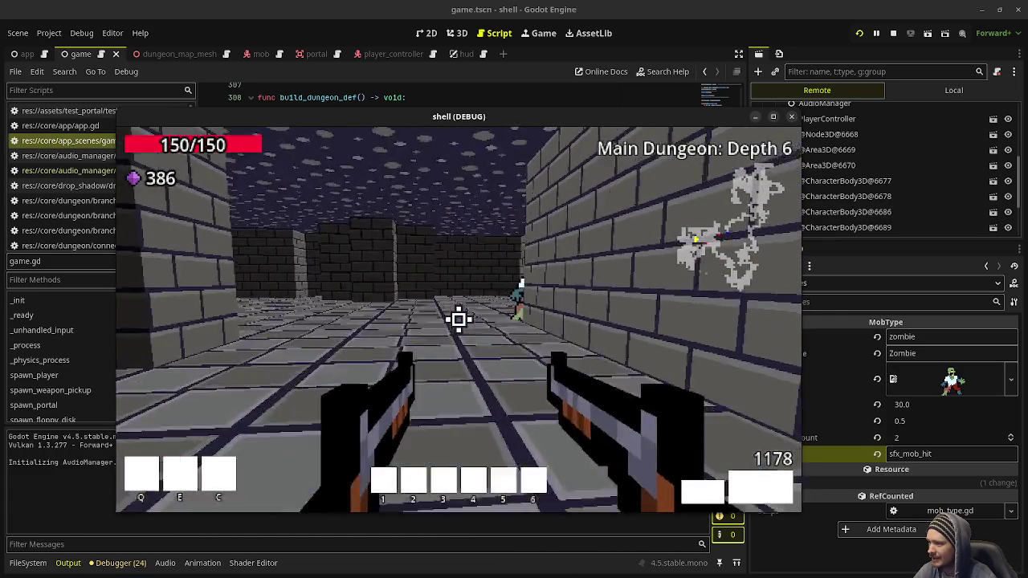
left_click(459, 318)
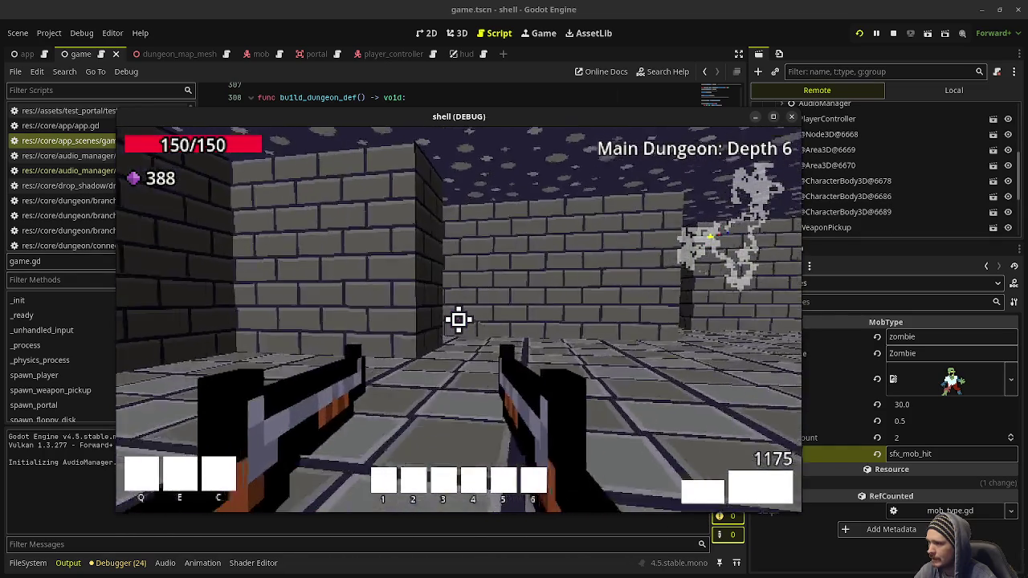
key("w")
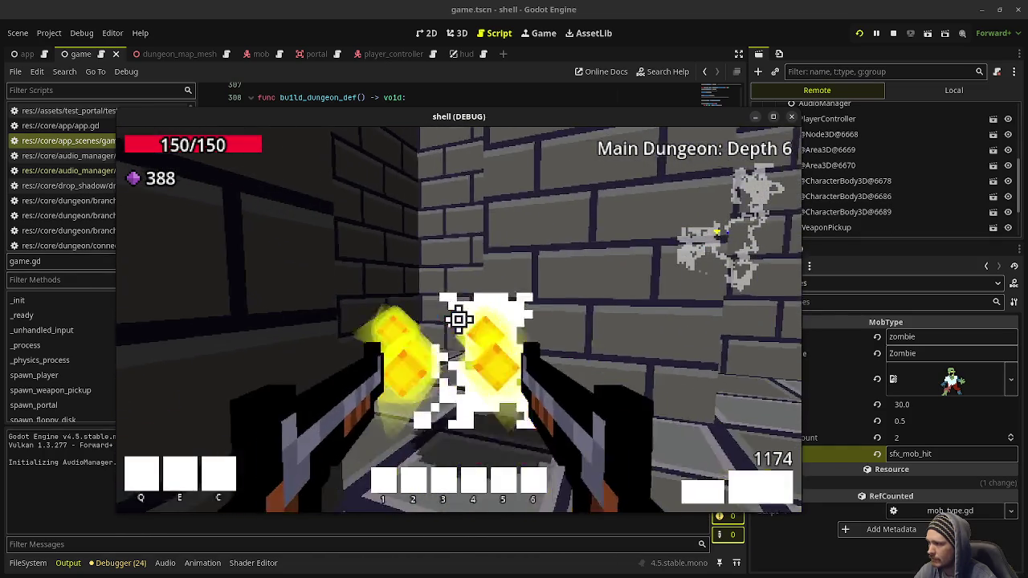
left_click(459, 319)
key("w")
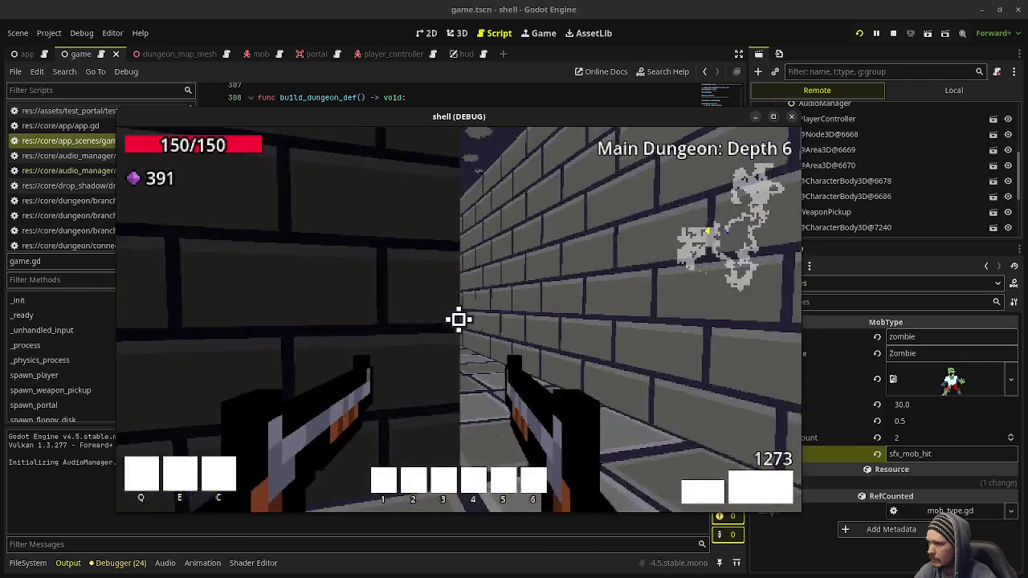
key("a")
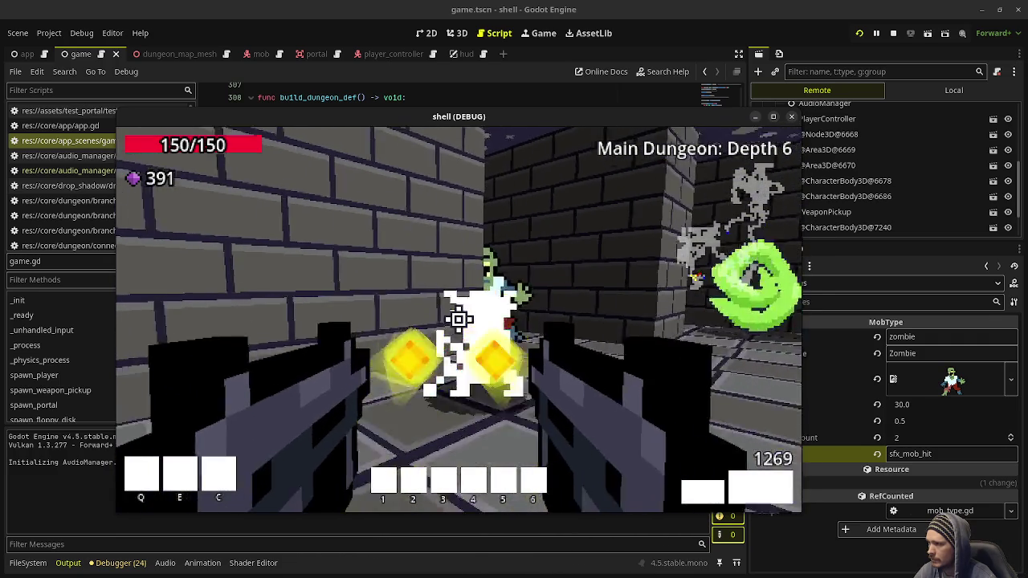
left_click(458, 319)
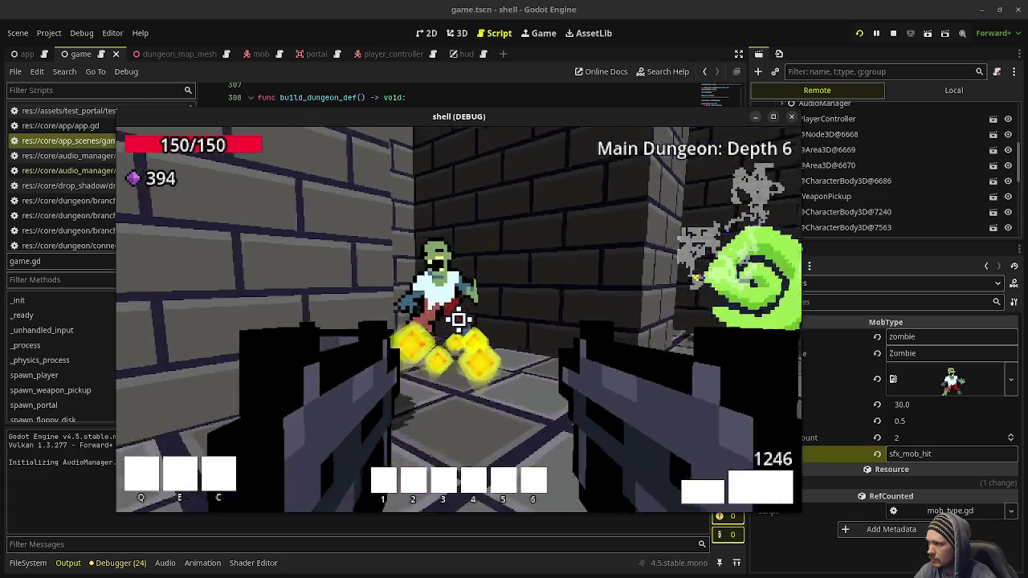
left_click(458, 319)
key("w")
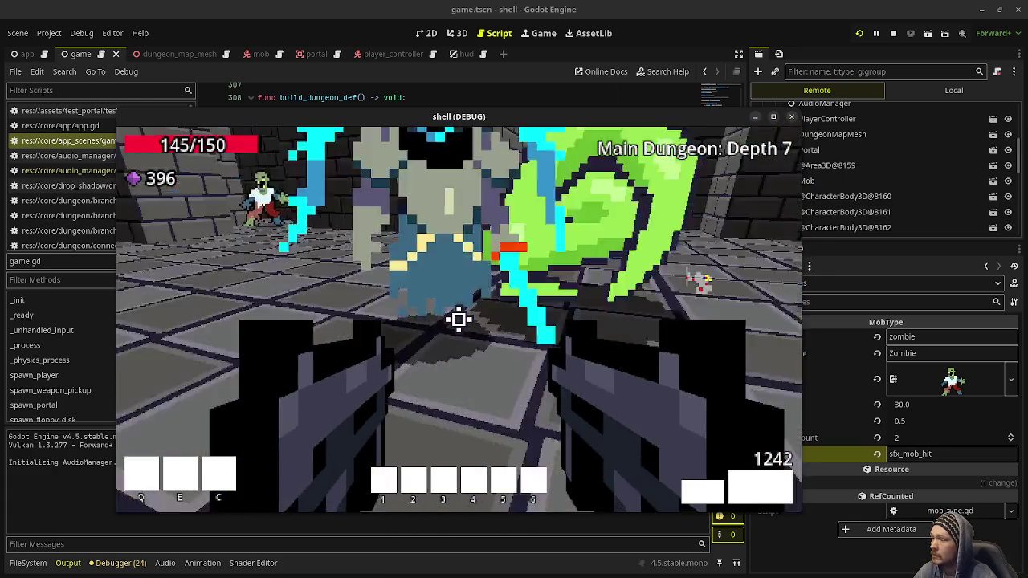
Shoot the enemies and skeleton mage on the way to the green portal.
left_click(458, 318)
left_click(458, 318)
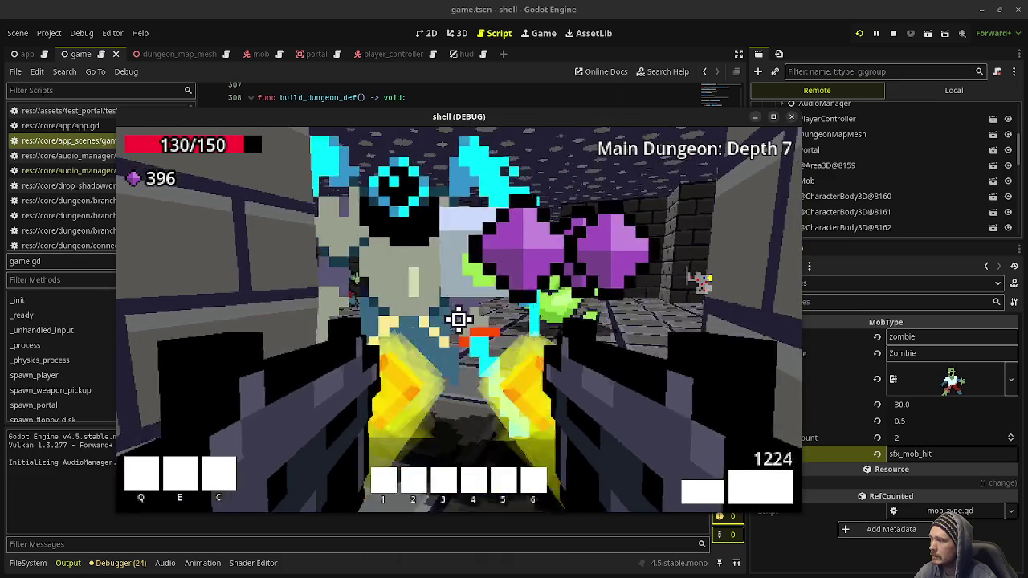
left_click(458, 319)
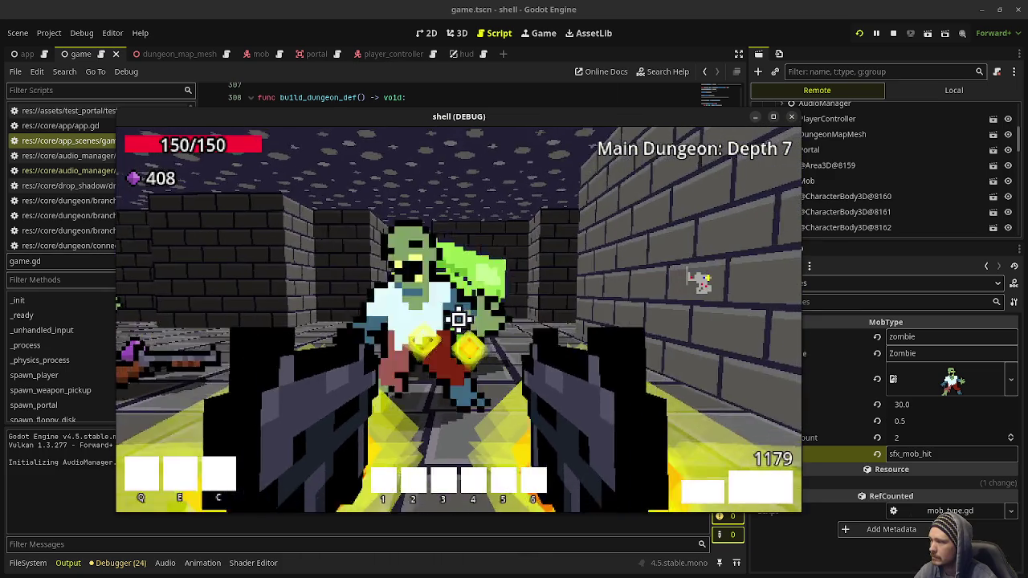
left_click(458, 319)
left_click(458, 319)
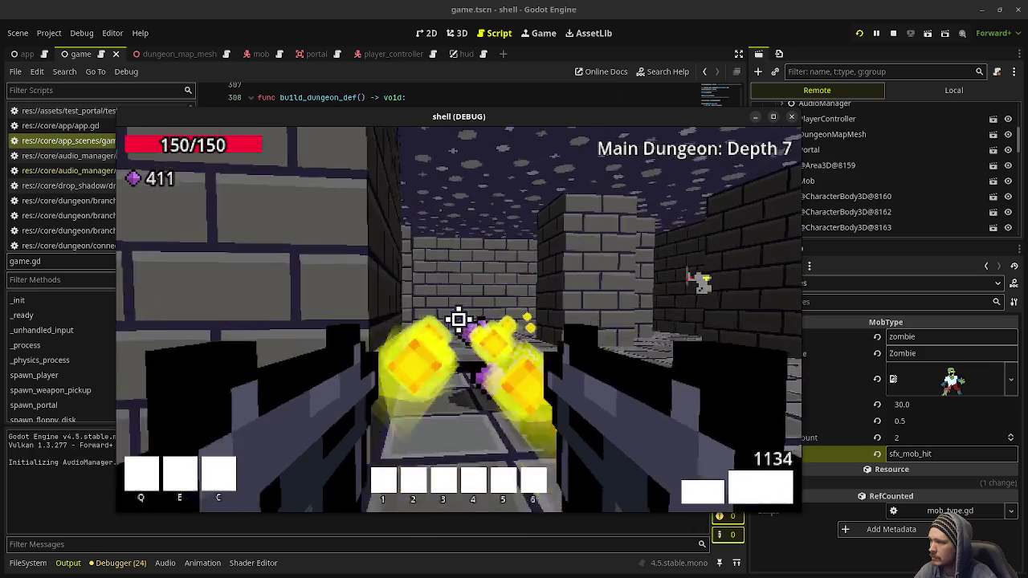
left_click(457, 319)
key("w")
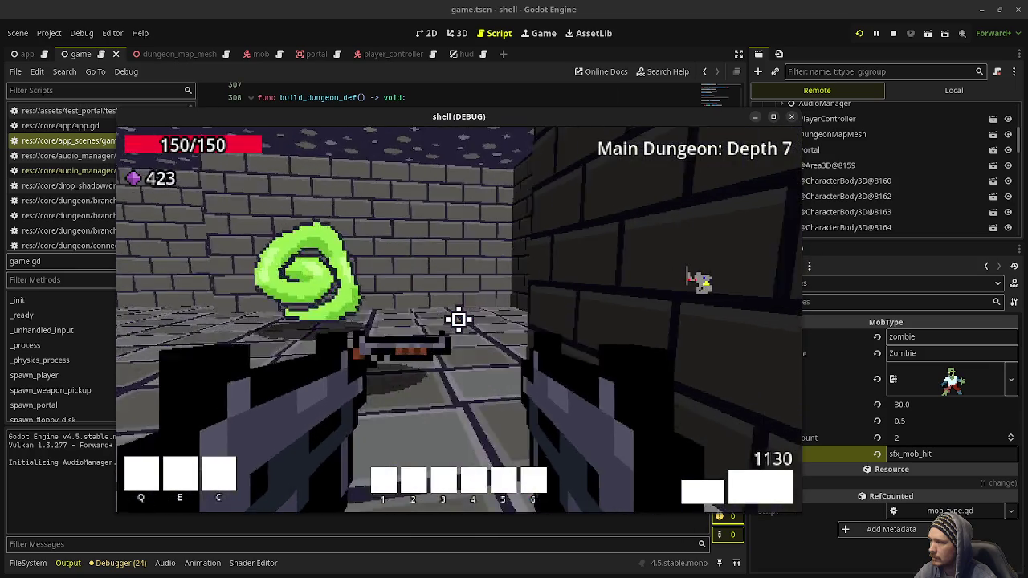
key("w")
left_click(457, 319)
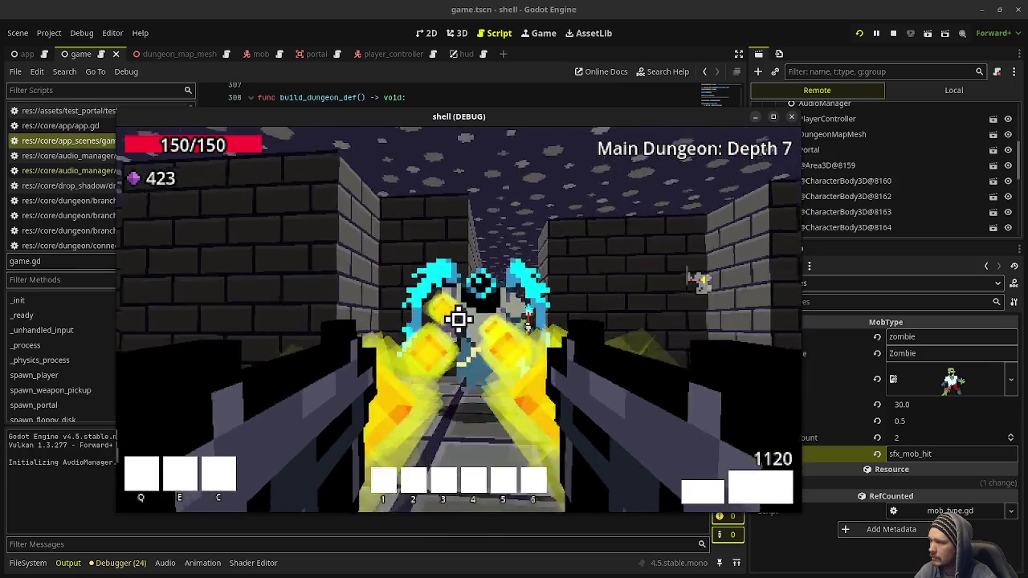
left_click(458, 319)
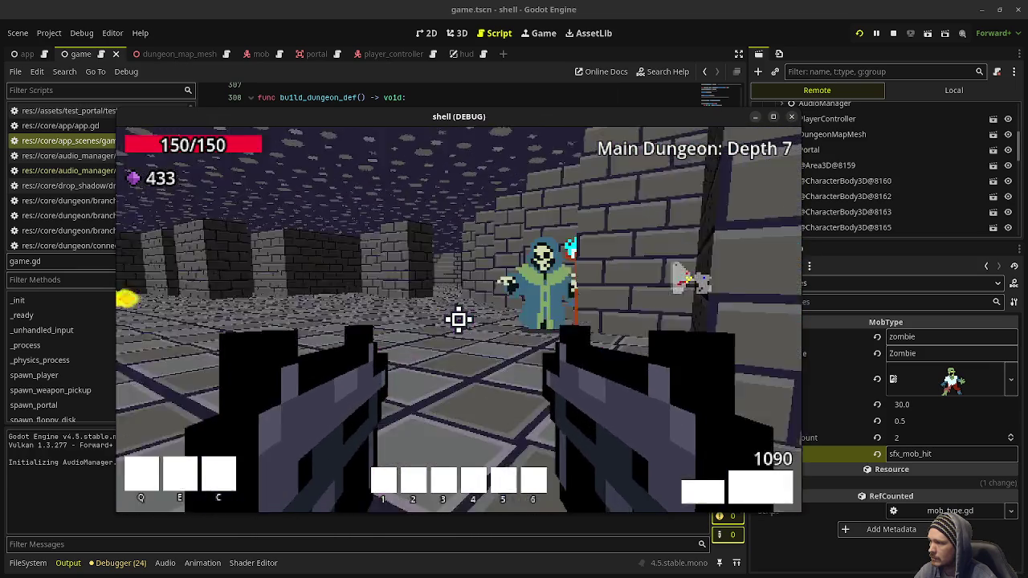
left_click(458, 319)
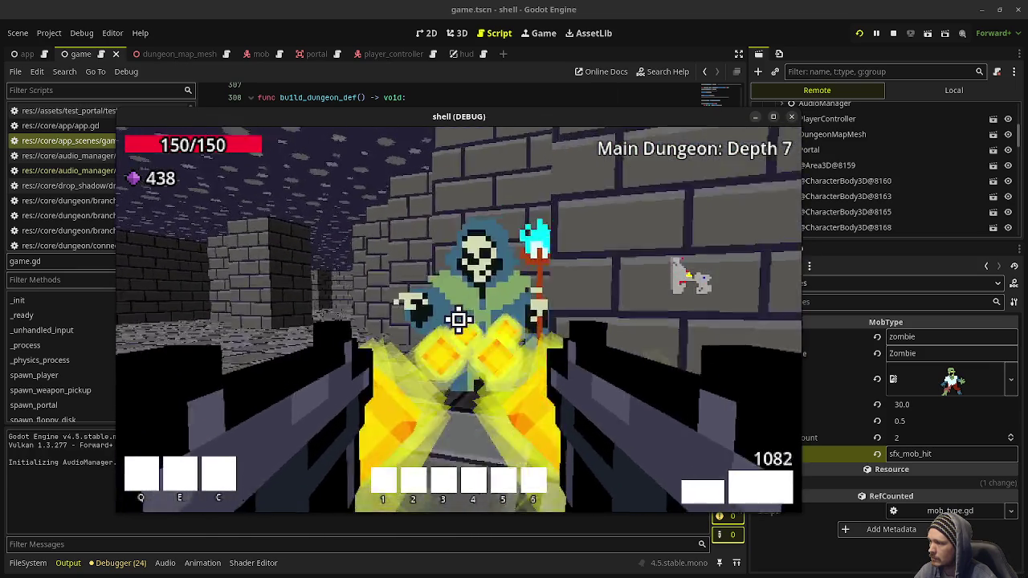
left_click(458, 319)
left_click(458, 318)
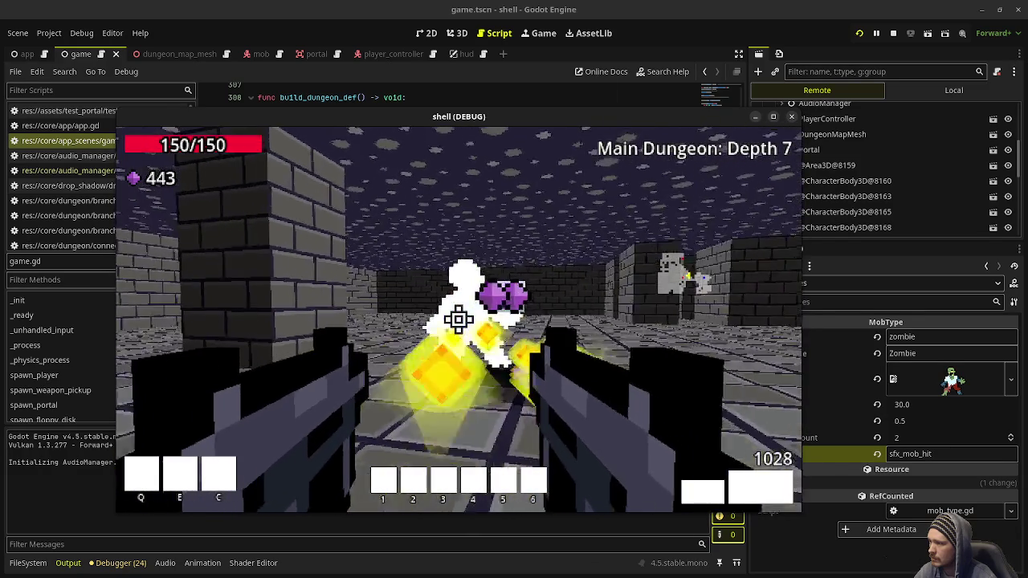
Collect the drops, defeat the last enemy group and enter the portal to Depth 8.
key("w")
key("w")
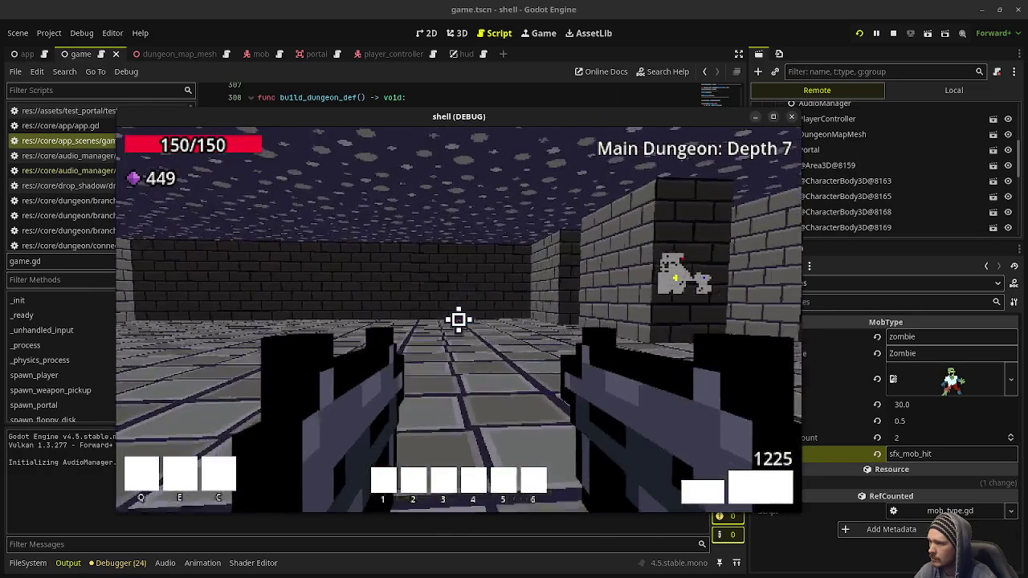
key("w")
key("w")
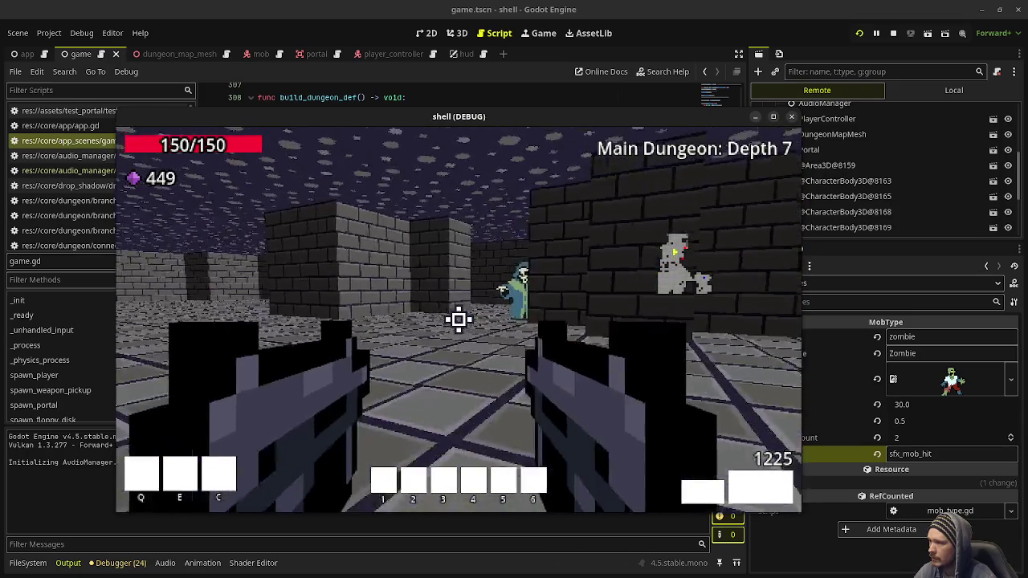
key("w")
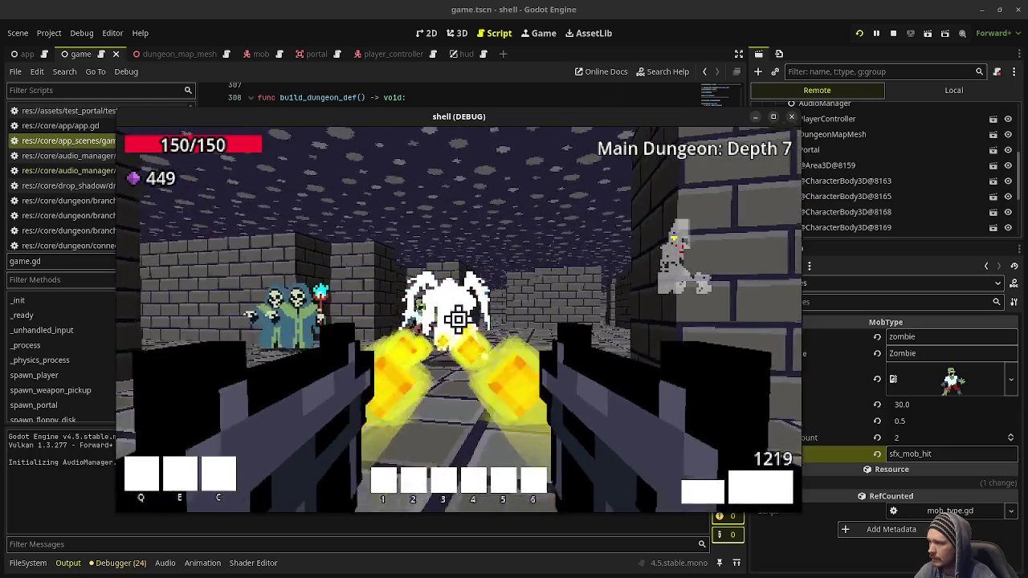
left_click(458, 319)
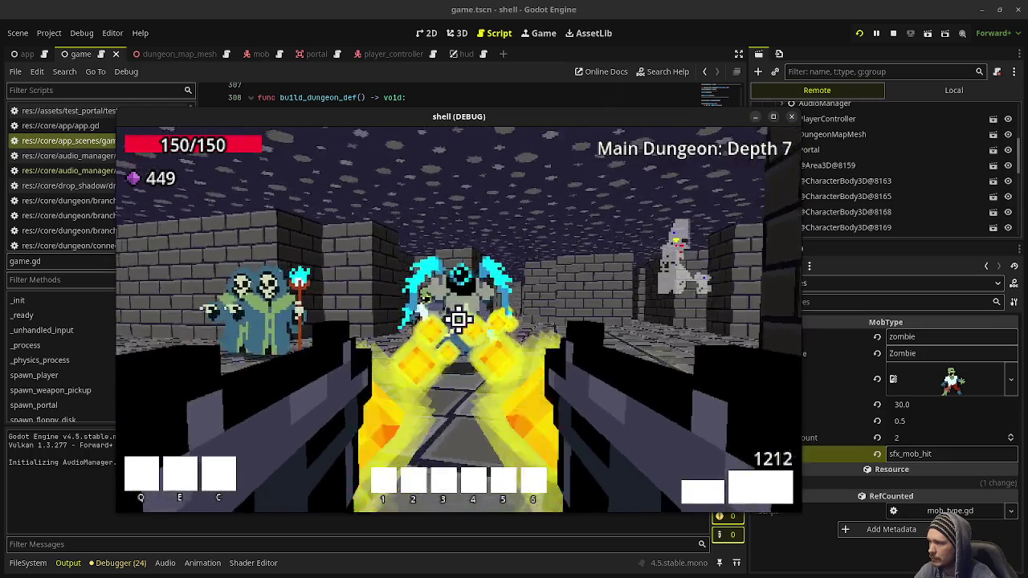
left_click(458, 319)
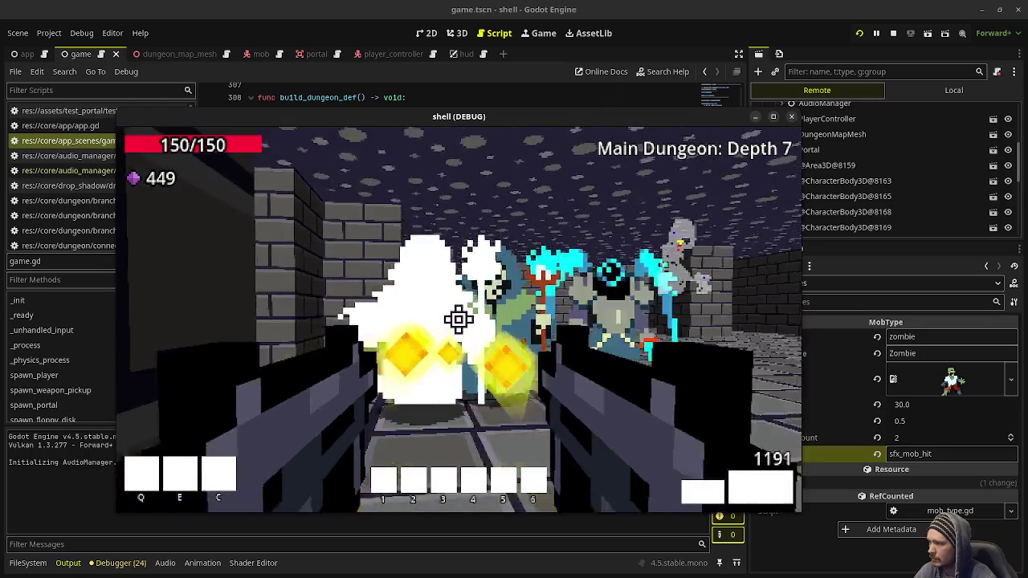
left_click(457, 318)
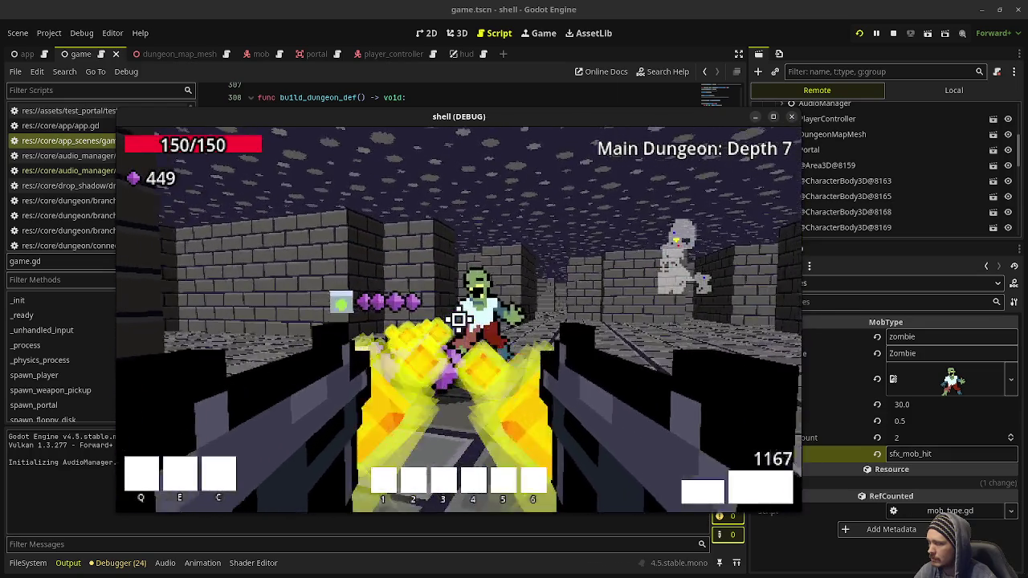
left_click(458, 319)
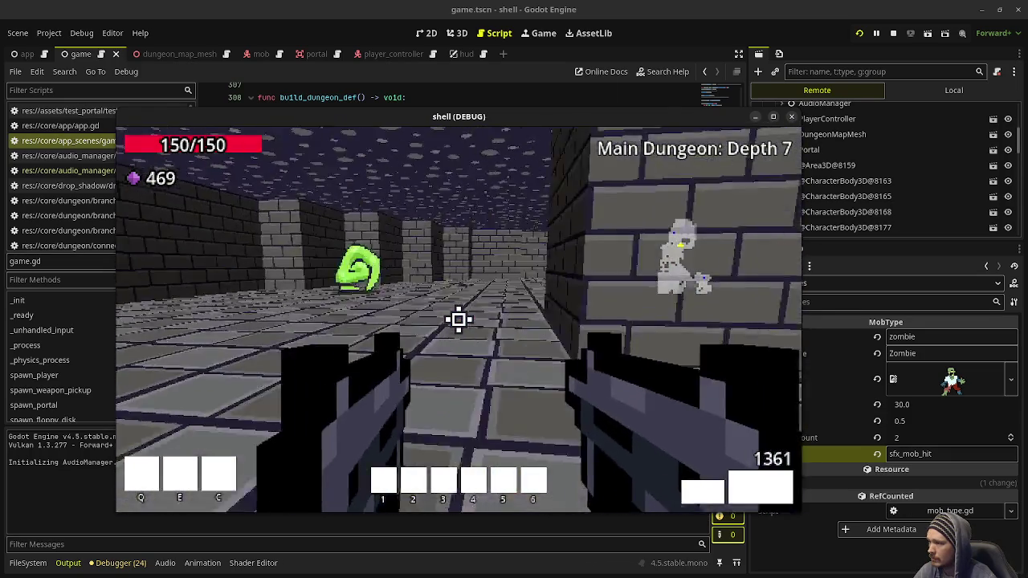
key("w")
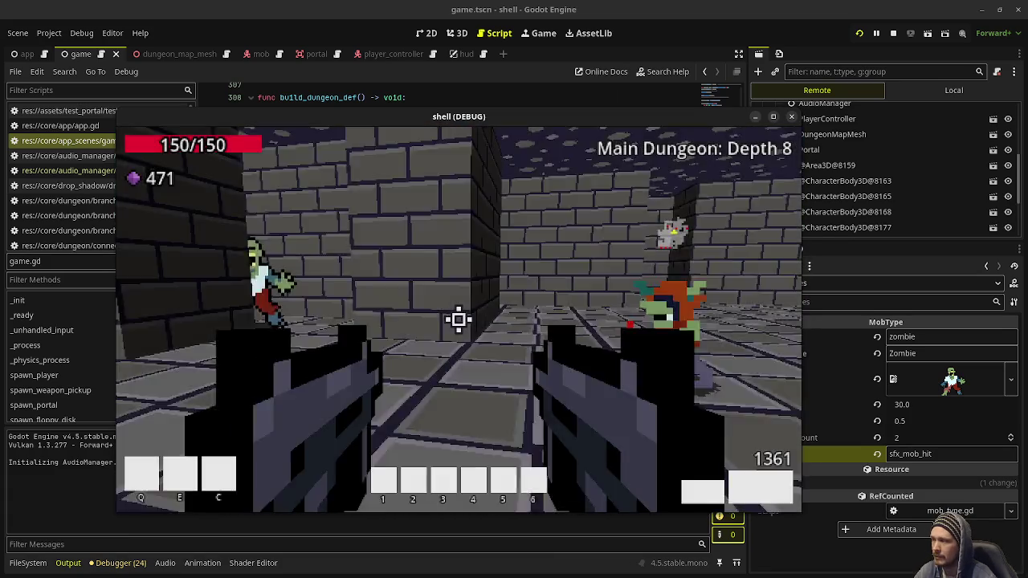
left_click(458, 318)
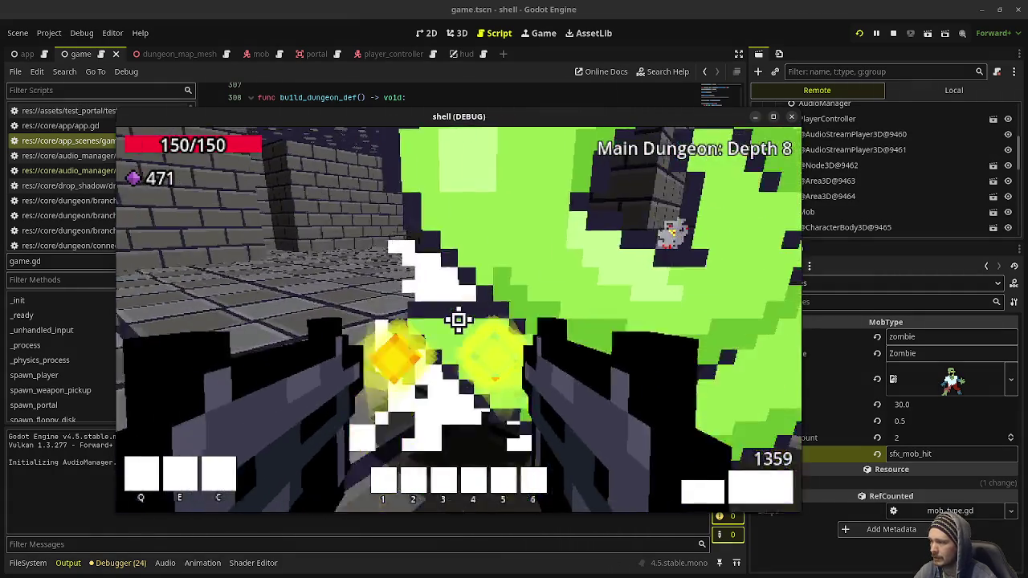
Kill the green slime and nearby zombies, grabbing the pickup beside them.
left_click(458, 319)
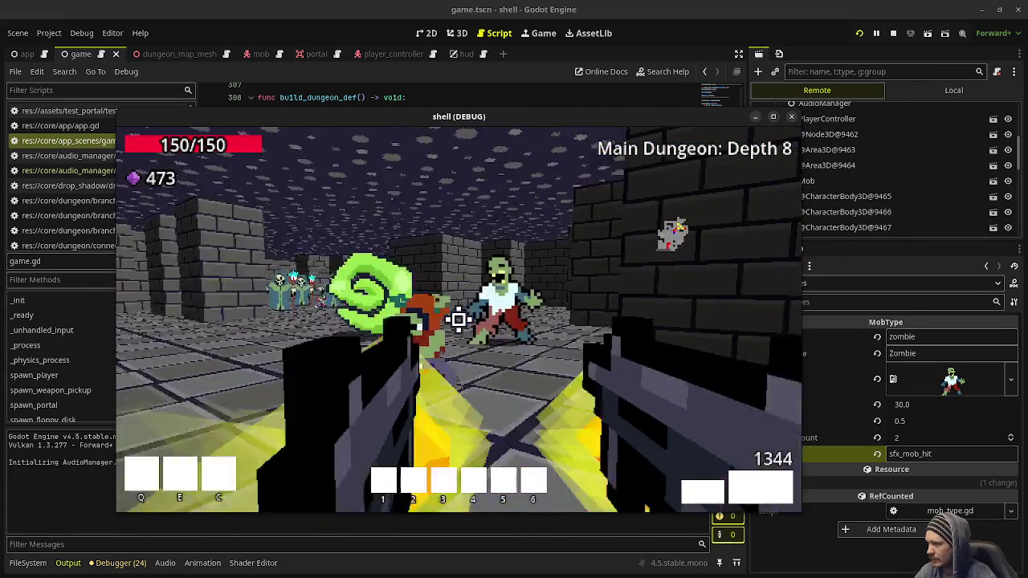
left_click(458, 319)
left_click(458, 319)
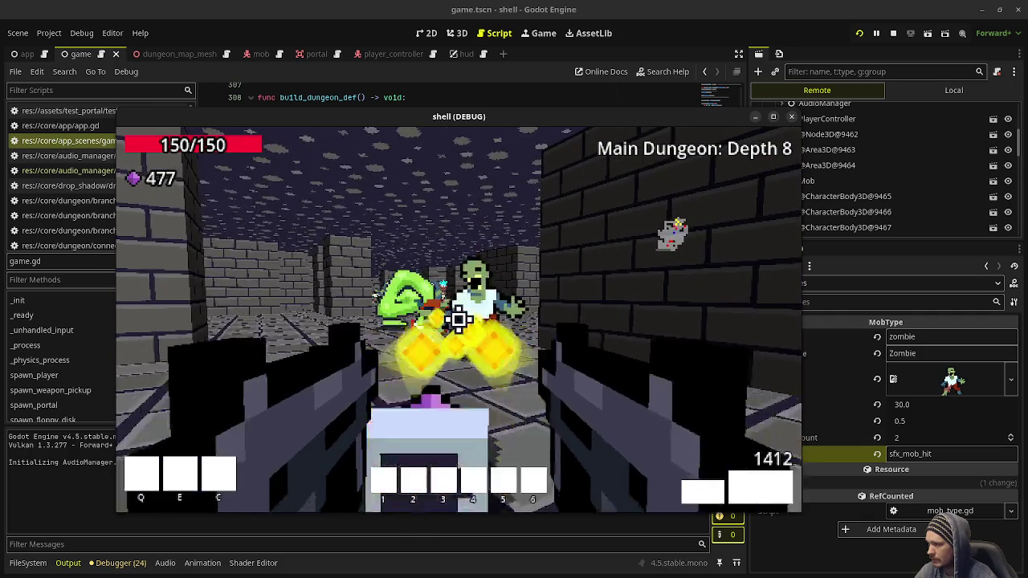
left_click(458, 319)
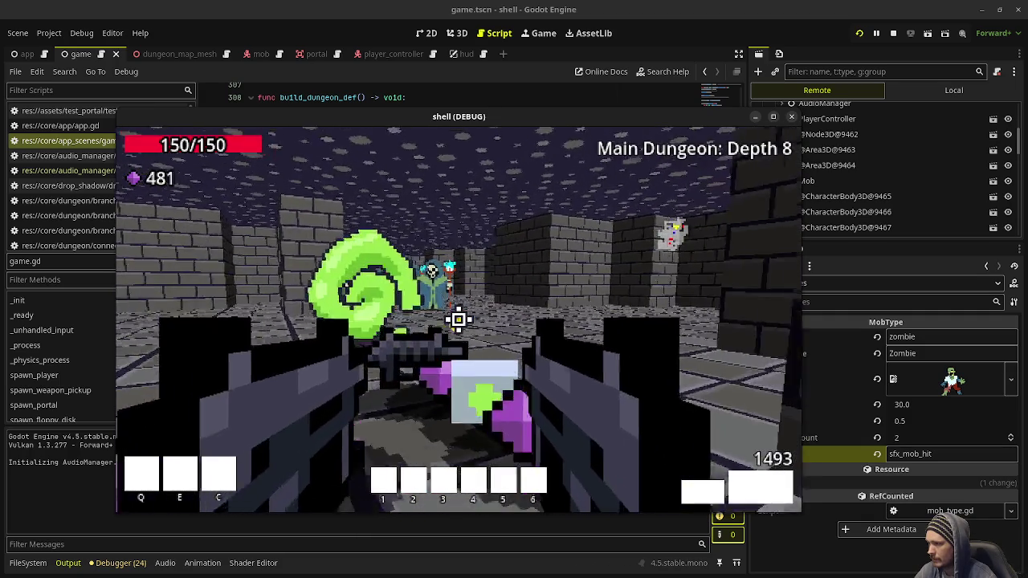
key("w")
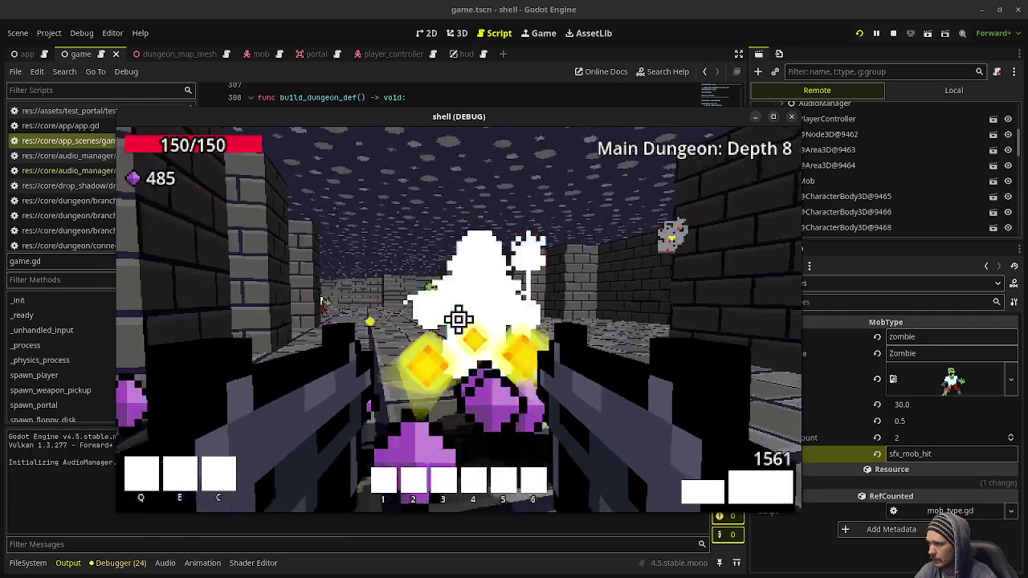
left_click(458, 319)
key("w")
left_click(458, 319)
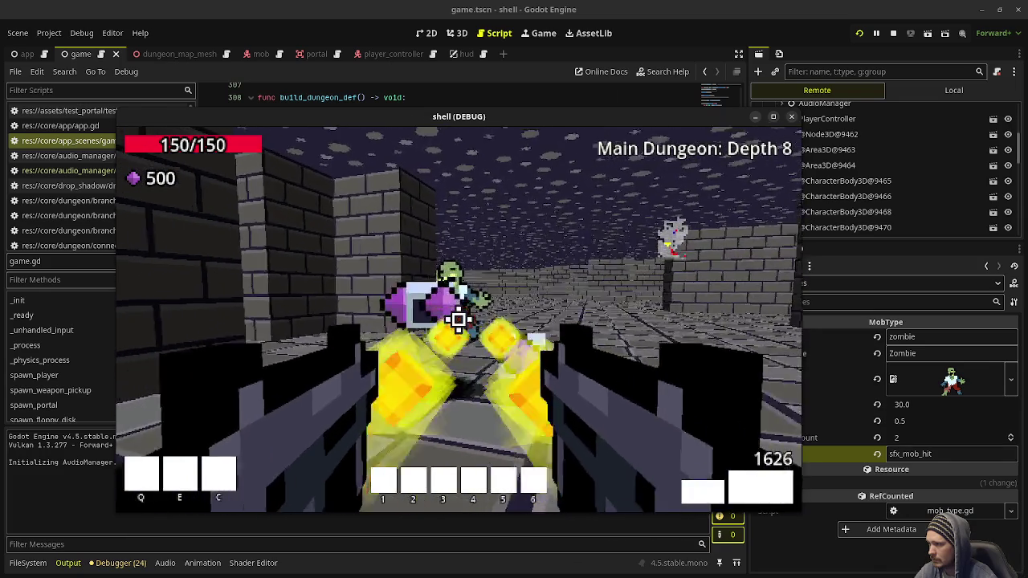
left_click(459, 319)
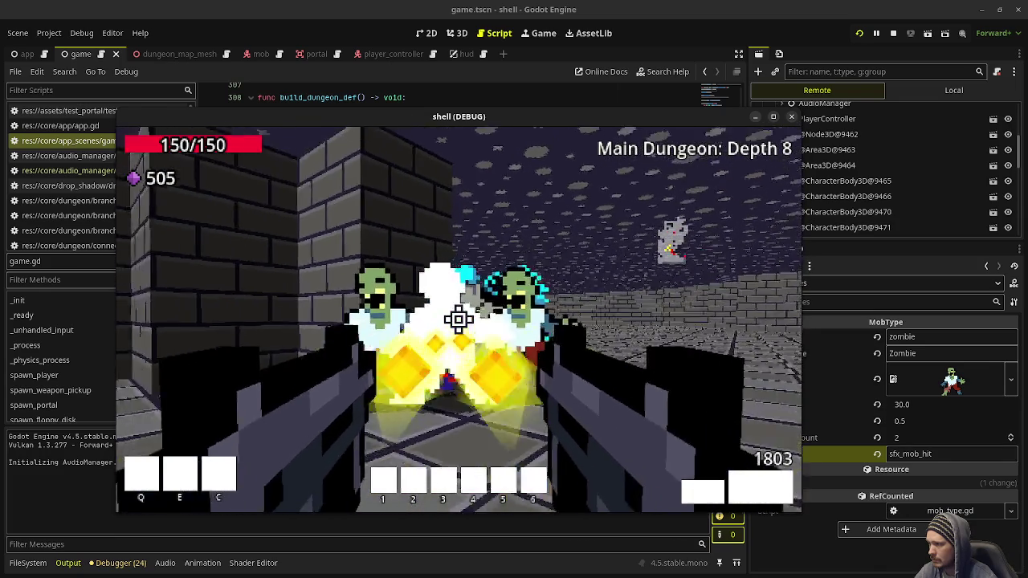
left_click(459, 320)
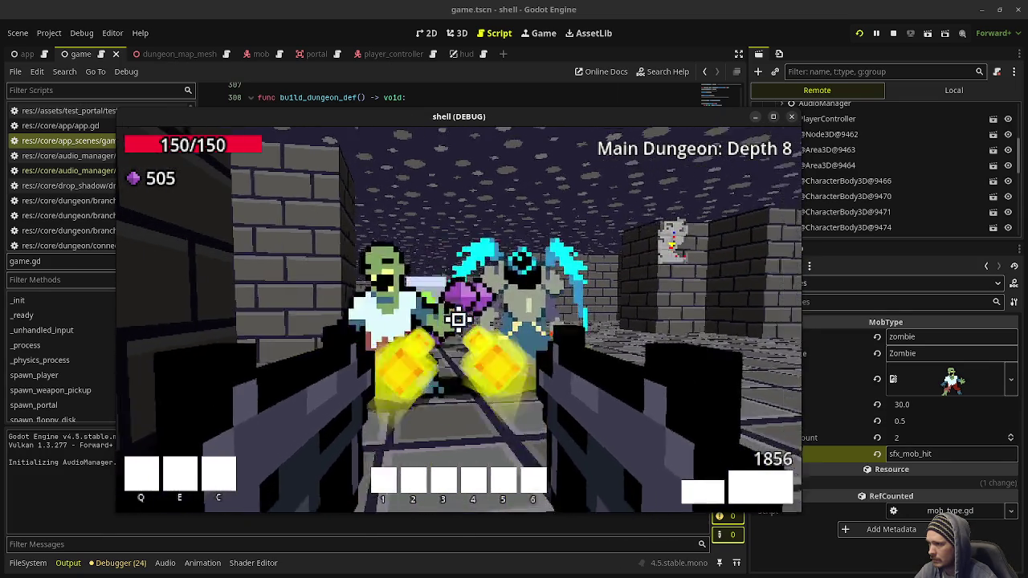
left_click(458, 319)
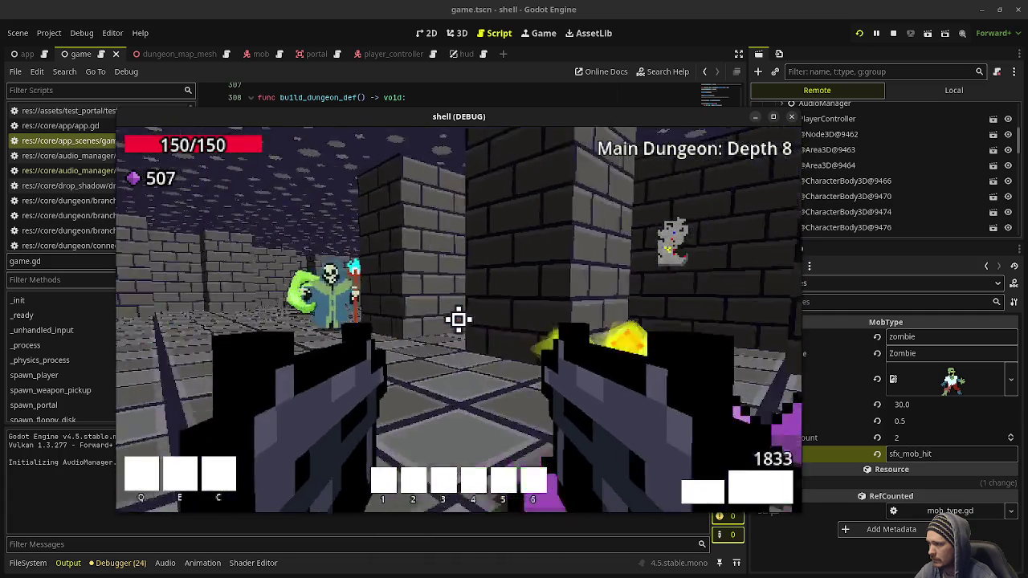
Collect gems through the pillared corridor, shoot the white enemy and reach the green portal.
key("w")
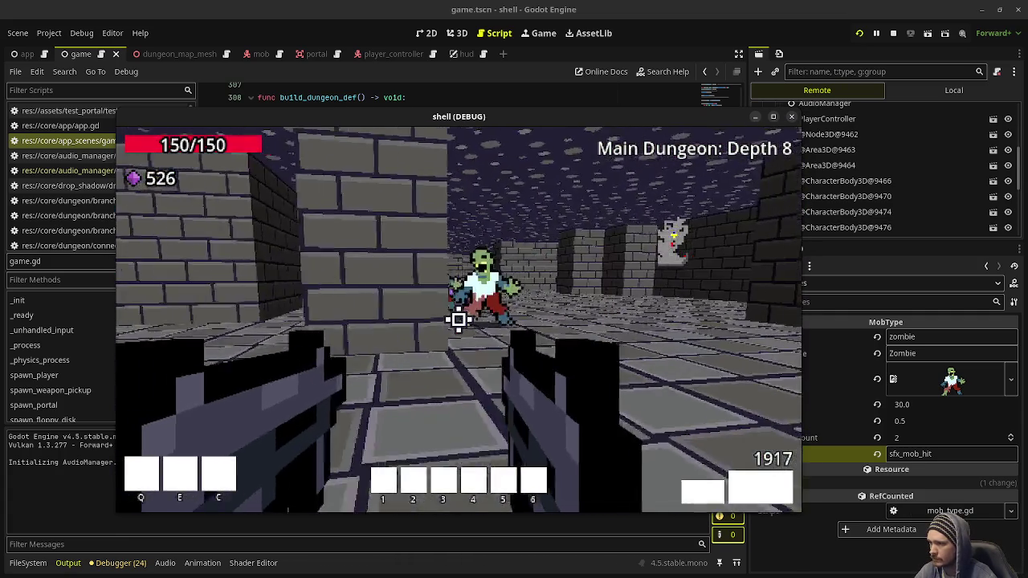
left_click(459, 320)
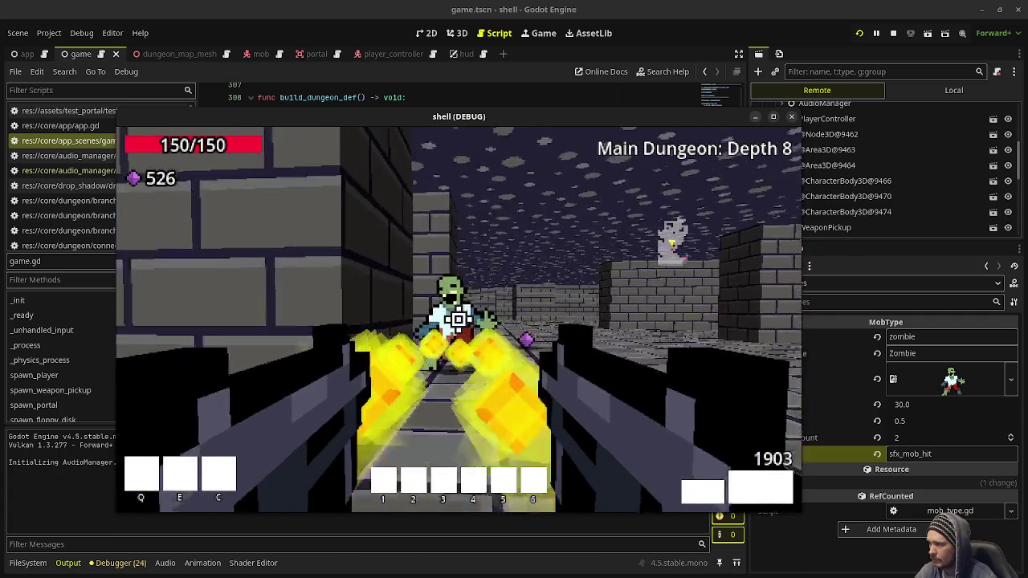
key("w")
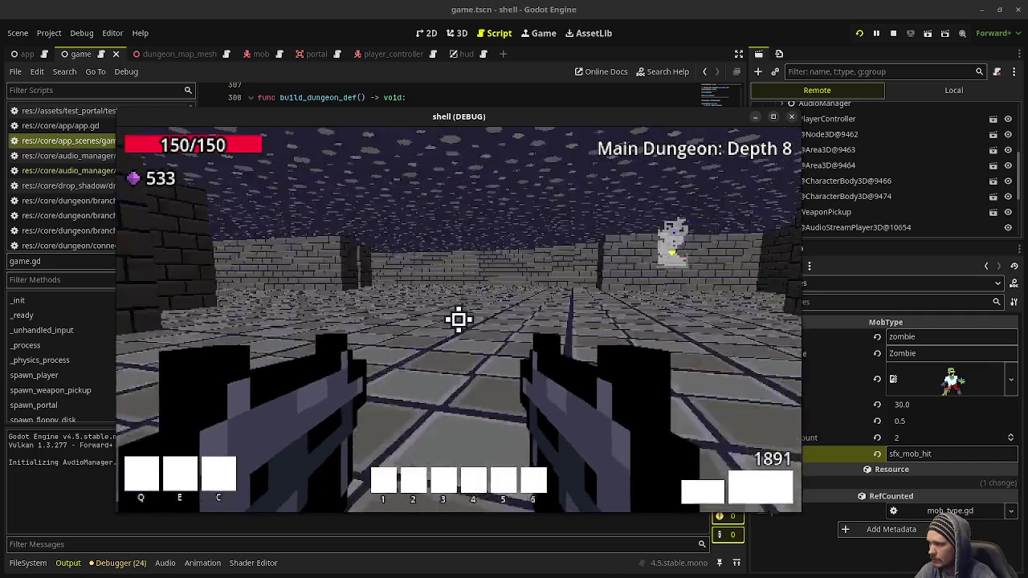
key("s")
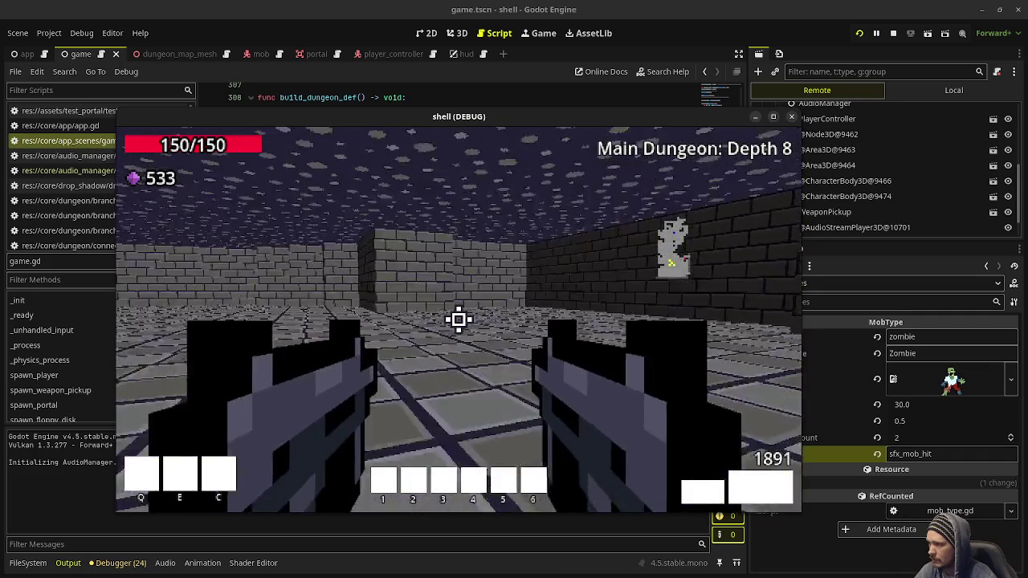
key("w")
left_click(459, 320)
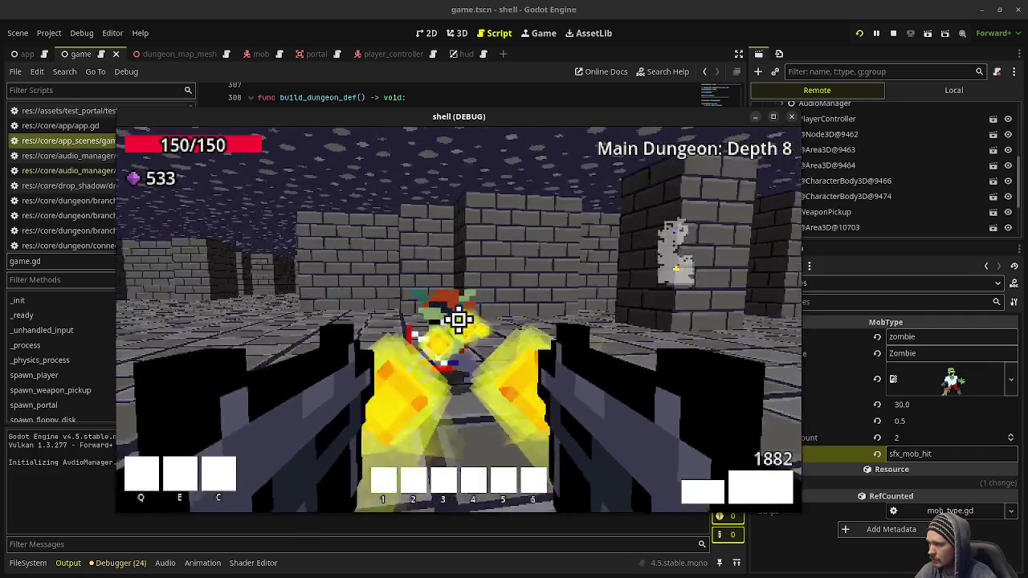
key("w")
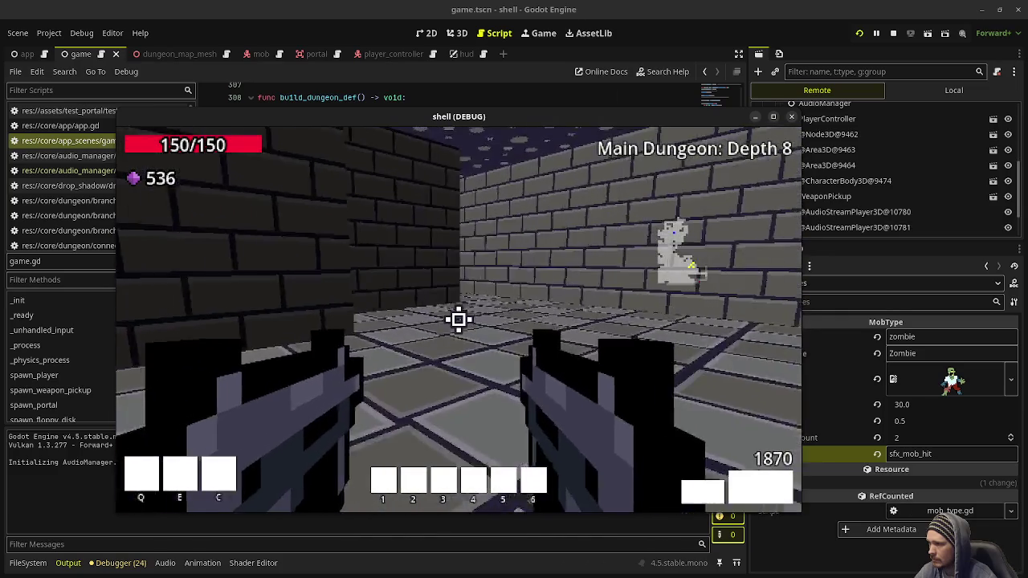
key("w")
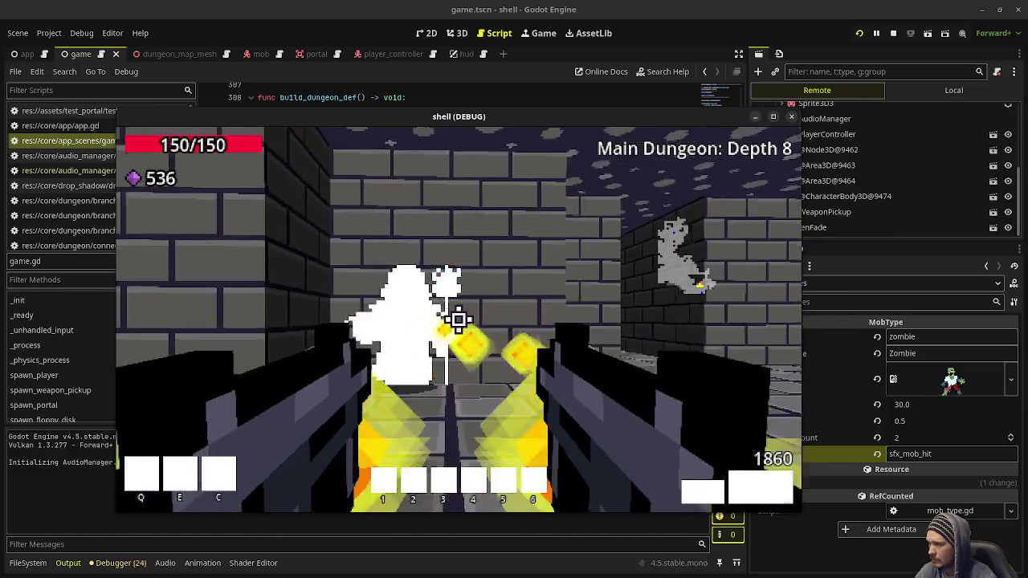
left_click(458, 319)
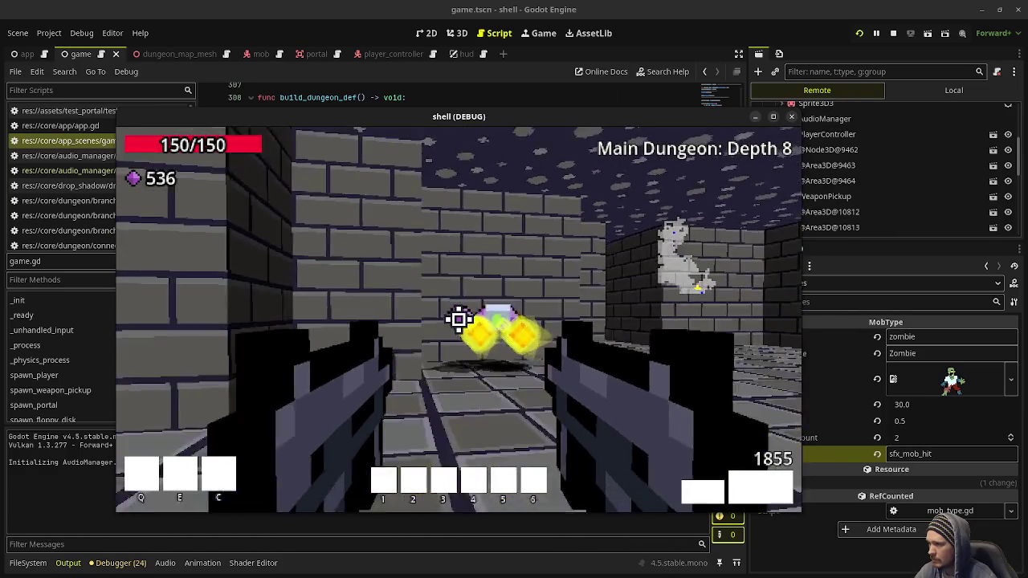
key("w")
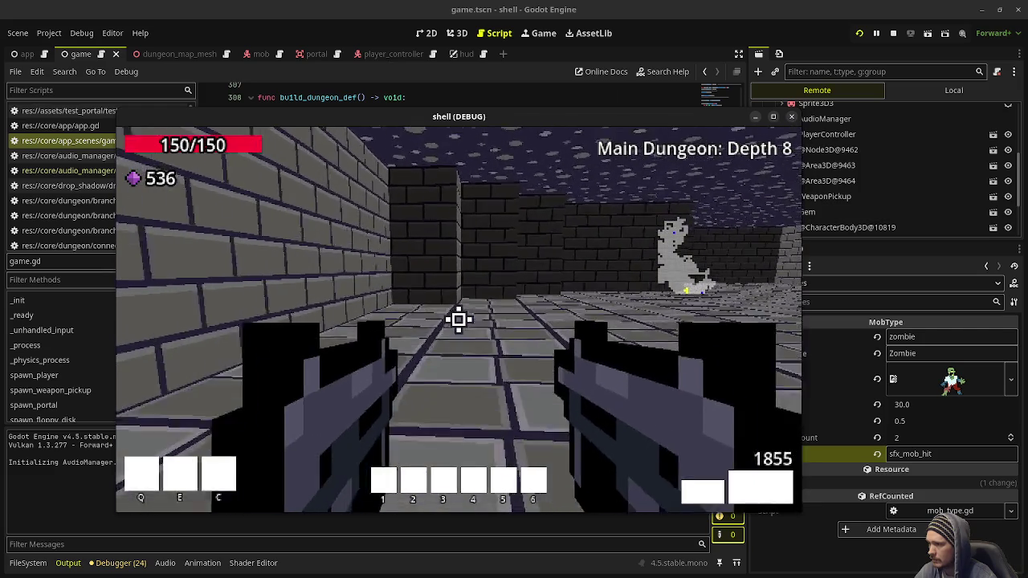
key("w")
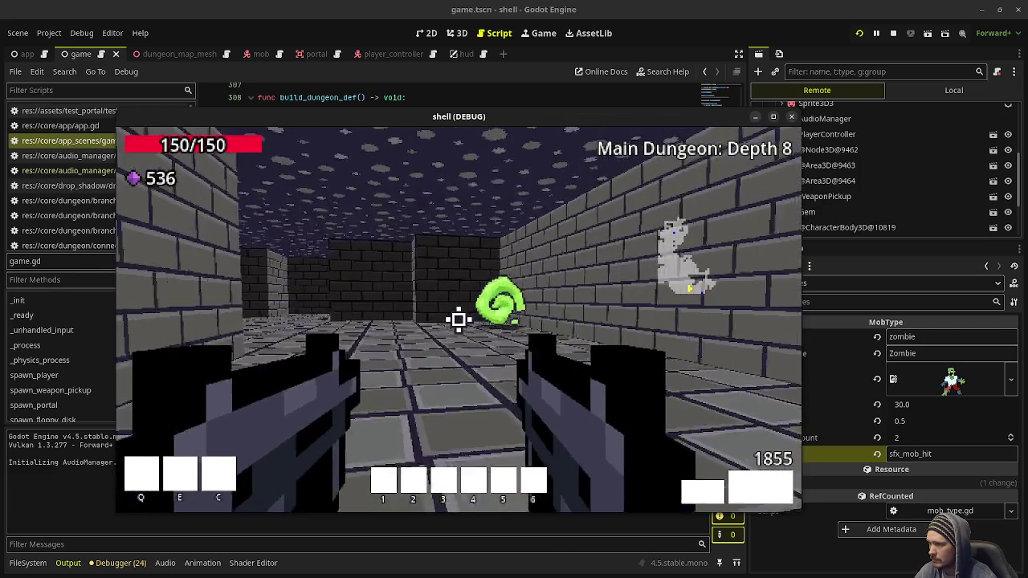
key("w")
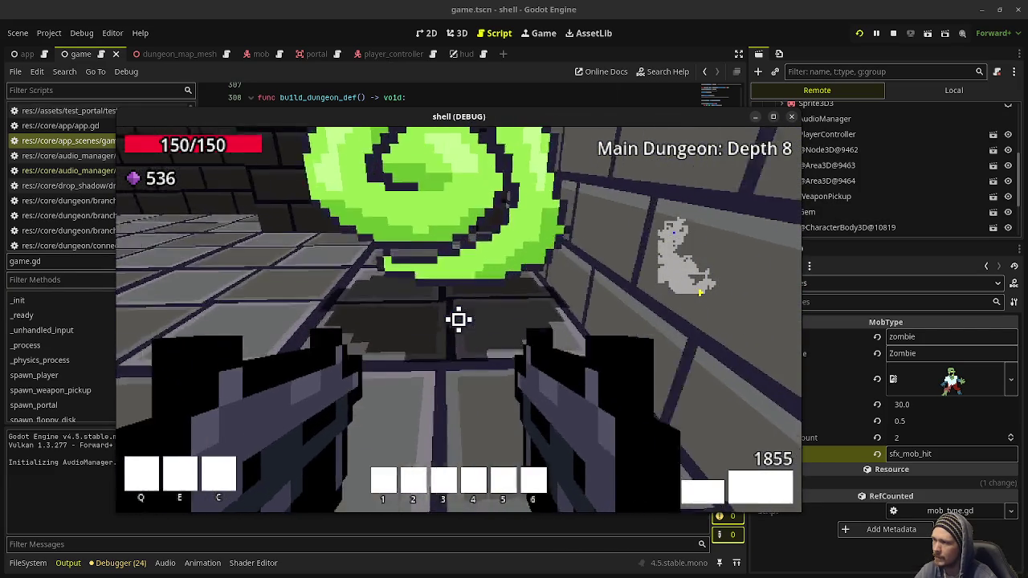
Shoot the zombies and the blue-flamed monster in Depth 9's opening corridors.
key("w")
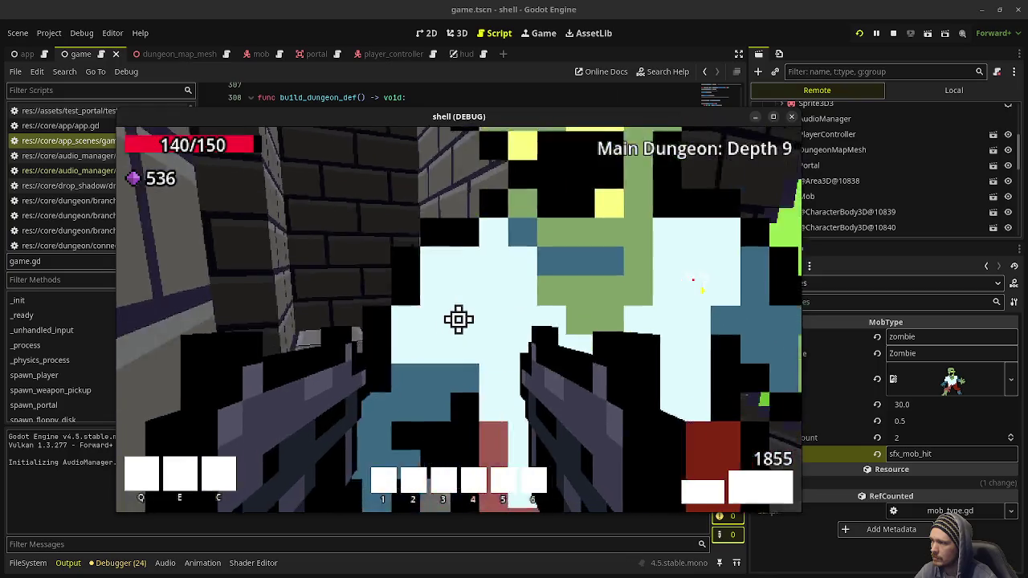
left_click(459, 320)
mouse_move(459, 320)
key("w")
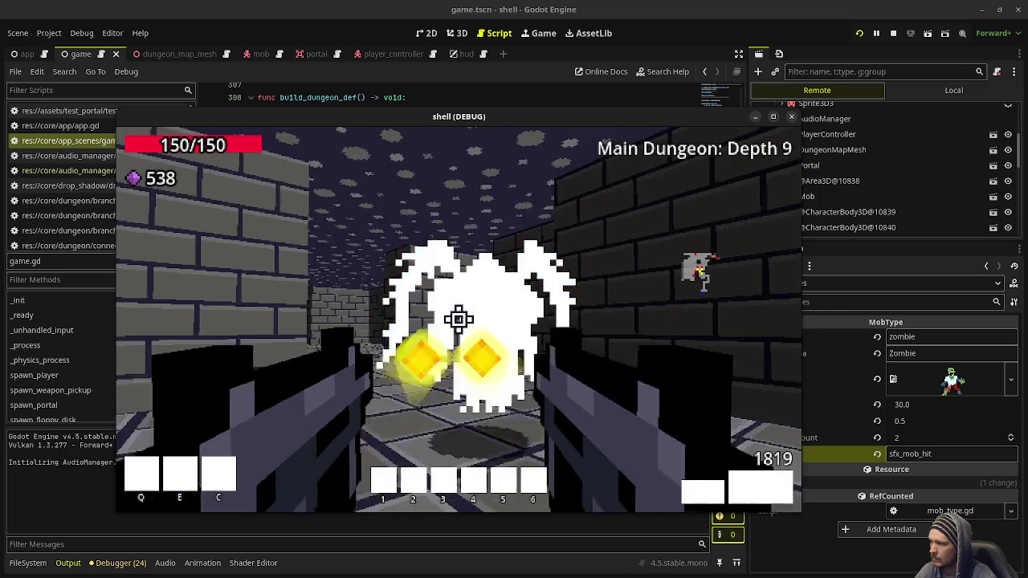
left_click(459, 319)
left_click(459, 320)
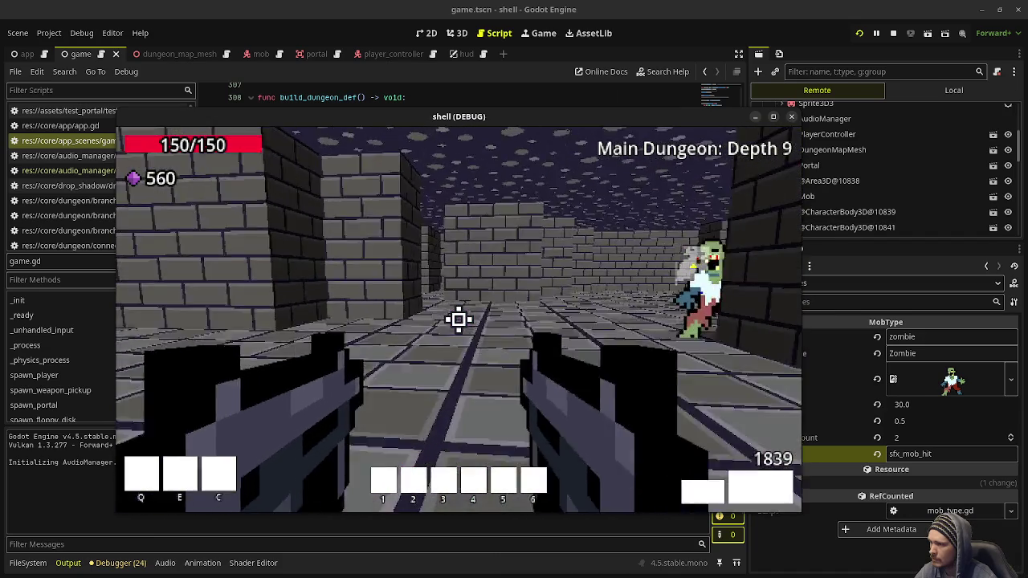
left_click(458, 320)
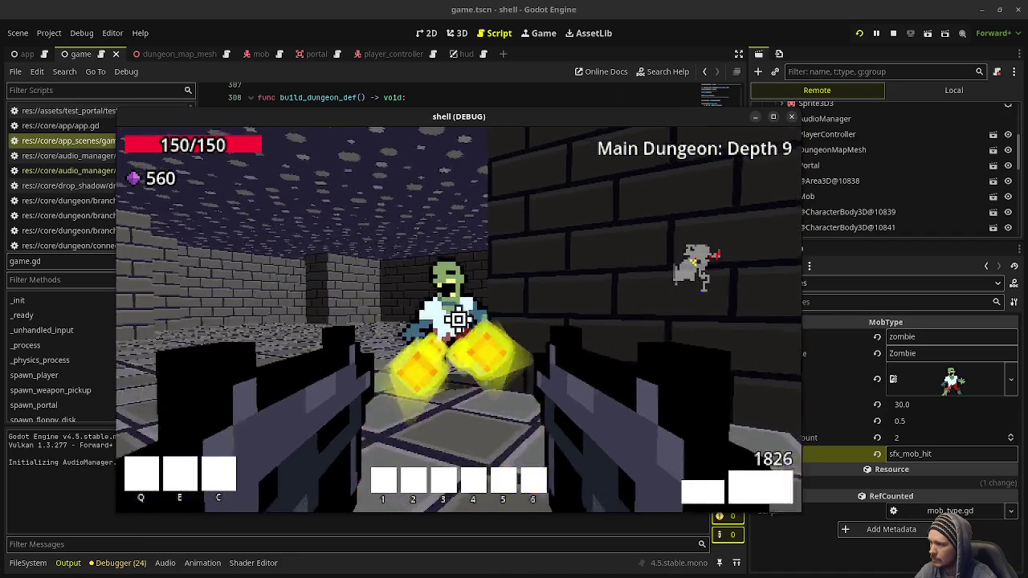
left_click(459, 319)
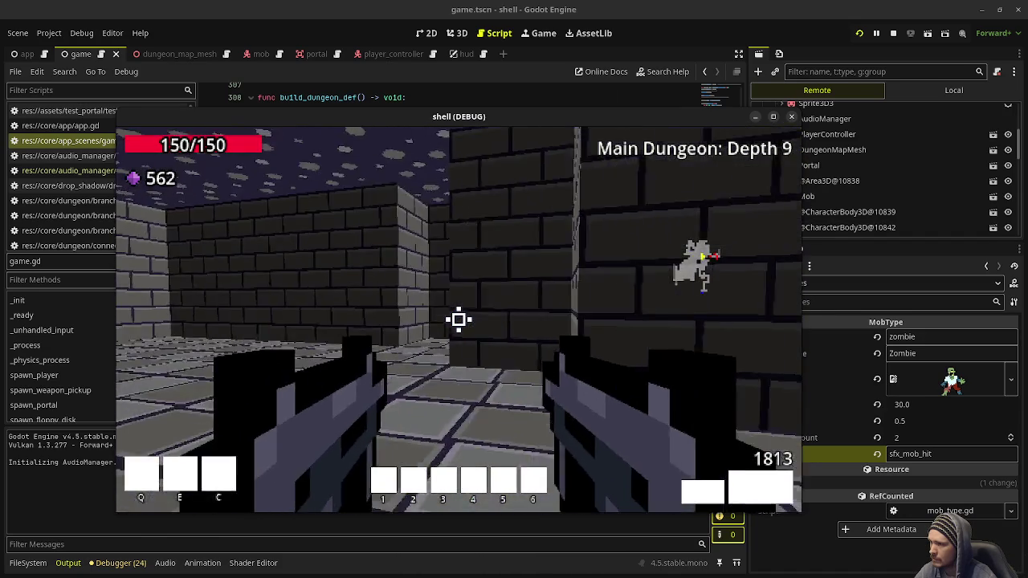
left_click(458, 320)
left_click(459, 320)
left_click(458, 319)
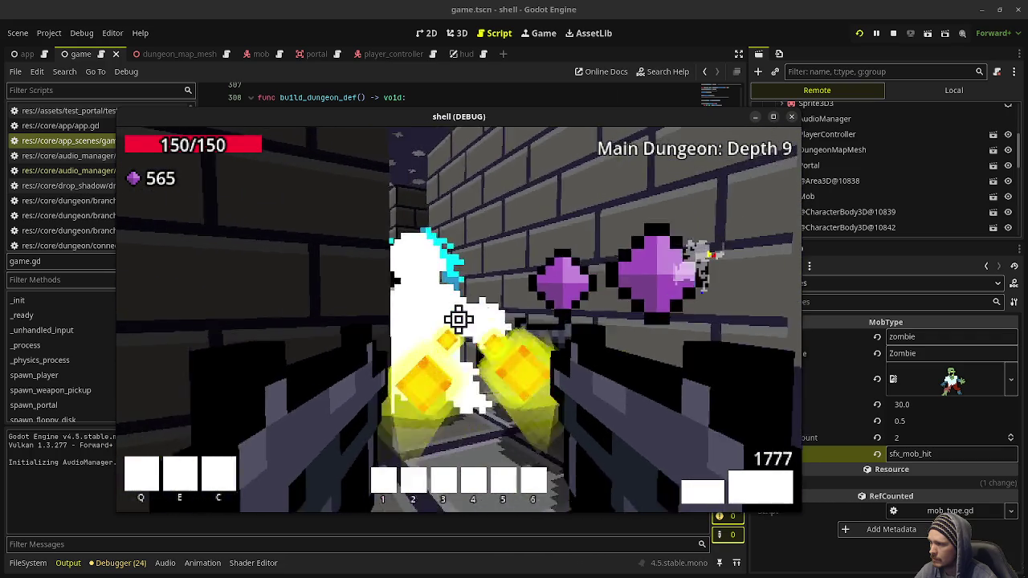
left_click(459, 320)
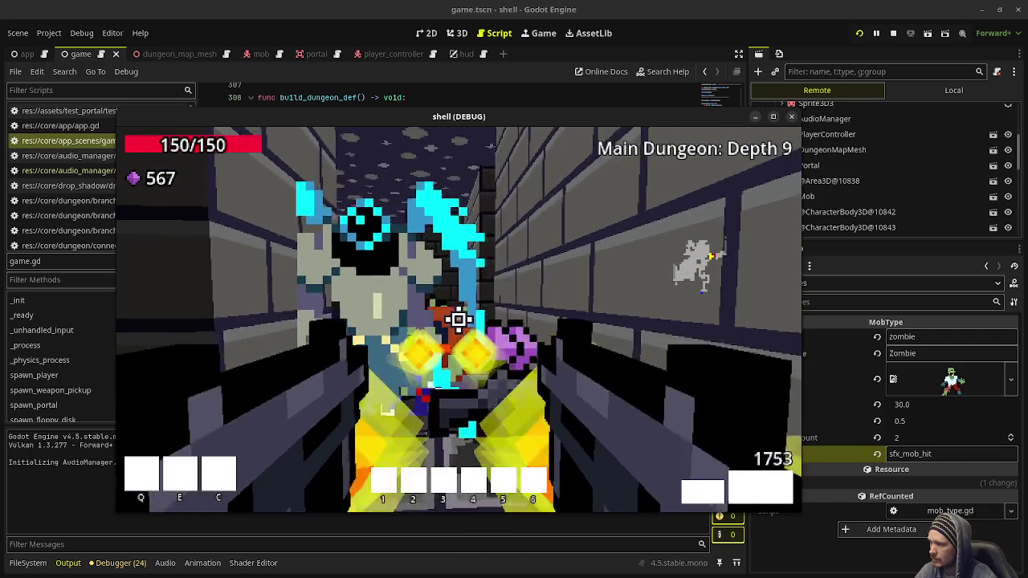
left_click(459, 319)
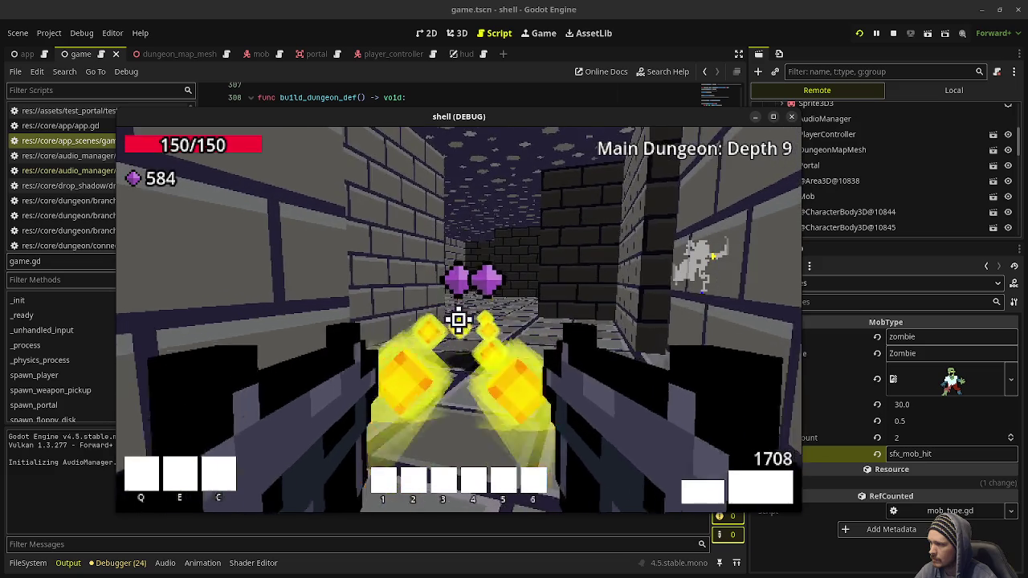
left_click(459, 320)
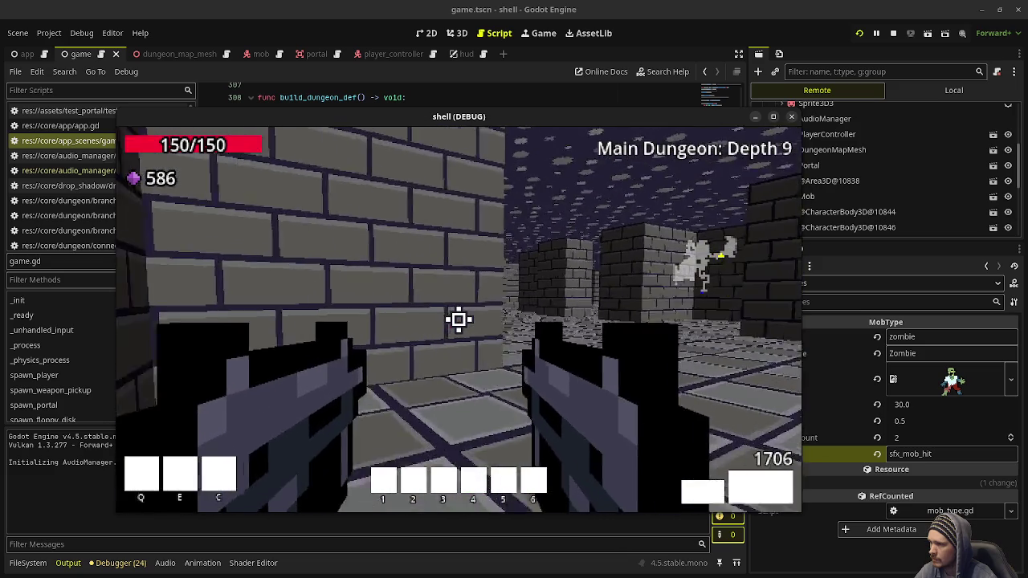
Advance through the dungeon, shooting corridor zombies and collecting their dropped gems.
key("w")
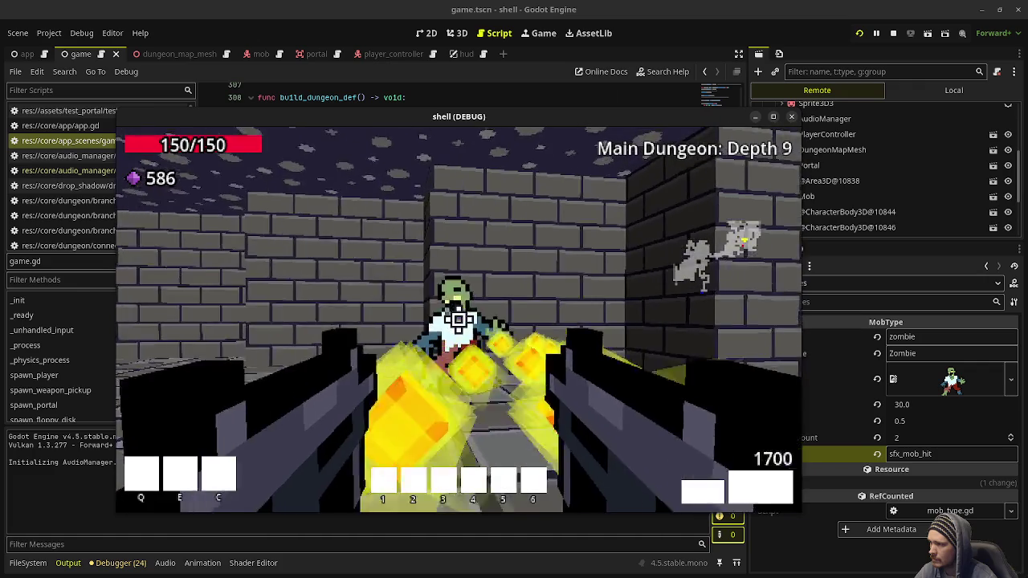
left_click(459, 320)
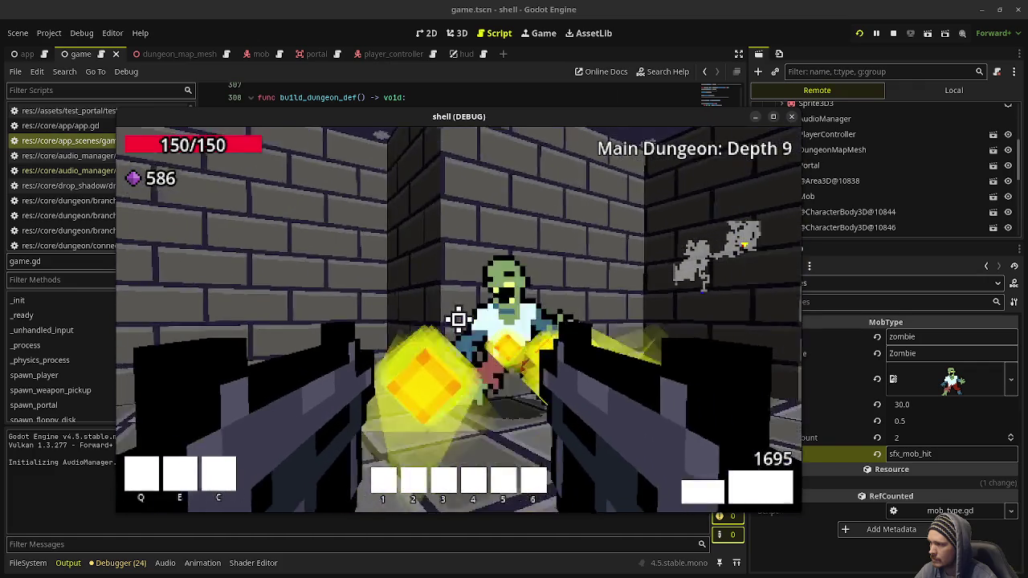
left_click(459, 320)
key("w")
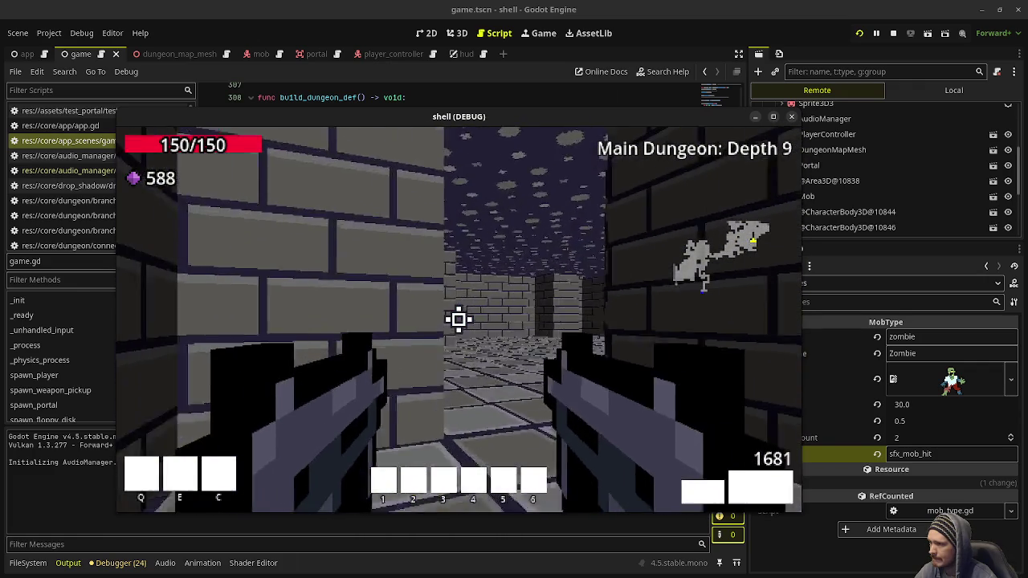
key("w")
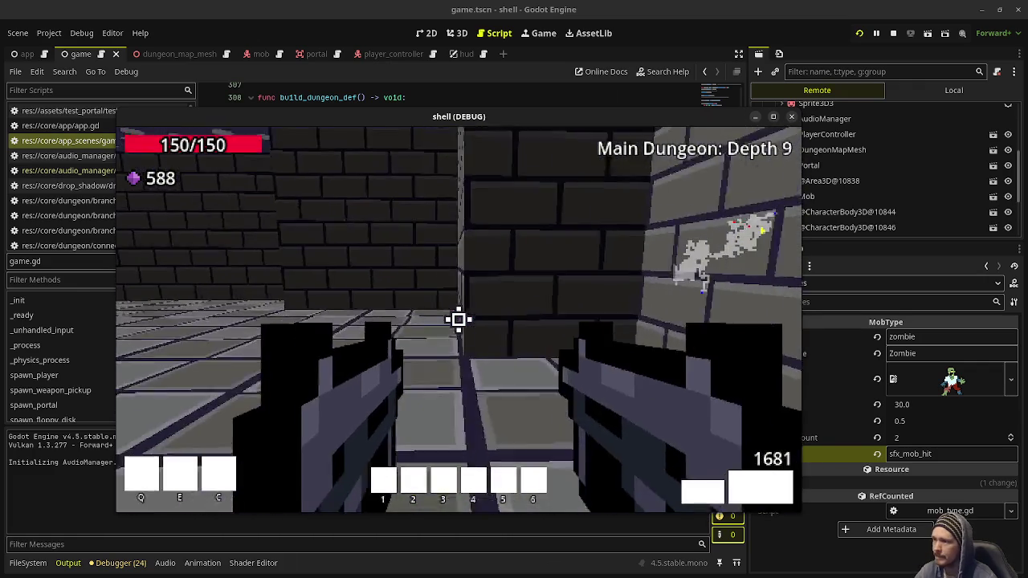
key("w")
key("w")
left_click(459, 320)
key("w")
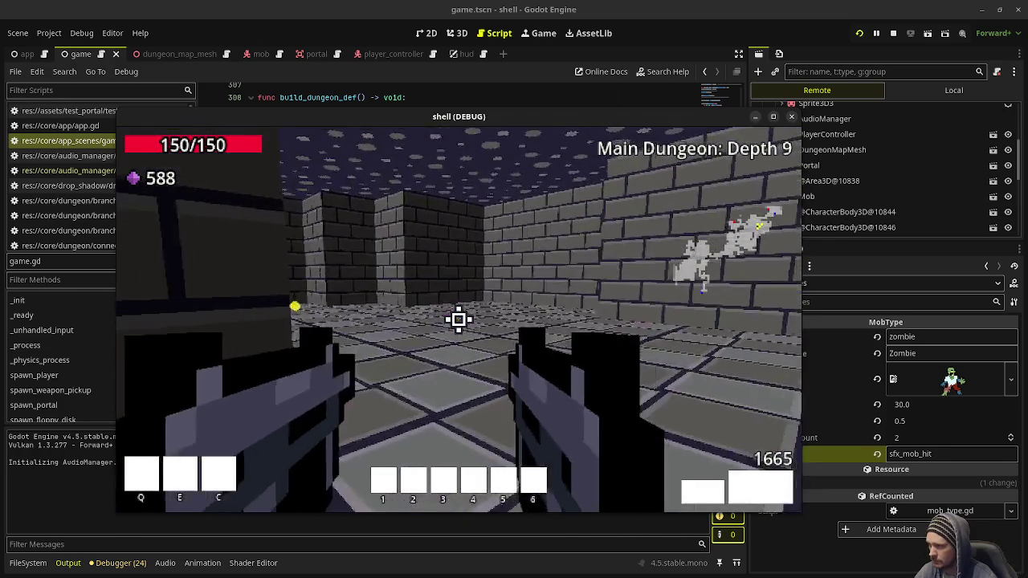
left_click(459, 320)
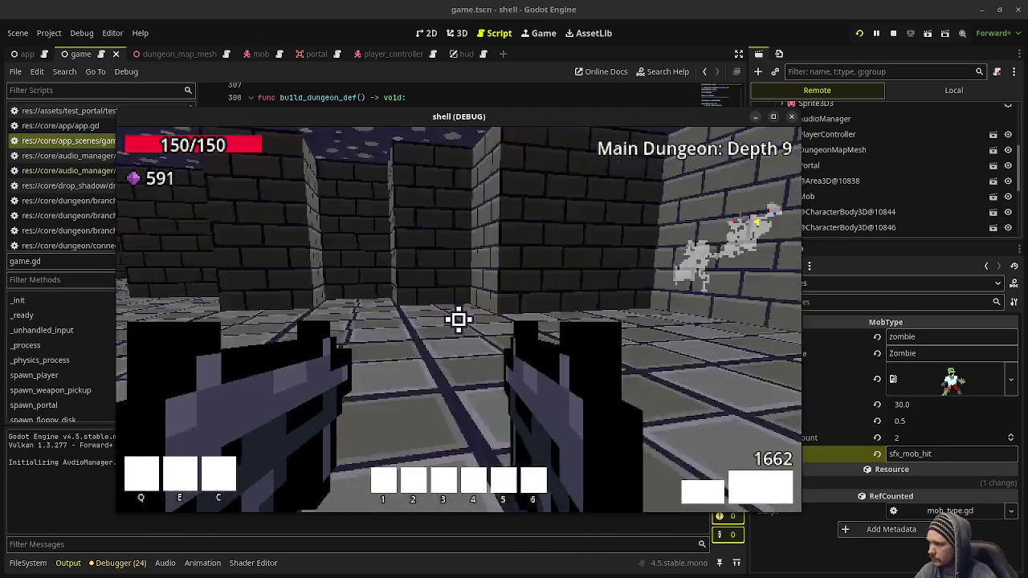
key("w")
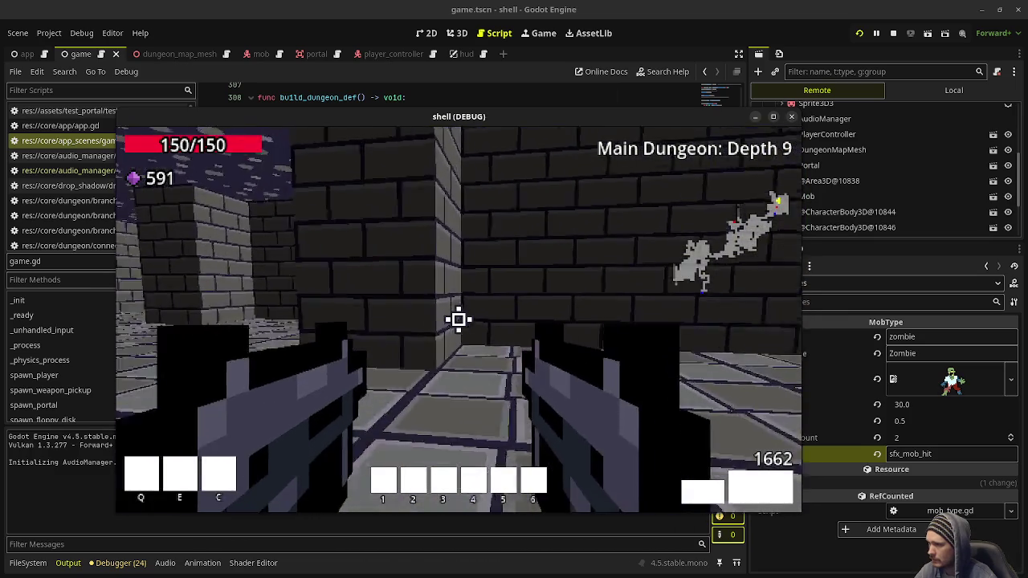
key("w")
key("w")
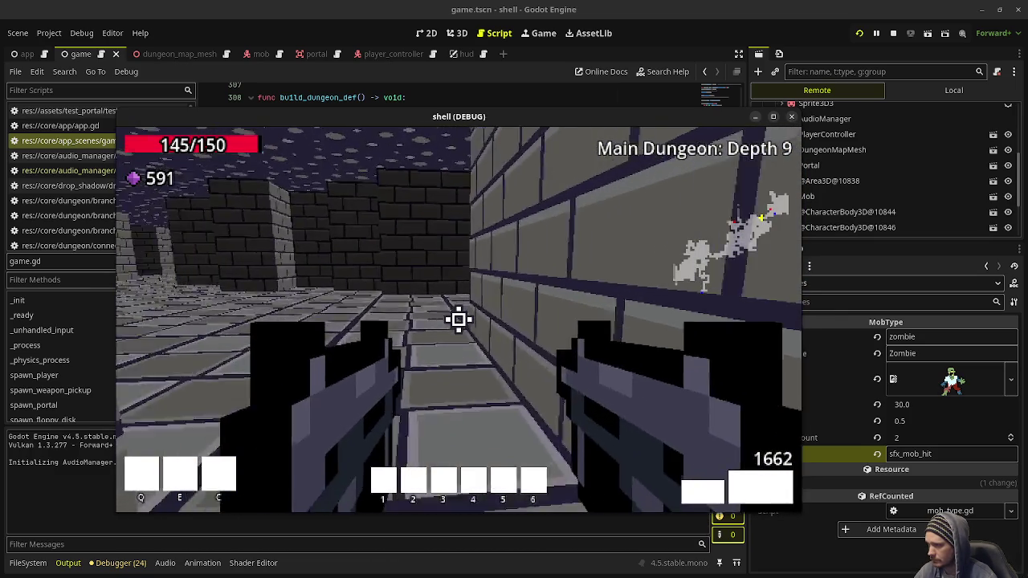
key("w")
key("w")
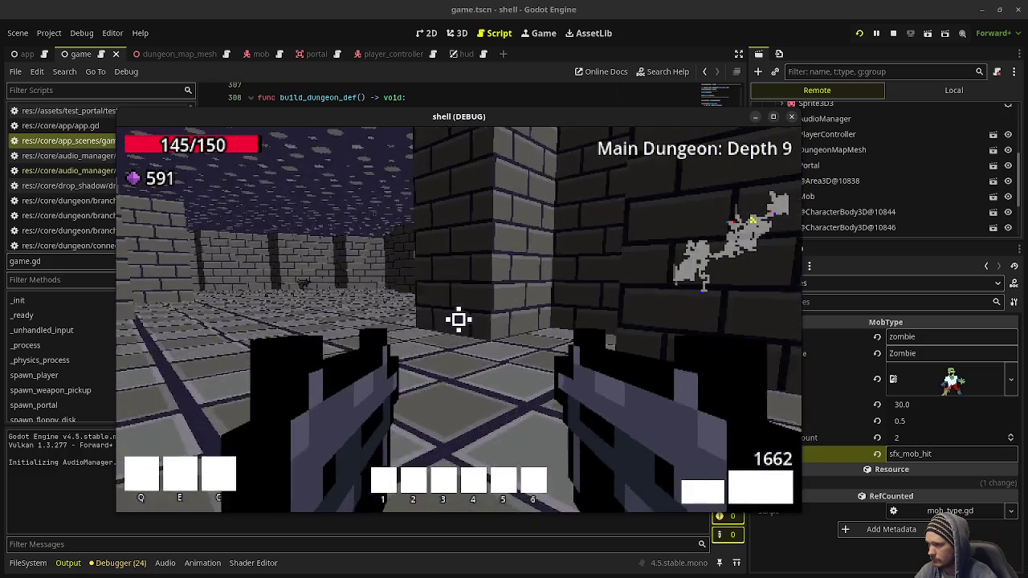
key("w")
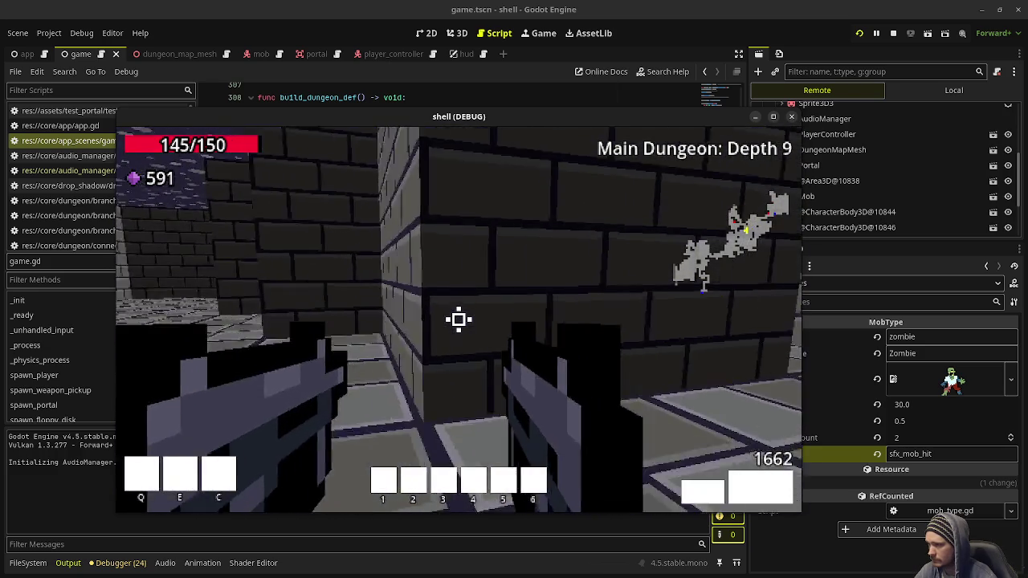
key("w")
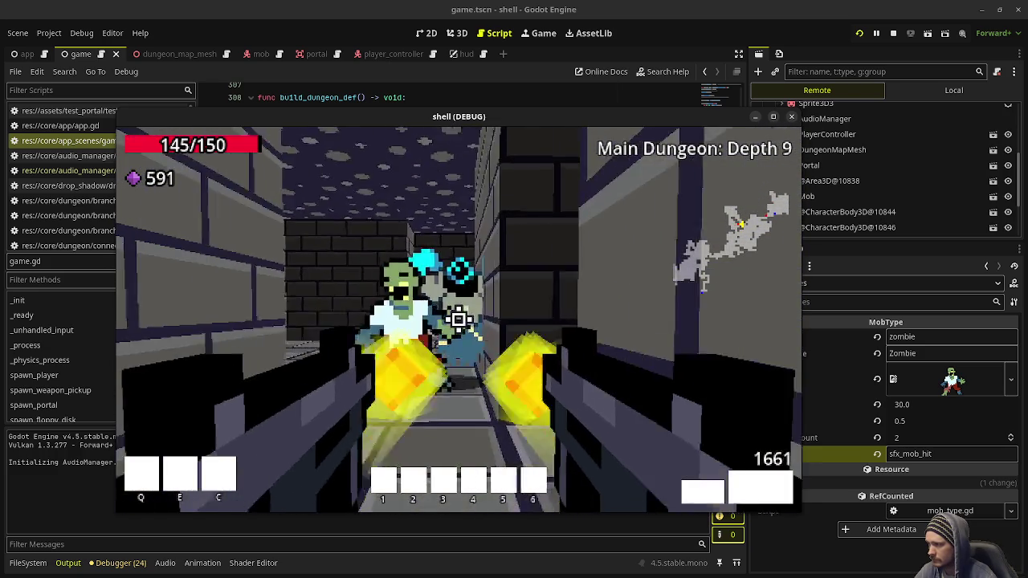
Clear the remaining zombies, gather the purple gems, and enter the green portal to Depth 10.
left_click(458, 319)
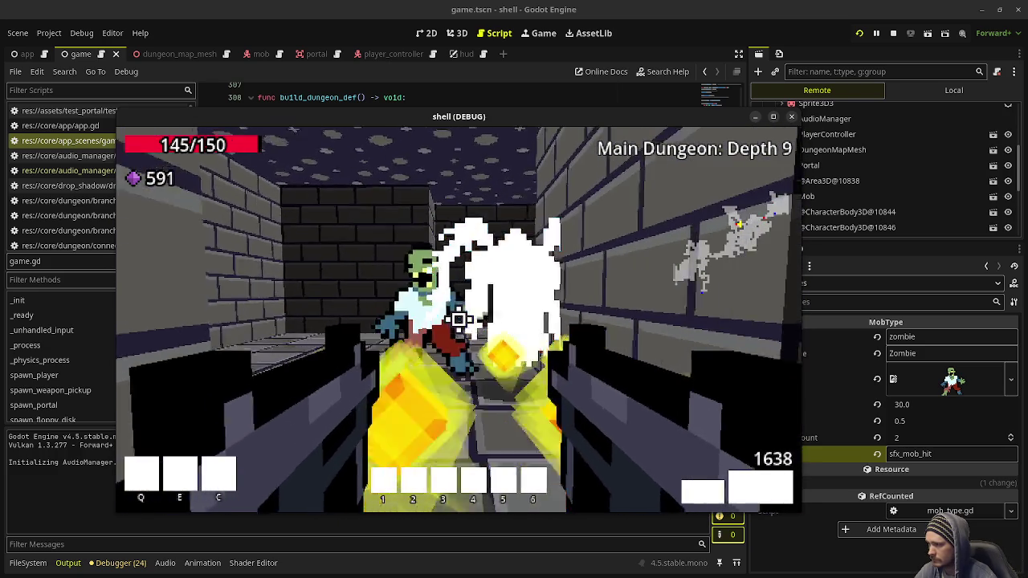
left_click(458, 319)
left_click(458, 319)
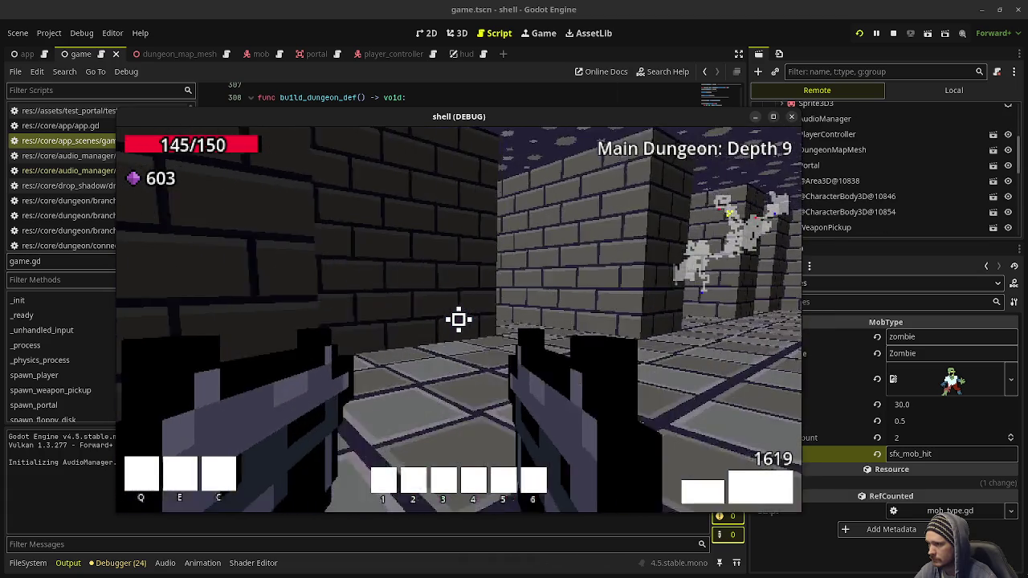
key("w")
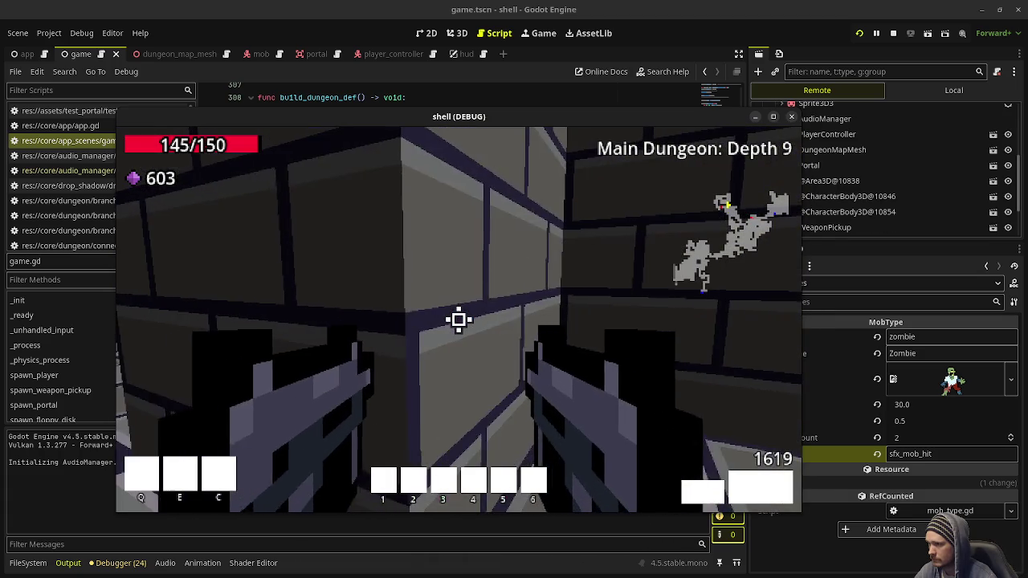
left_click(457, 319)
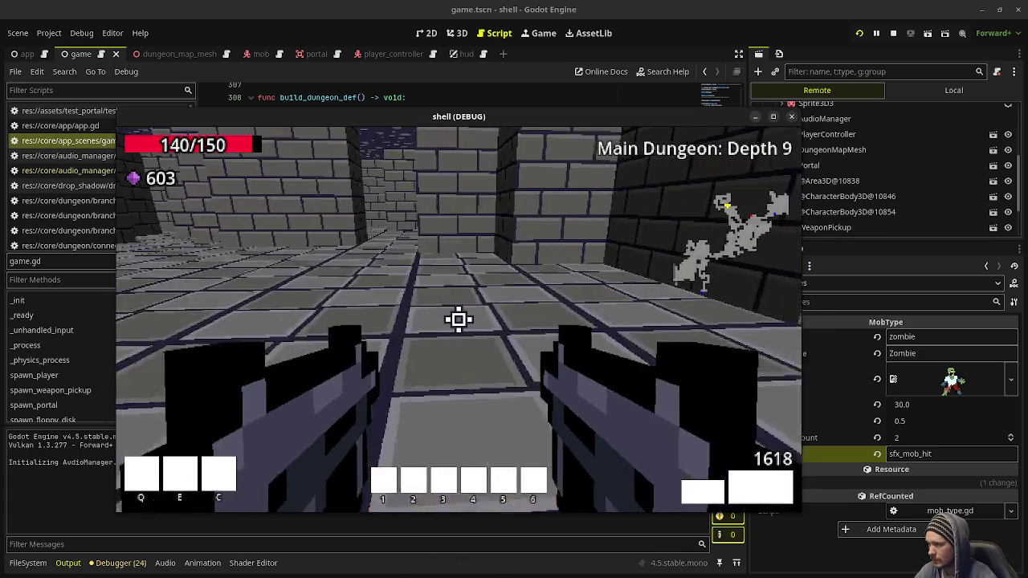
key("w")
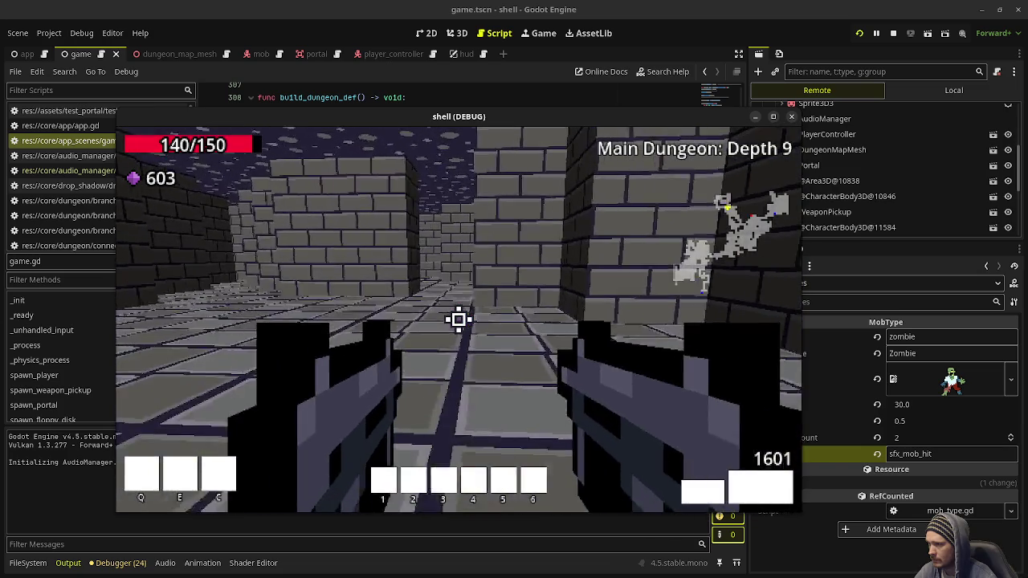
key("w")
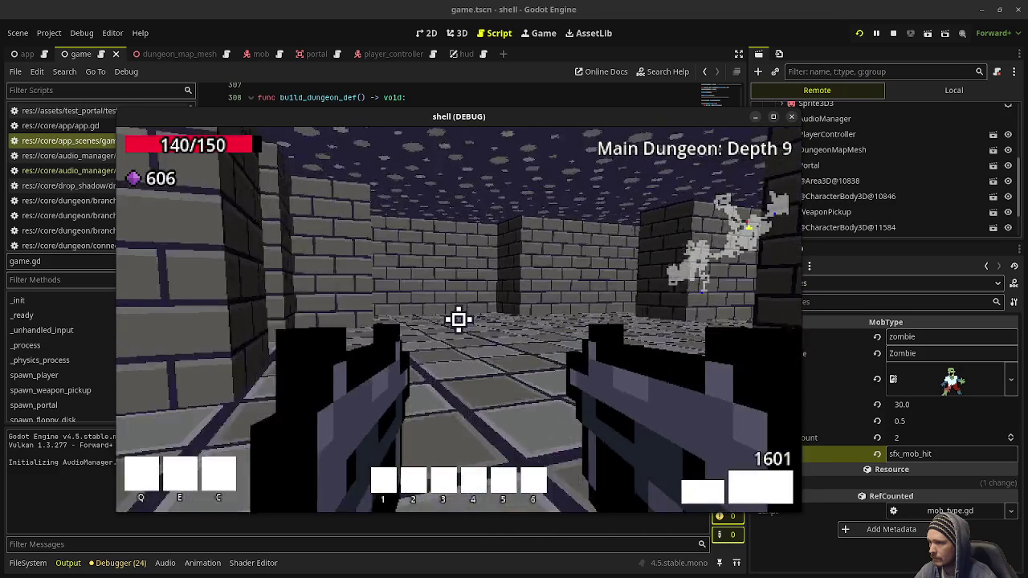
left_click(458, 319)
left_click(459, 318)
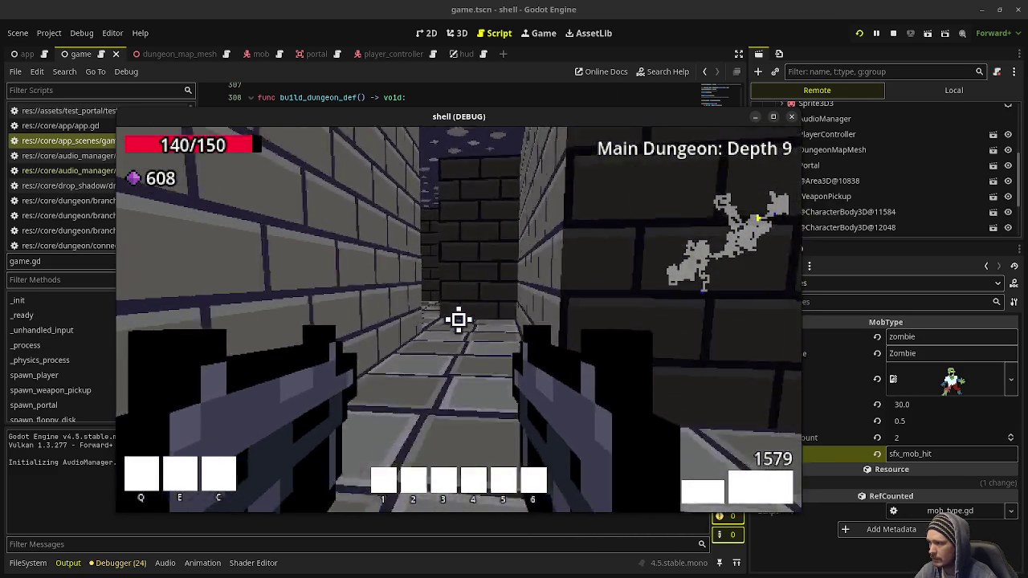
key("w")
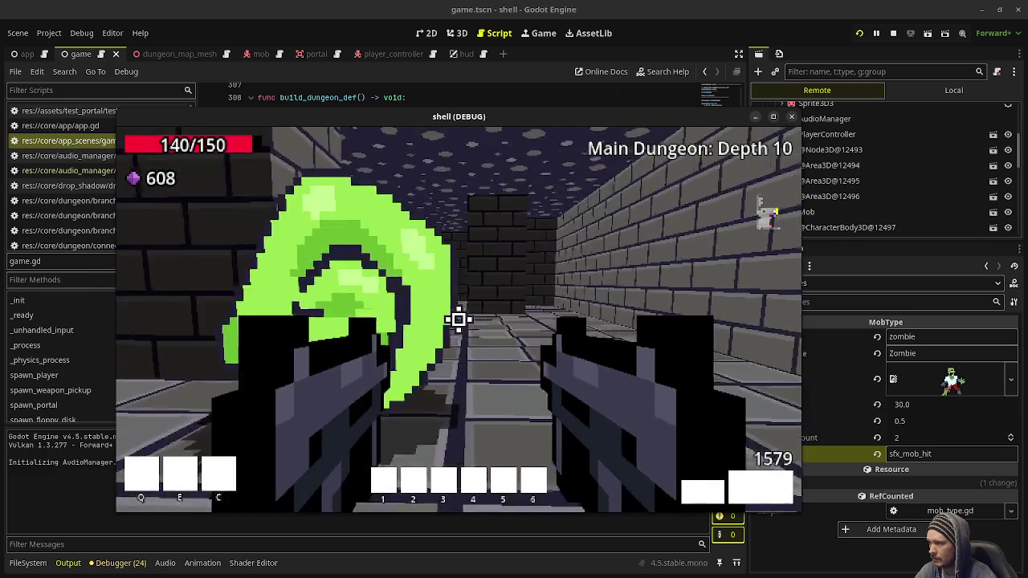
Shoot the corridor zombie in Depth 10, collect gems, and walk into the portal to The Lair.
left_click(458, 319)
left_click(458, 320)
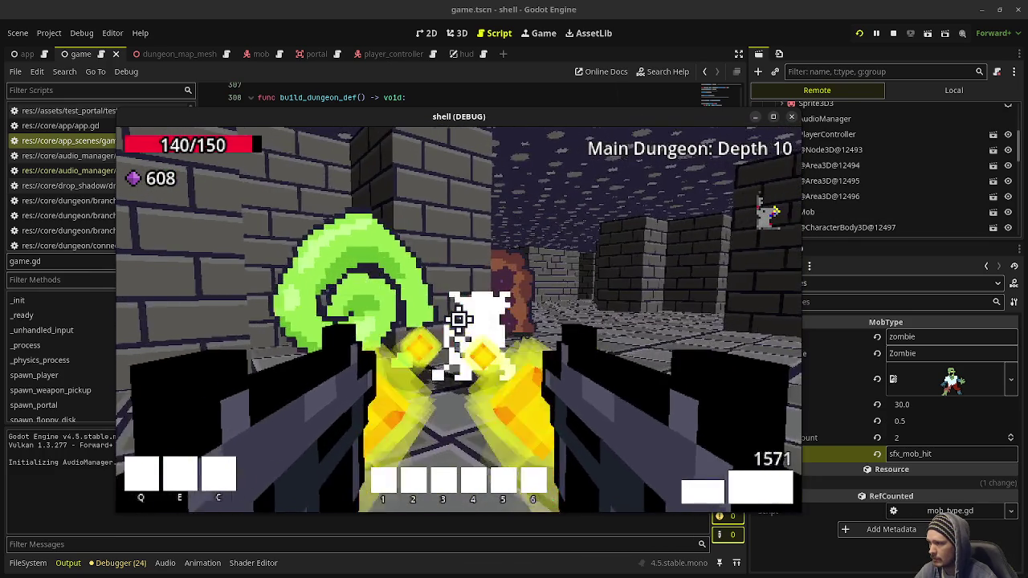
key("w")
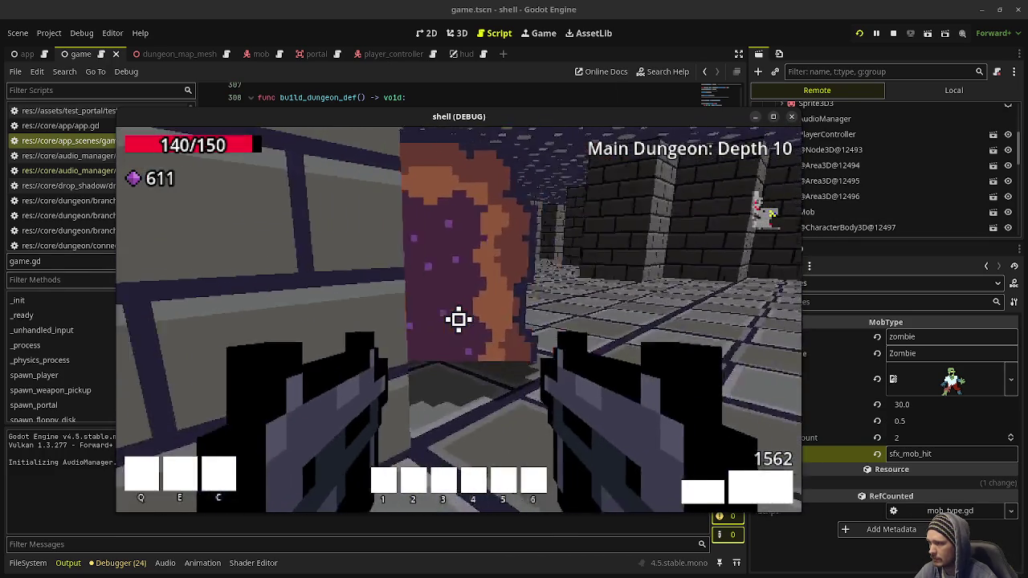
key("w")
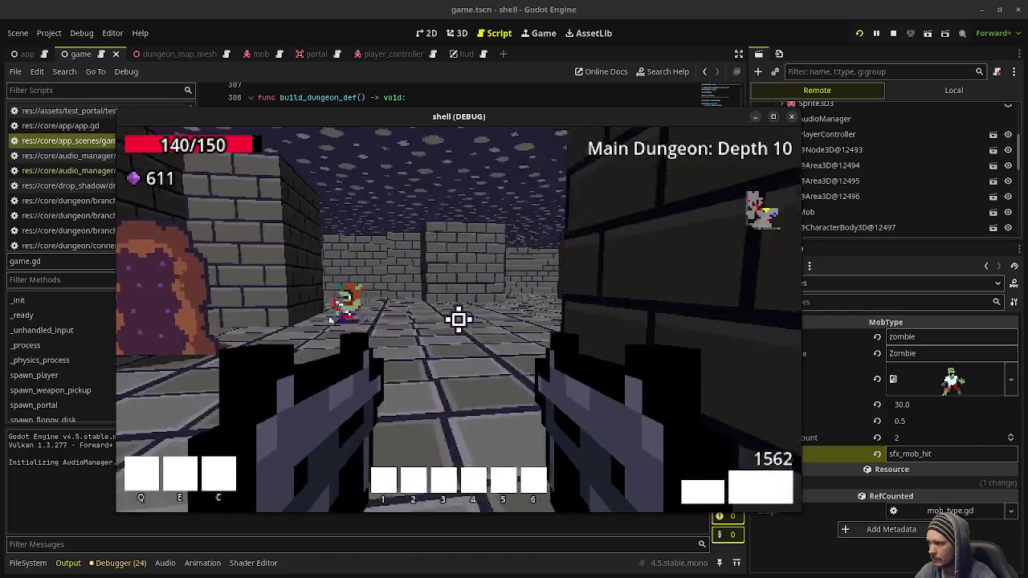
left_click(458, 320)
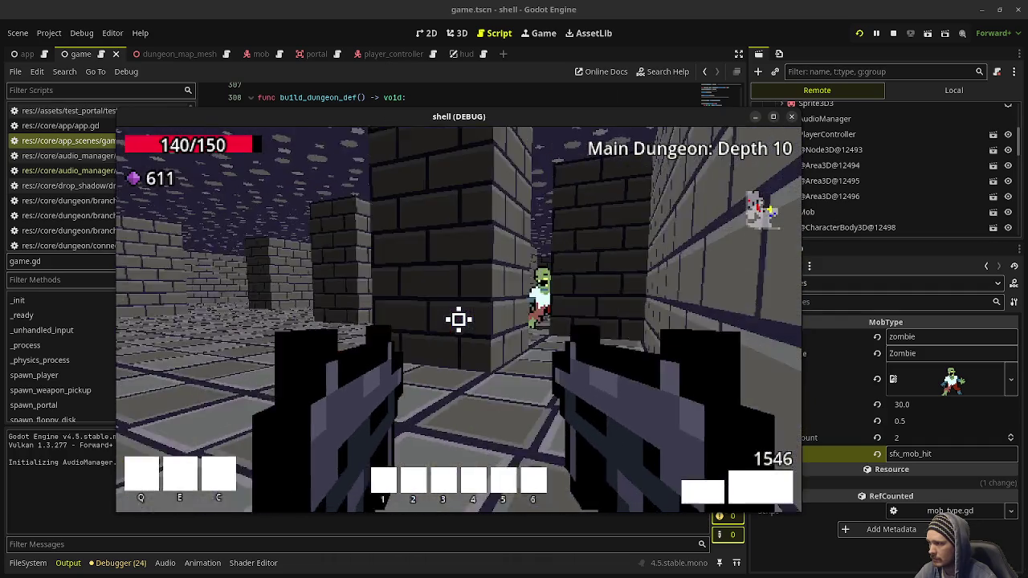
left_click(458, 319)
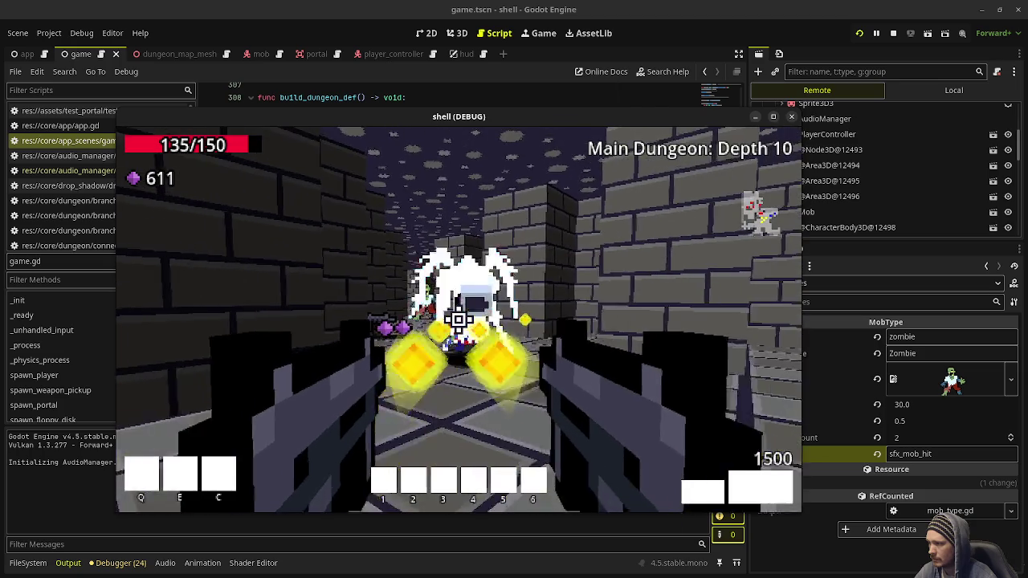
key("w")
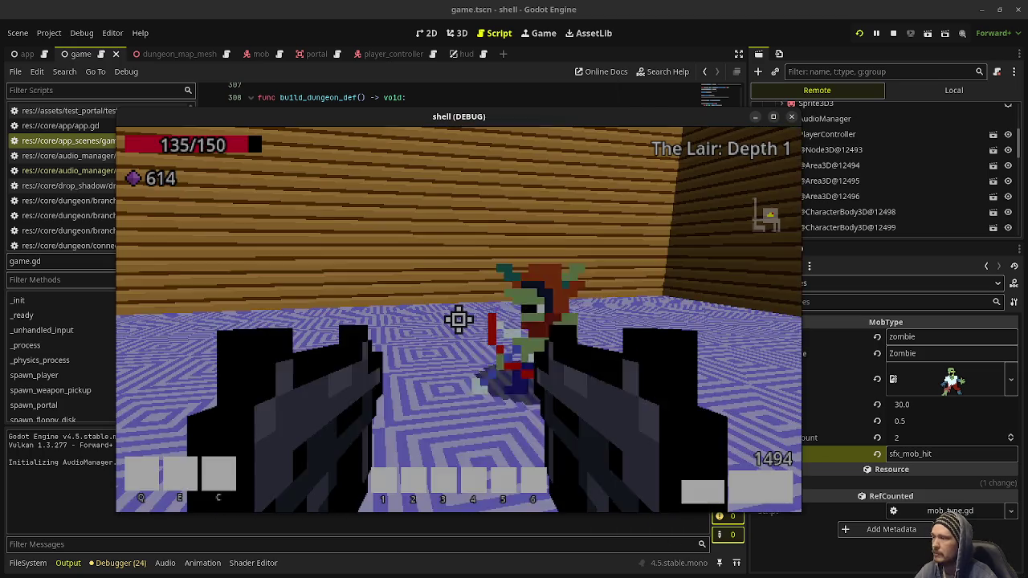
left_click(458, 320)
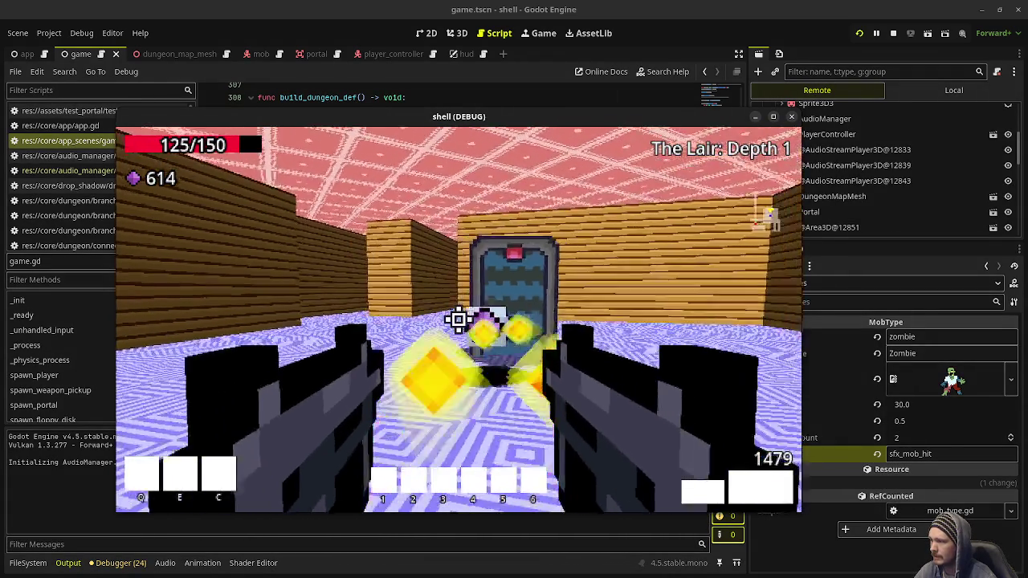
Clear The Lair: Depth 1's zombies, blue-armored mob and hooded skeleton while collecting gems.
left_click(458, 319)
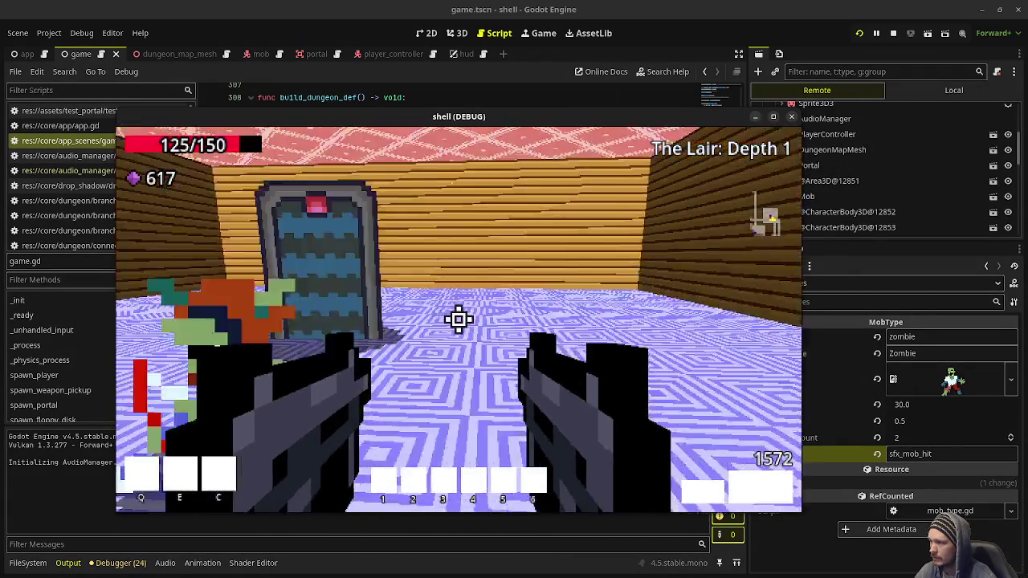
left_click(457, 320)
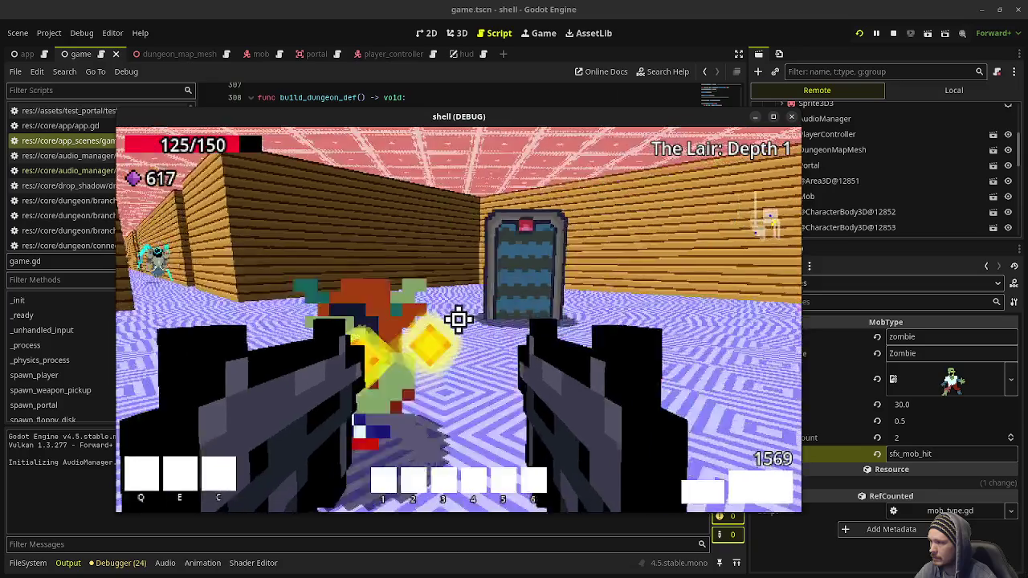
key("w")
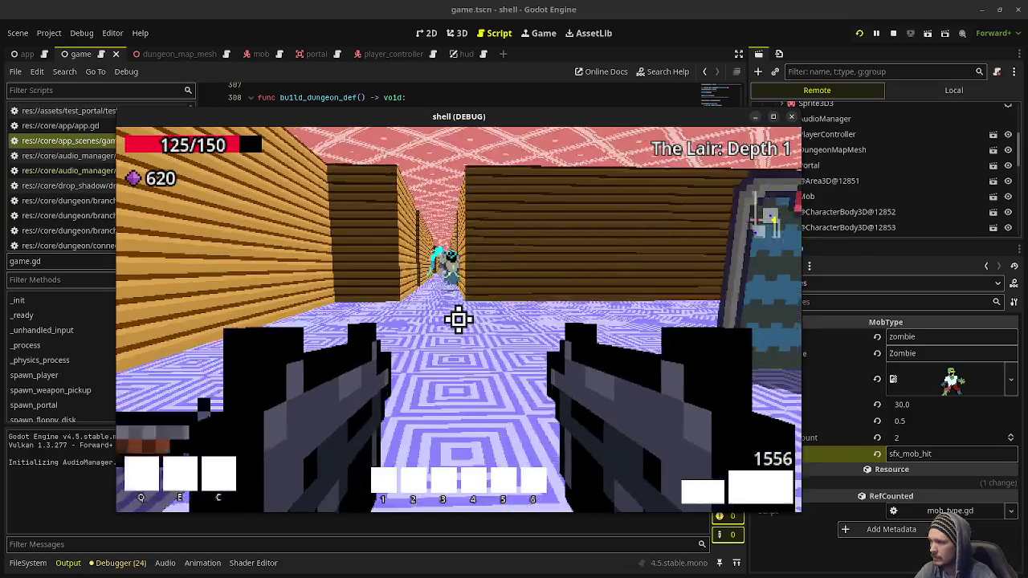
left_click(458, 320)
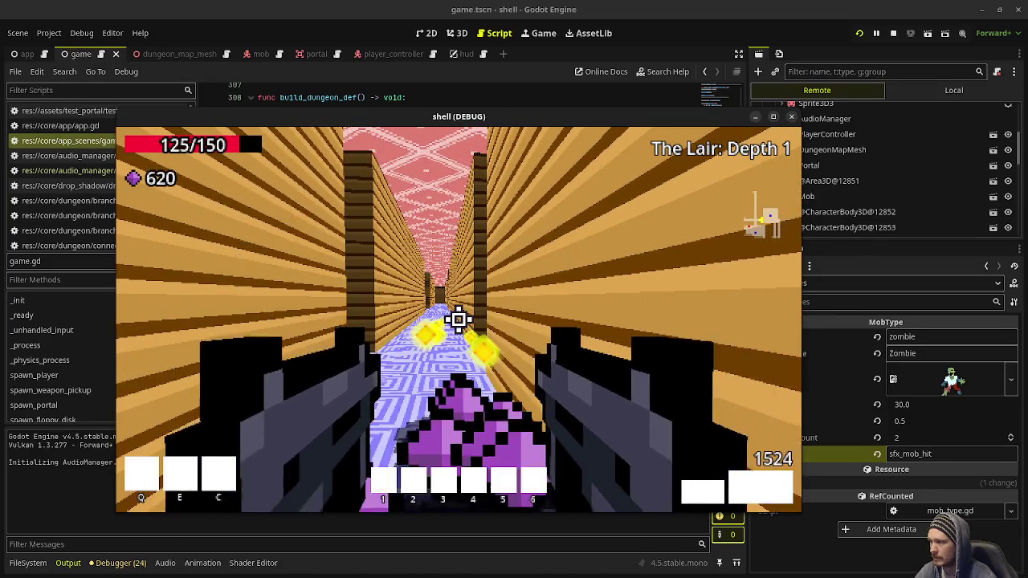
key("w")
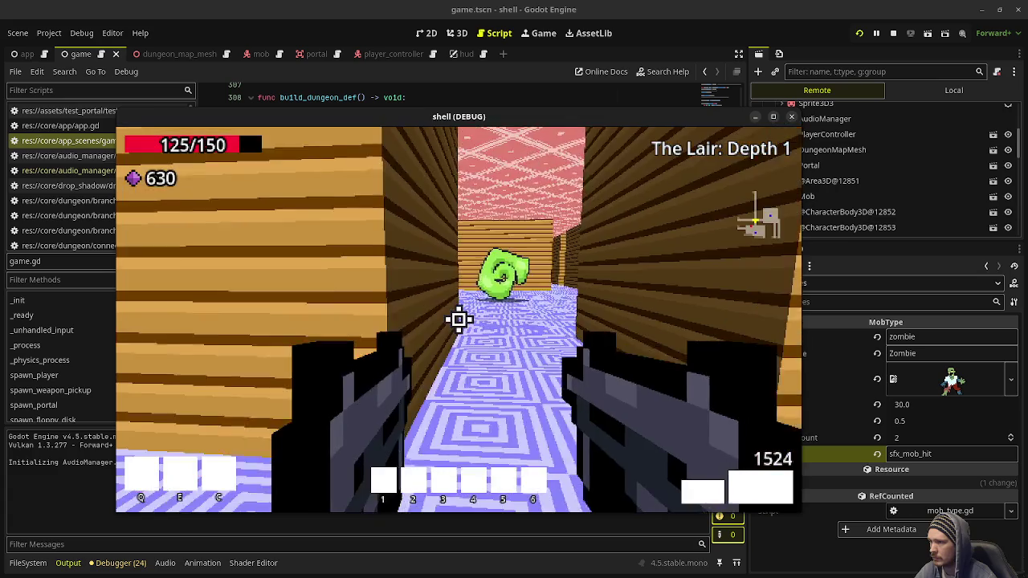
key("w")
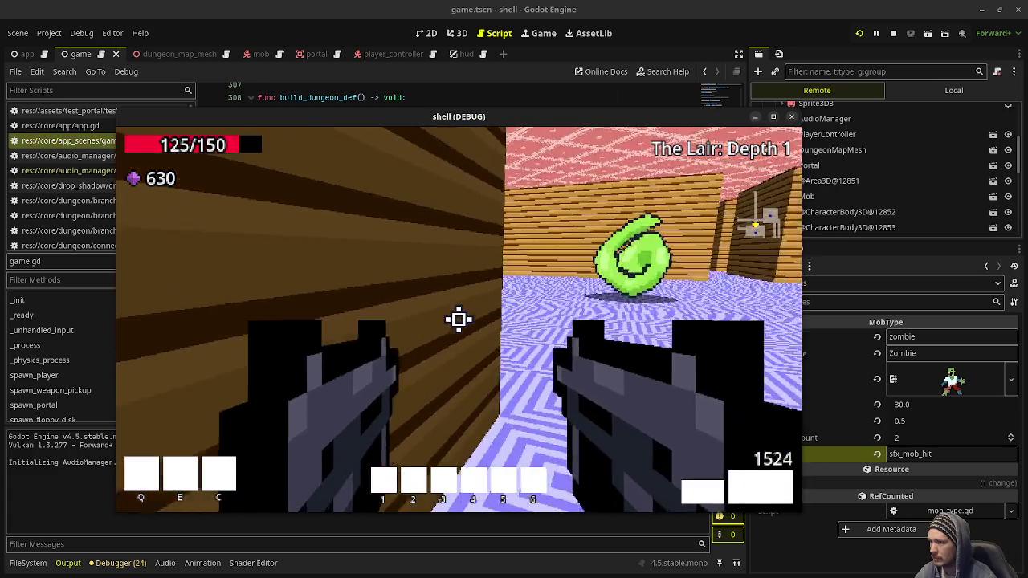
key("w")
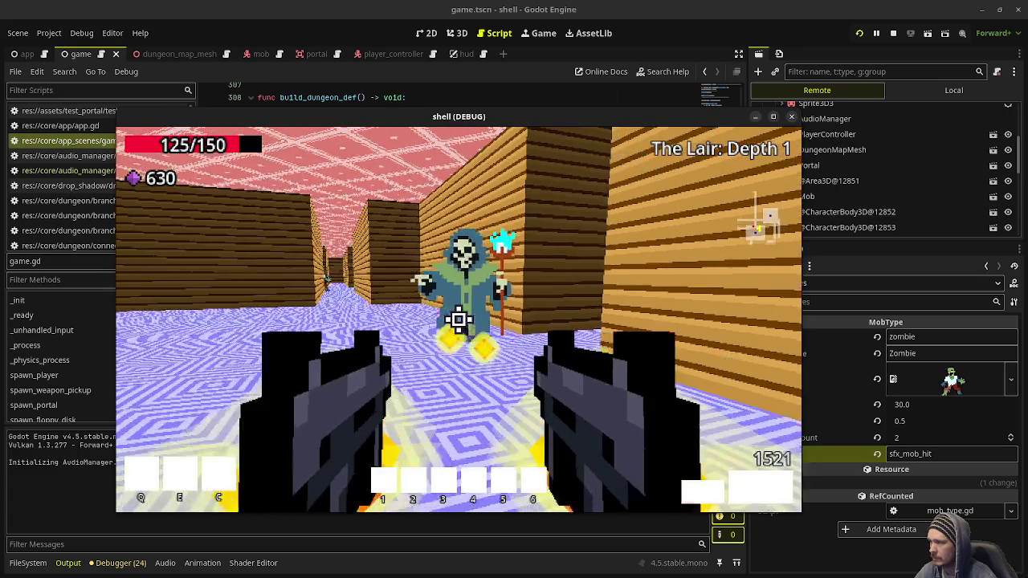
left_click(459, 319)
key("w")
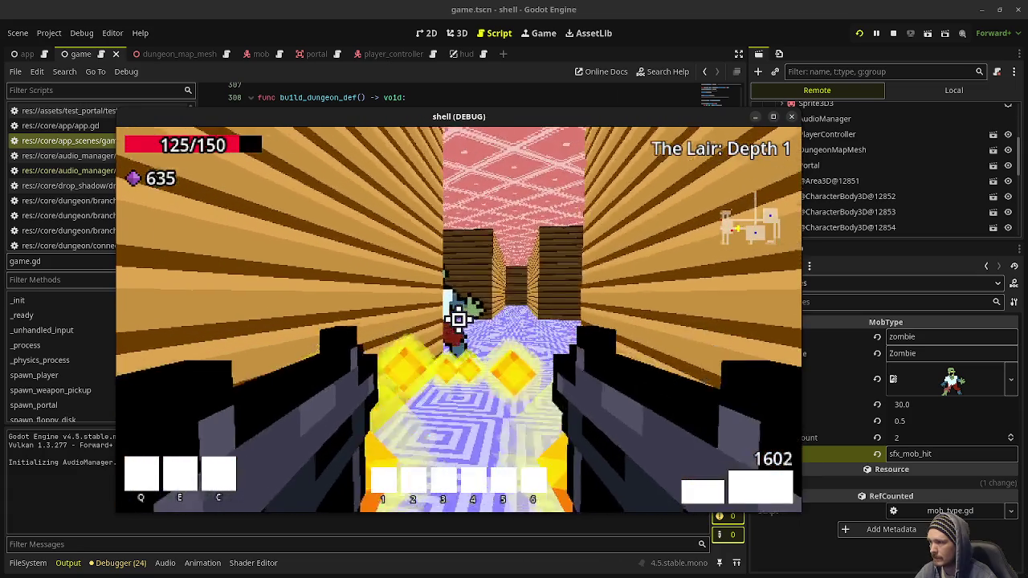
left_click(459, 319)
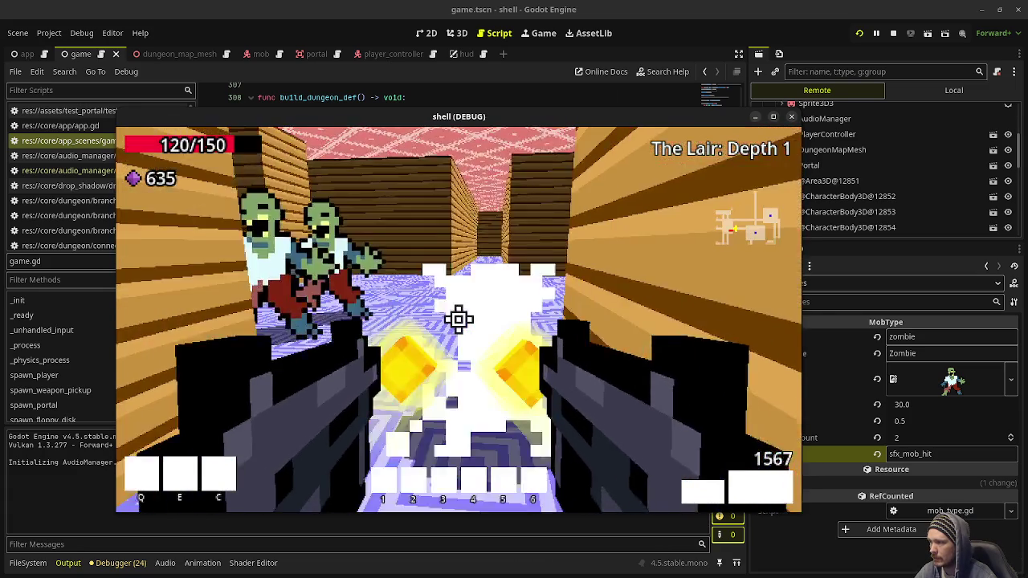
left_click(459, 319)
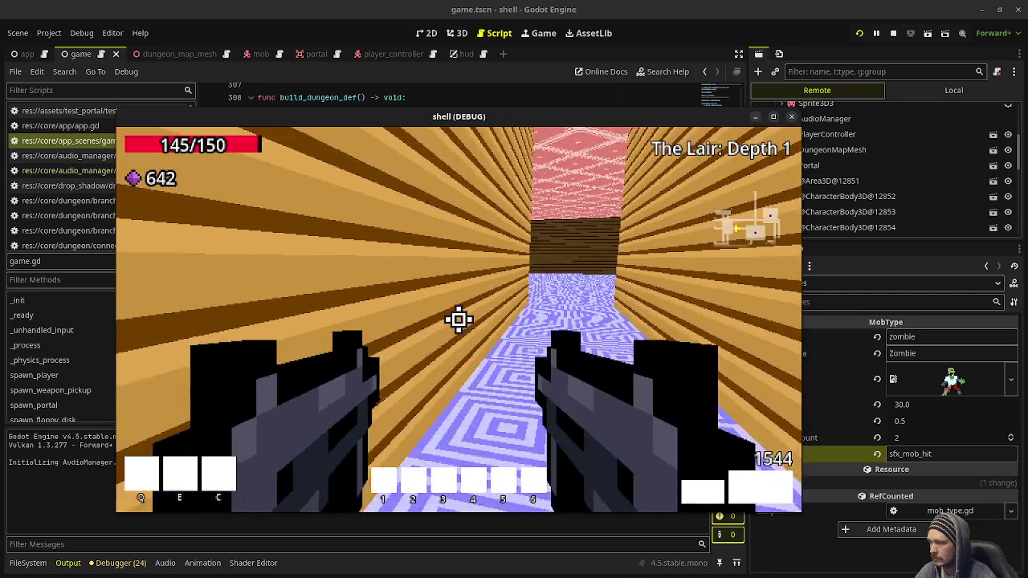
key("w")
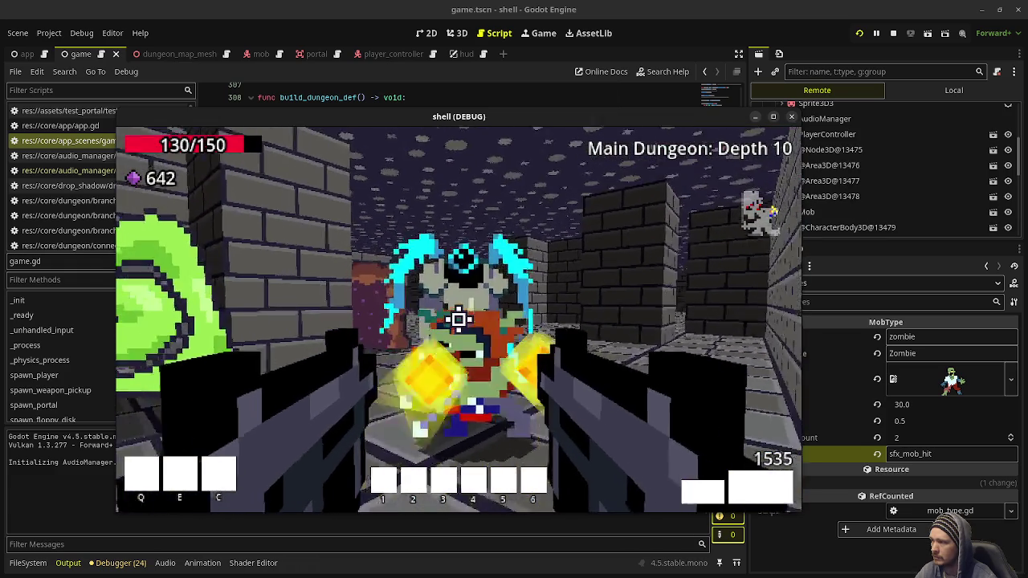
Shoot the last zombie, walk around the portal, and stop the game at 658 gems.
left_click(459, 319)
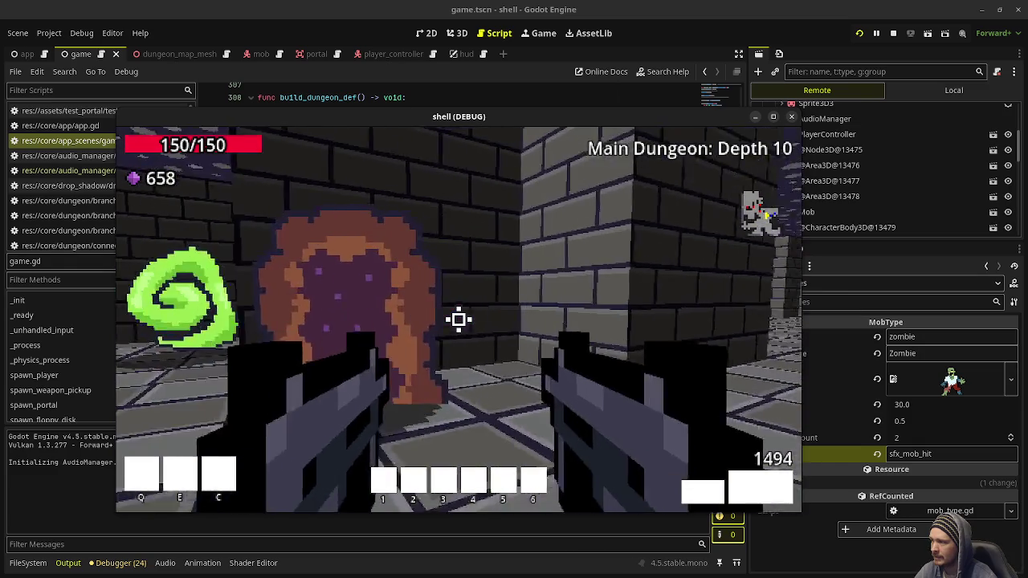
key("w")
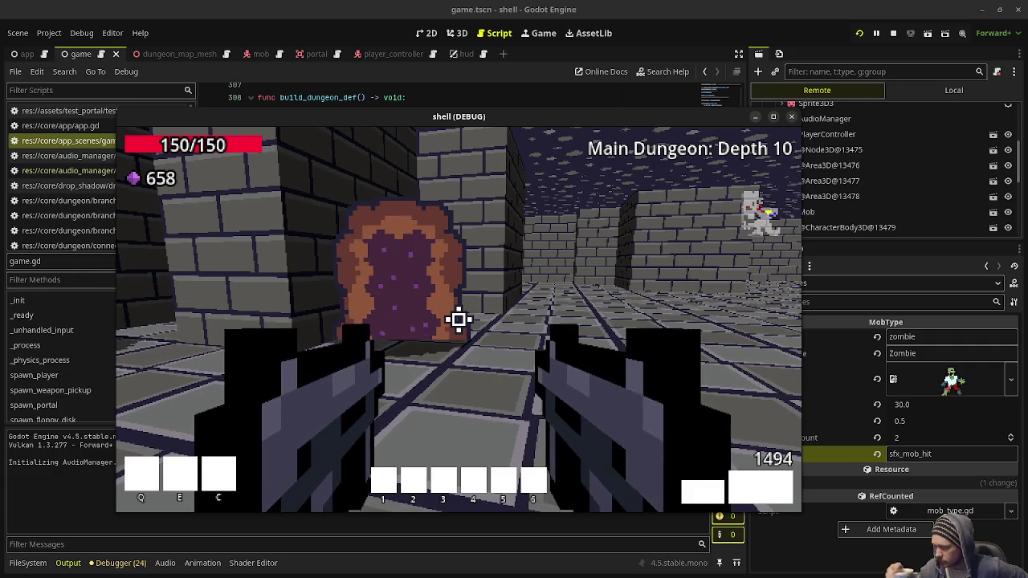
key("w")
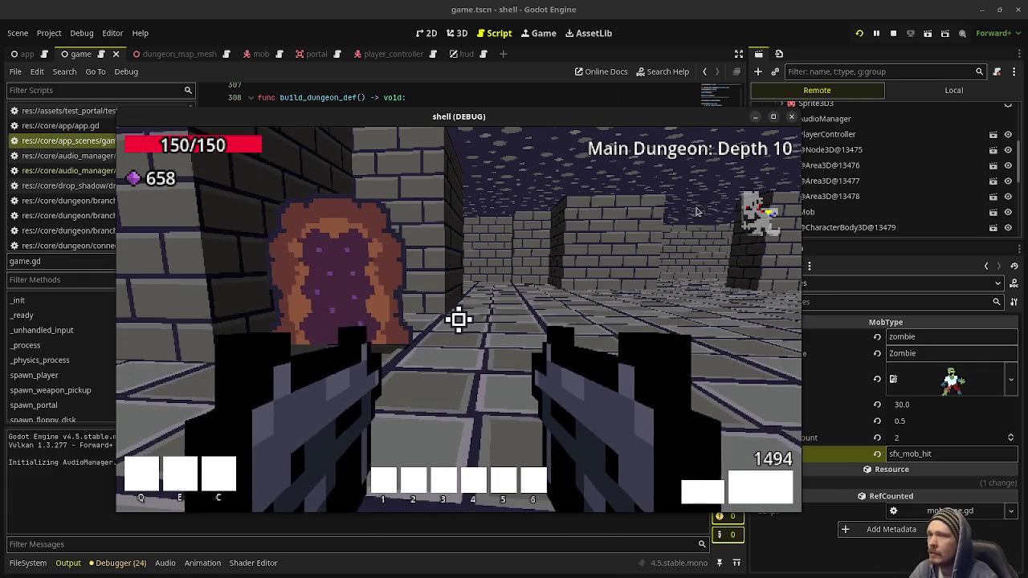
key("F8")
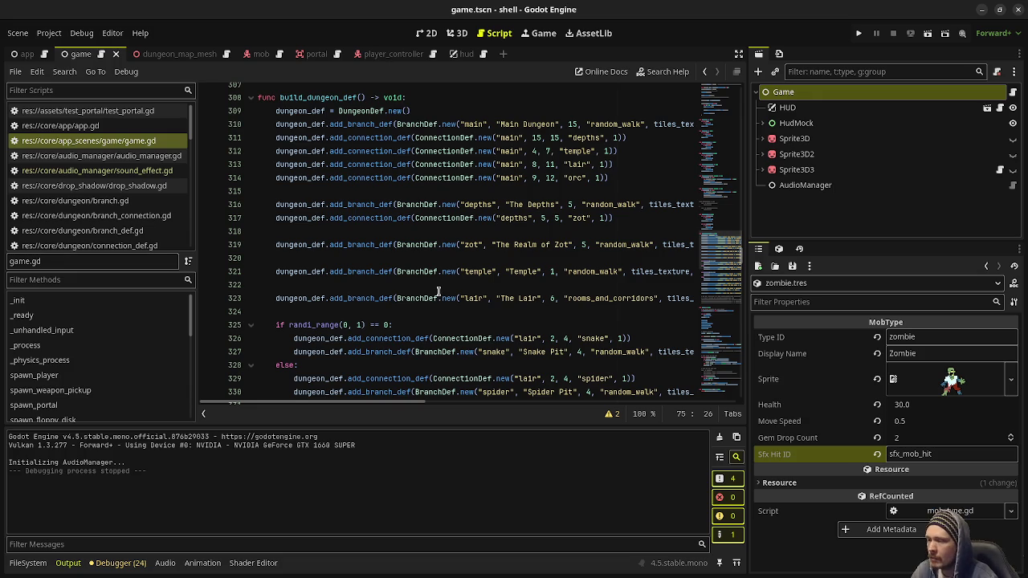
Show the res://data/sound_effects folder's sfx files in the FileSystem dock.
left_click(32, 563)
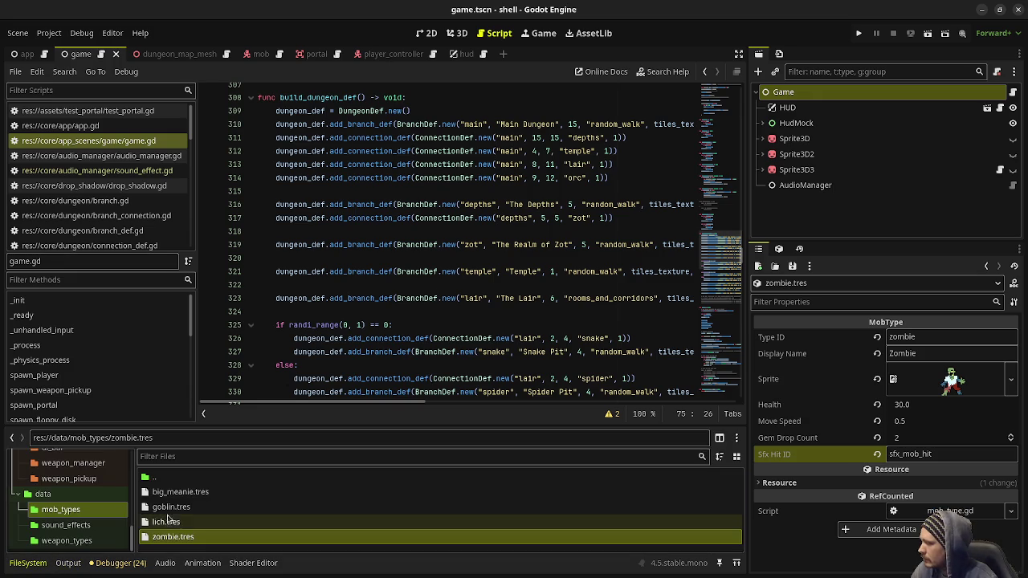
left_click(66, 525)
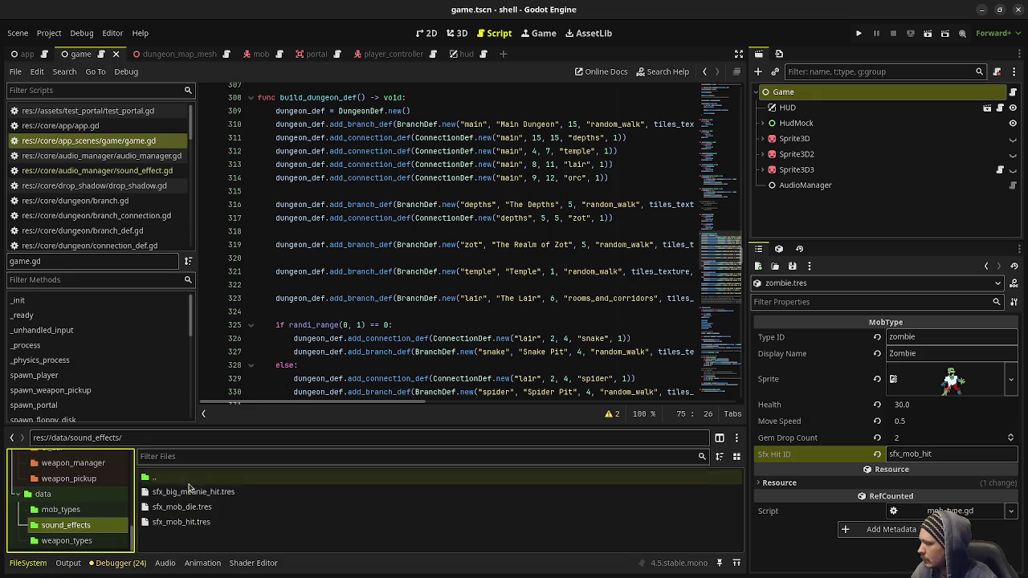
scroll(135, 204, "down", 3)
scroll(133, 201, "down", 5)
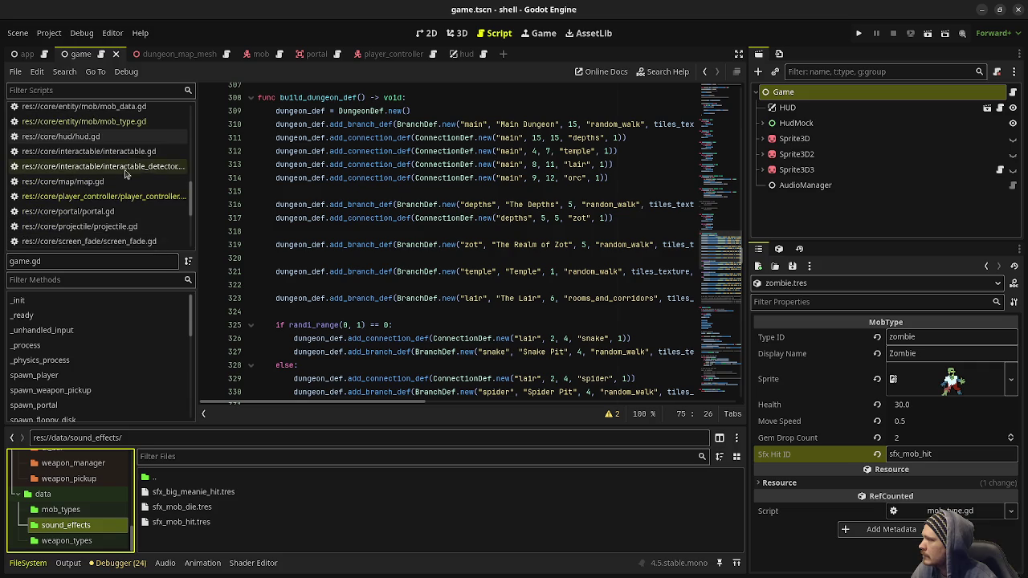
scroll(130, 171, "down", 5)
Open weapon_manager.gd at line 123's per-shot play() call and bring up the sound_effects folder's context menu.
left_click(120, 166)
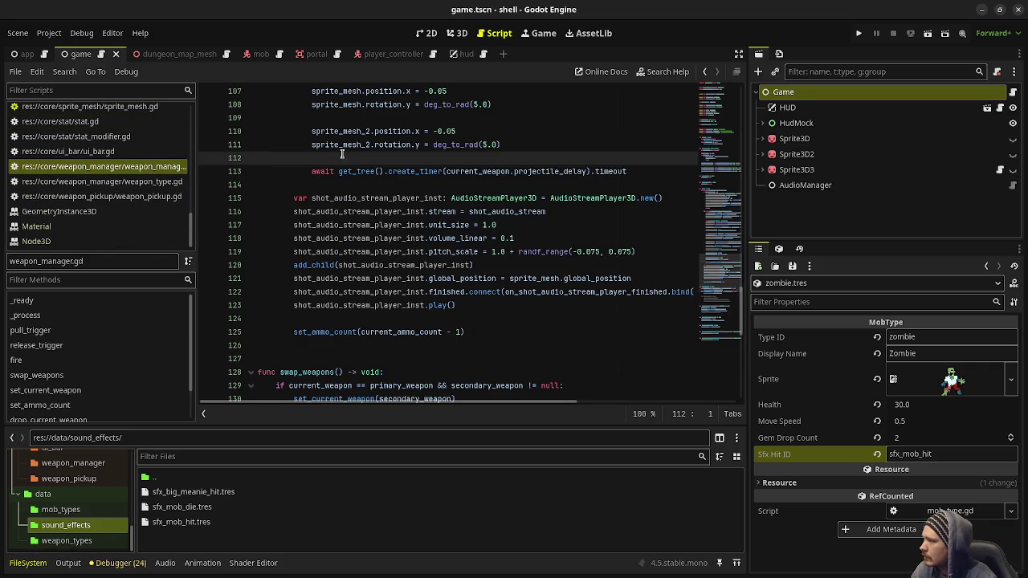
left_click(472, 305)
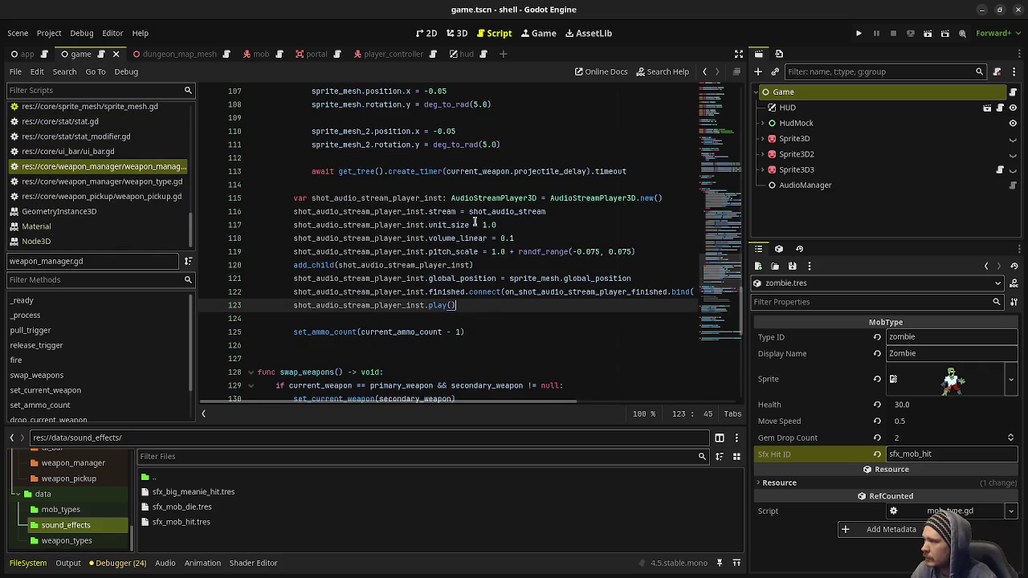
scroll(475, 224, "up", 1)
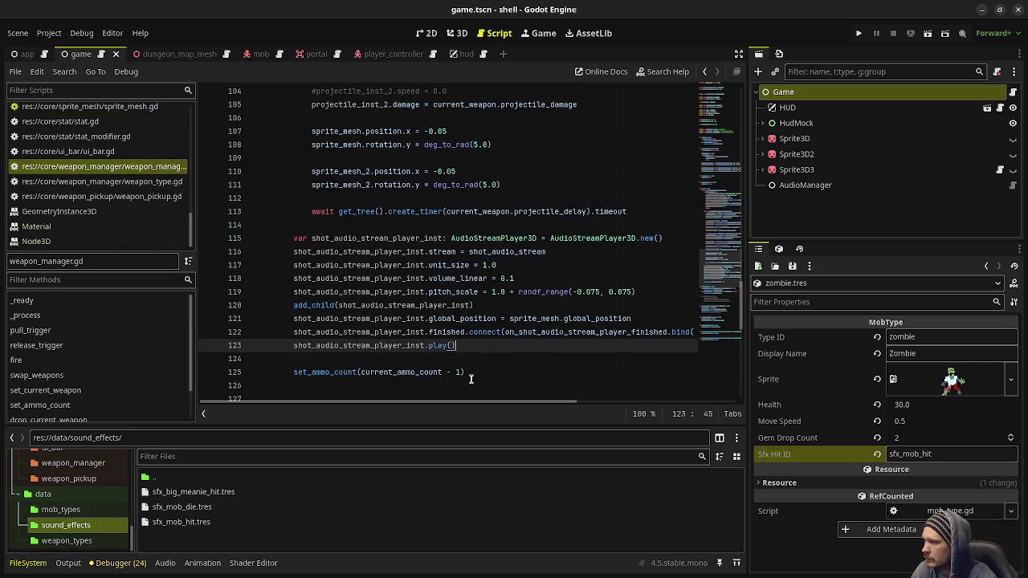
right_click(185, 537)
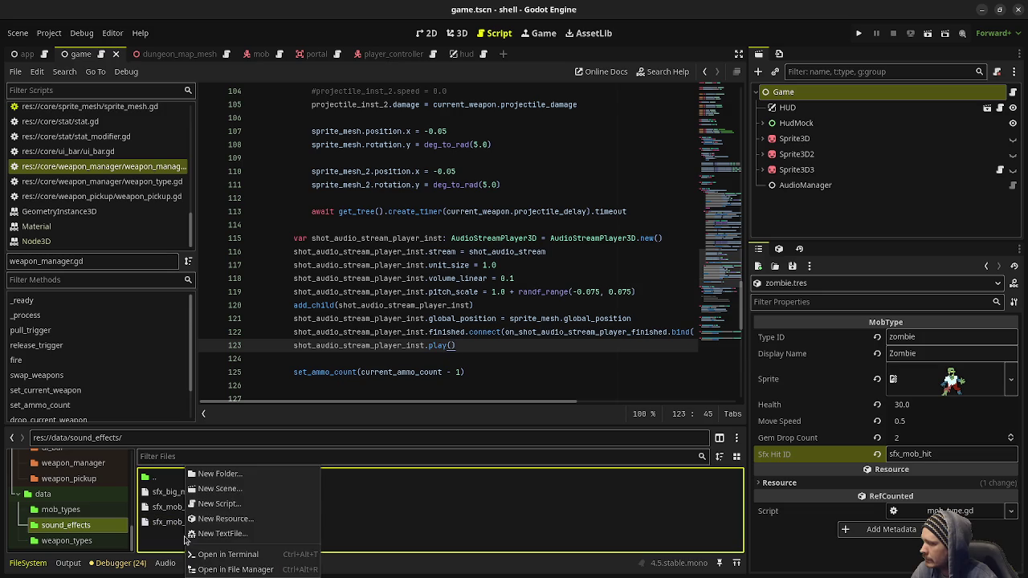
Create a new SoundEffect resource in sound_effects and save it as sfx_shot.tres.
left_click(225, 519)
type("sf")
key("BackSpace")
type("ound")
key("Return")
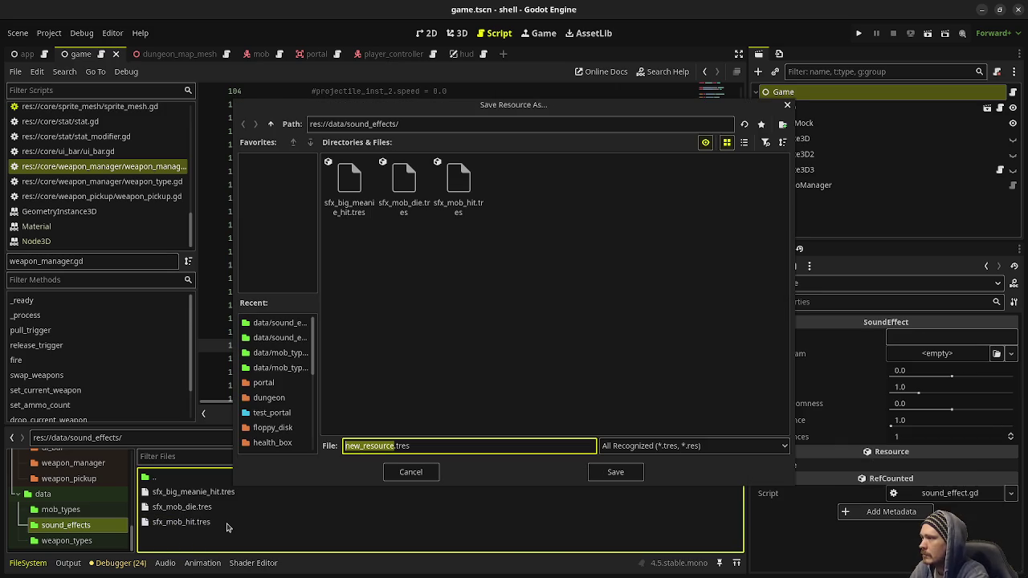
type("sfx_")
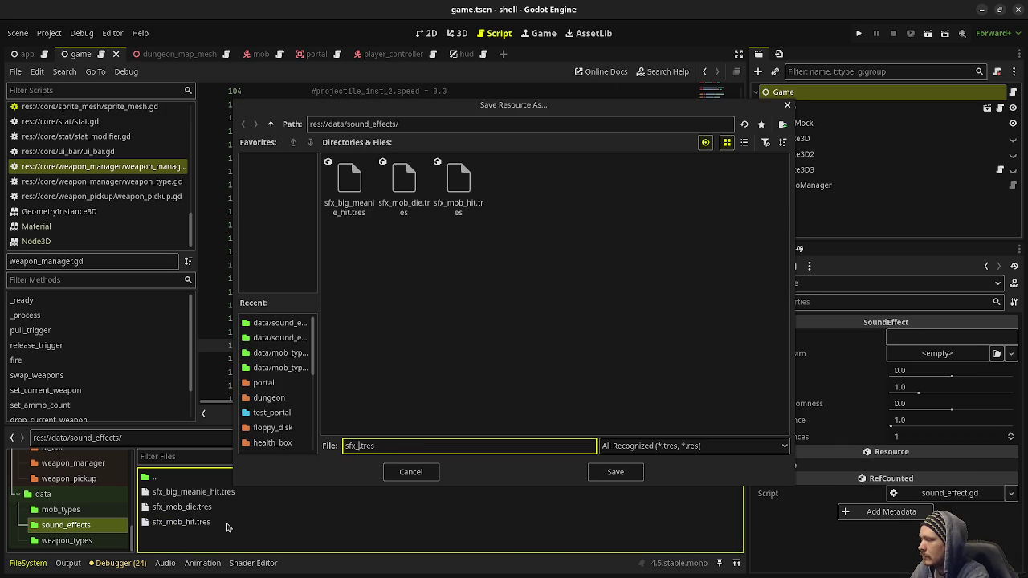
type("shot")
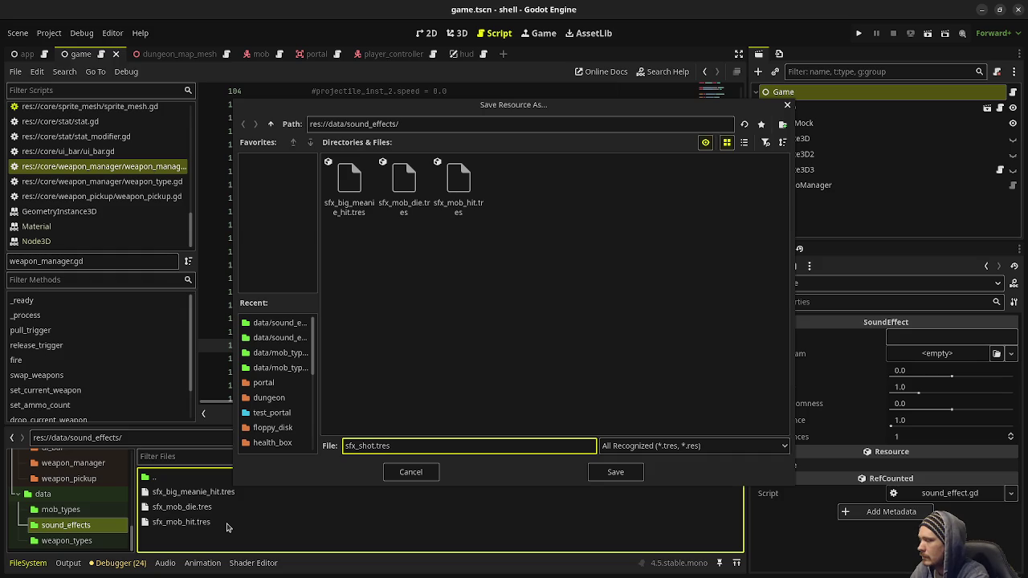
key("Return")
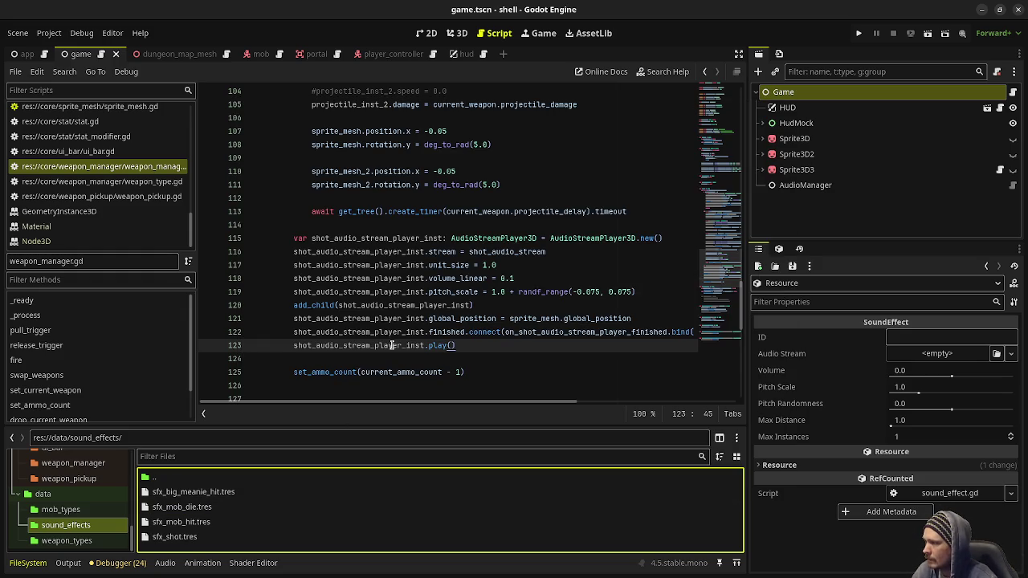
Load shot.wav into sfx_shot.tres's Audio Stream via Quick Load.
left_click(188, 544)
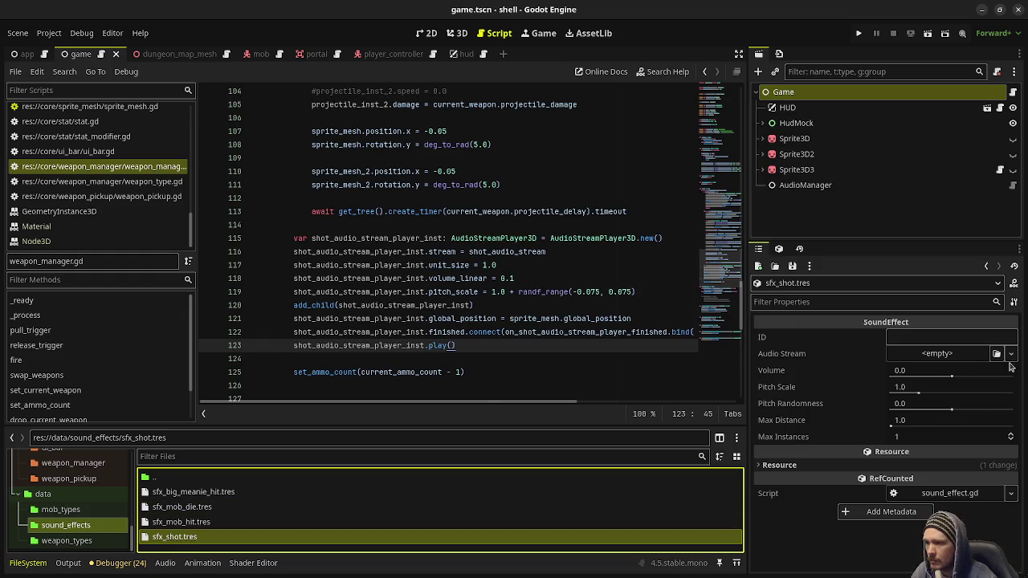
left_click(952, 354)
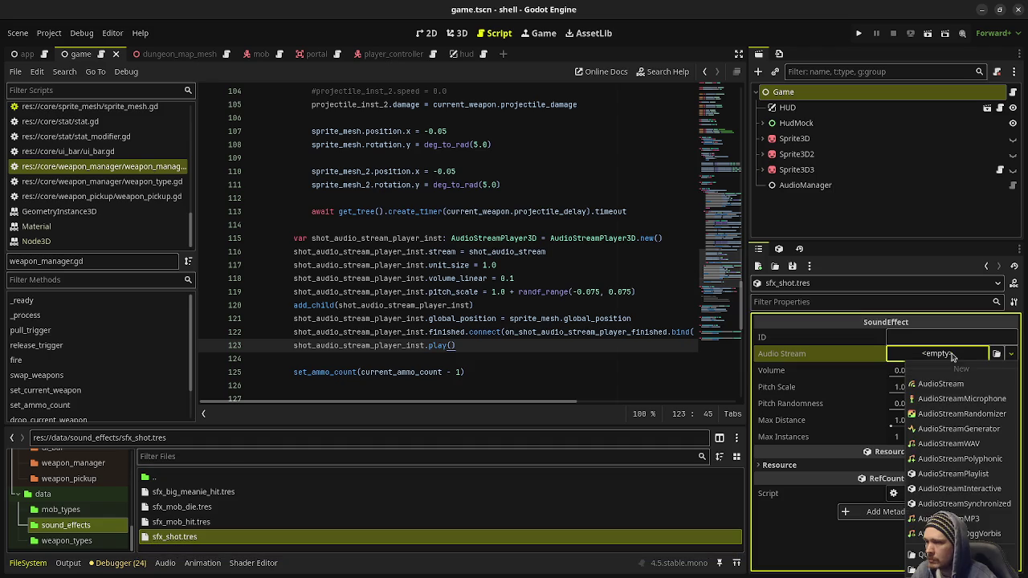
left_click(924, 555)
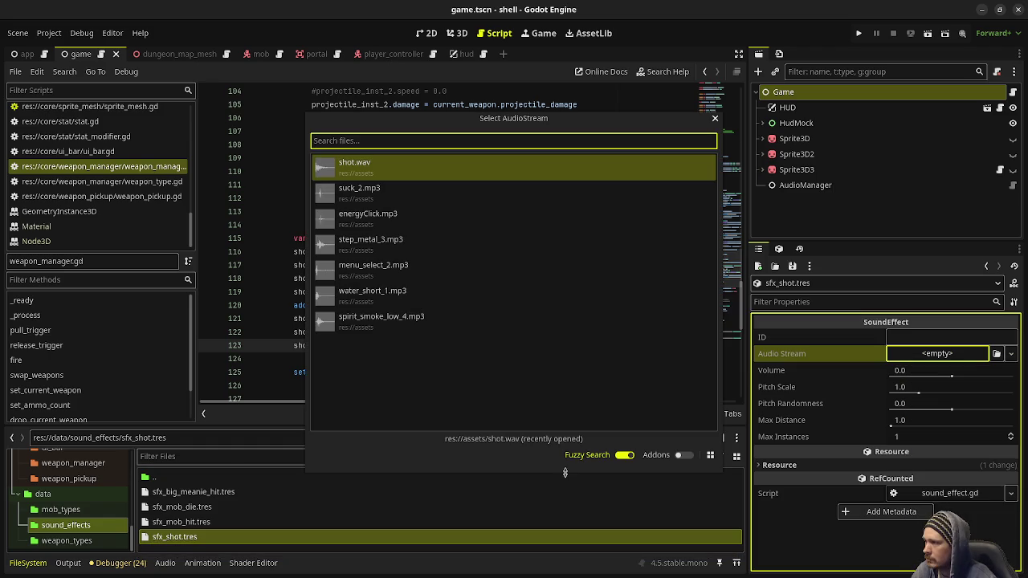
left_click(388, 166)
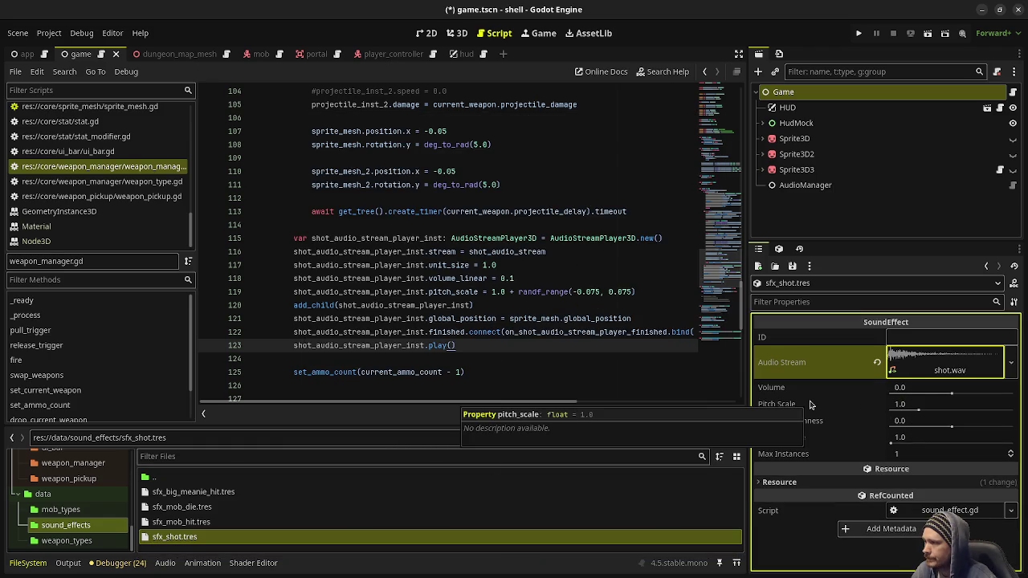
Set Max Instances to 20 and Pitch Randomness to 0.075, leaving Volume at 0.0.
left_click(918, 457)
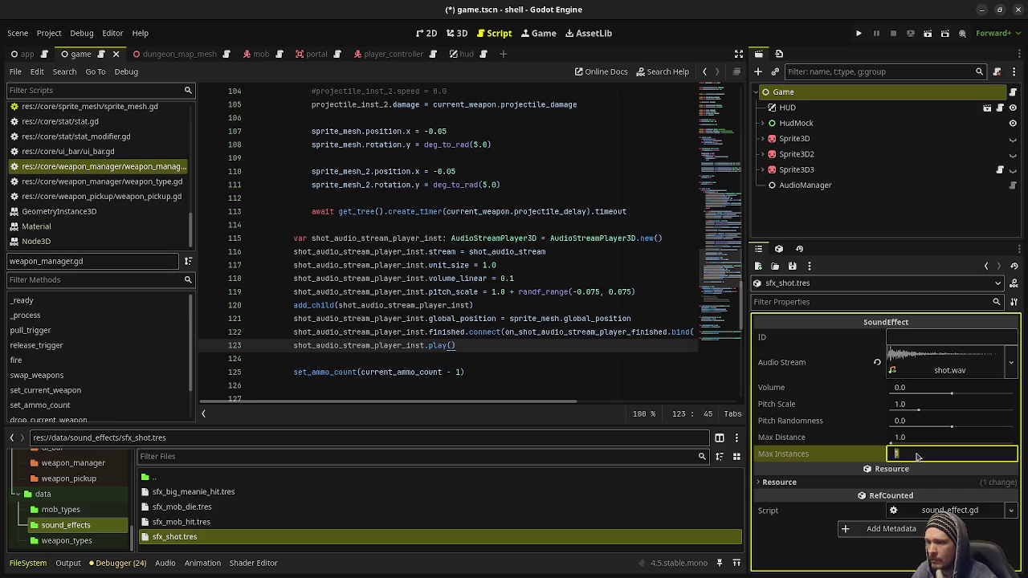
type("20")
key("Return")
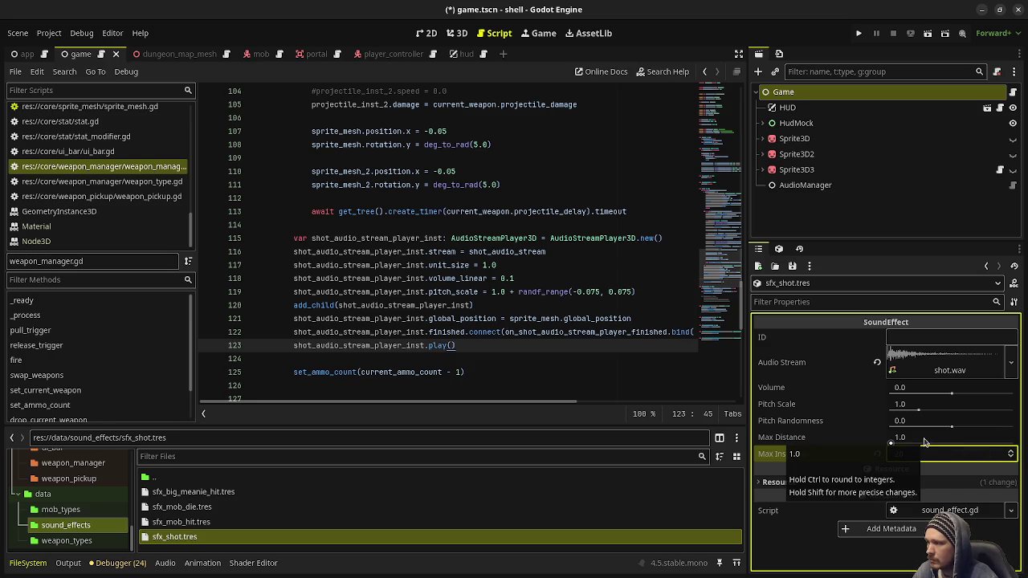
left_click(915, 423)
type("0.075")
key("Return")
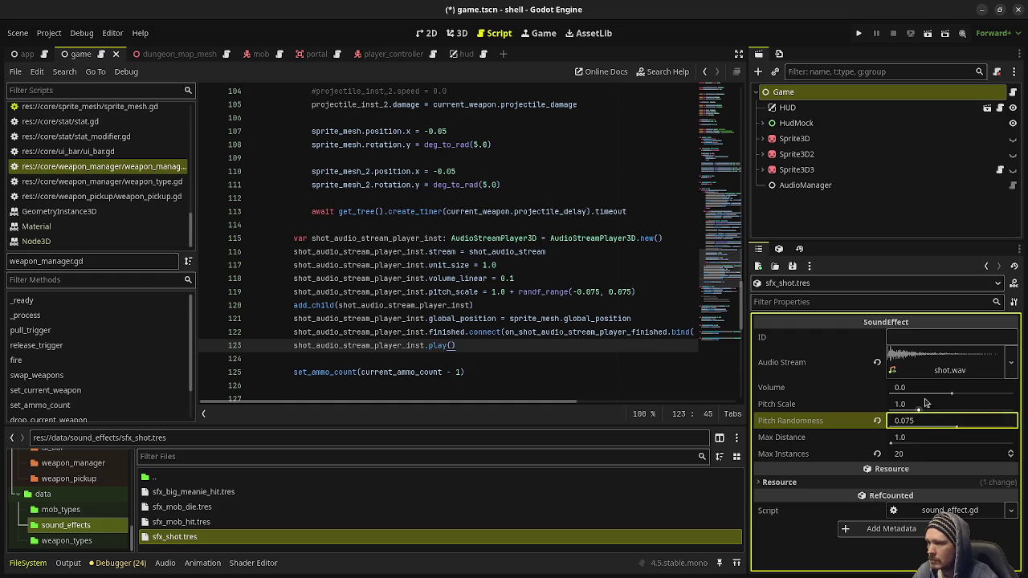
left_click(927, 391)
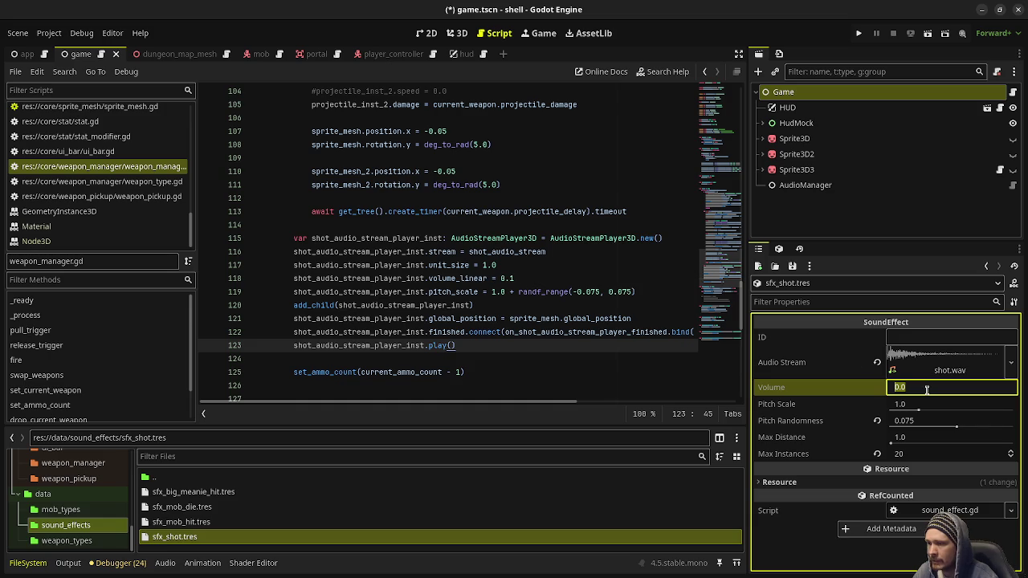
left_click(819, 390)
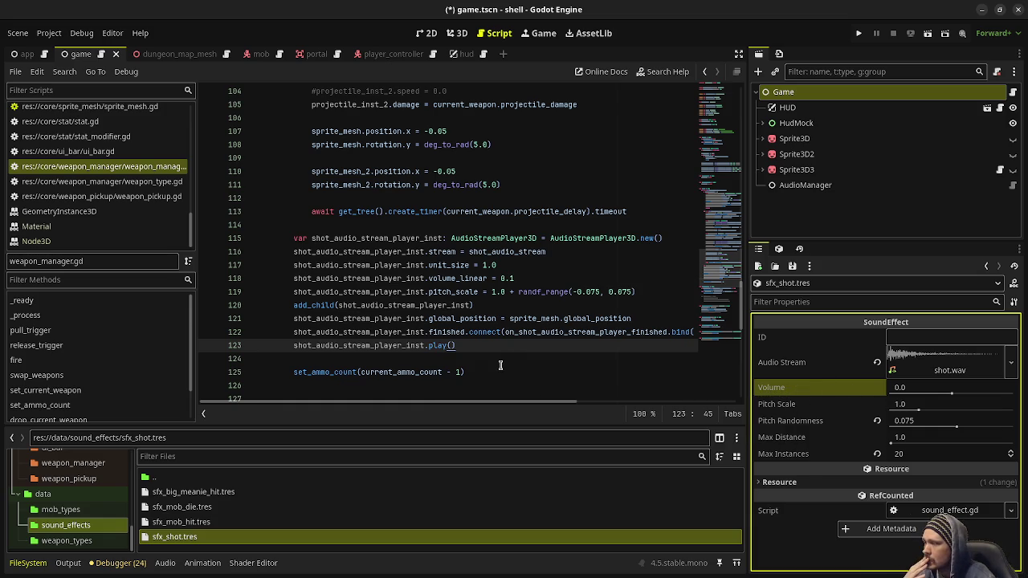
left_click(472, 344)
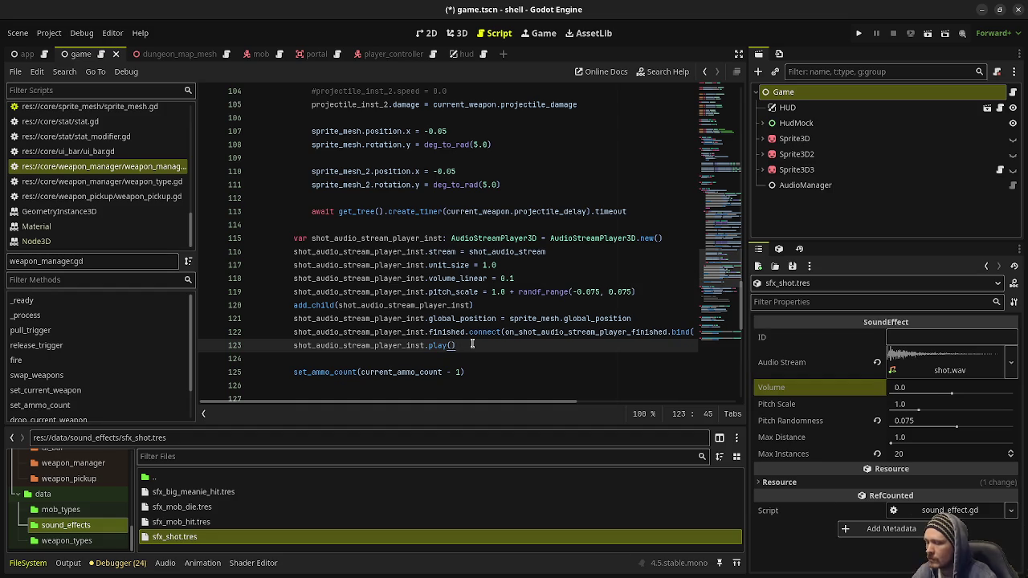
Add Game.instance.audio_manager.play_sound_effect_at("sfx_shot", sprite_mesh.global_position) on line 124.
key("Return")
type("Game.instance.audio")
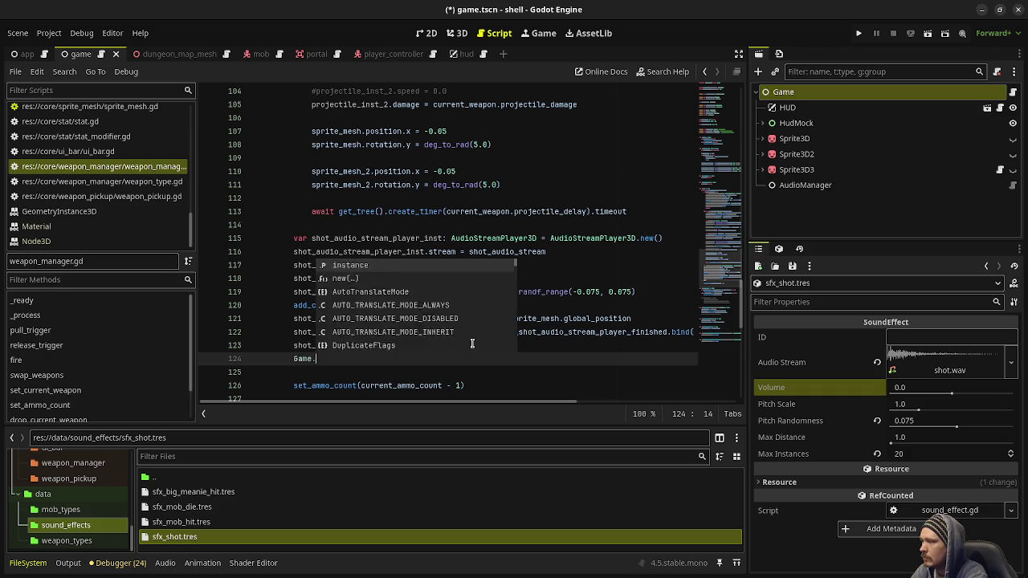
type("_man")
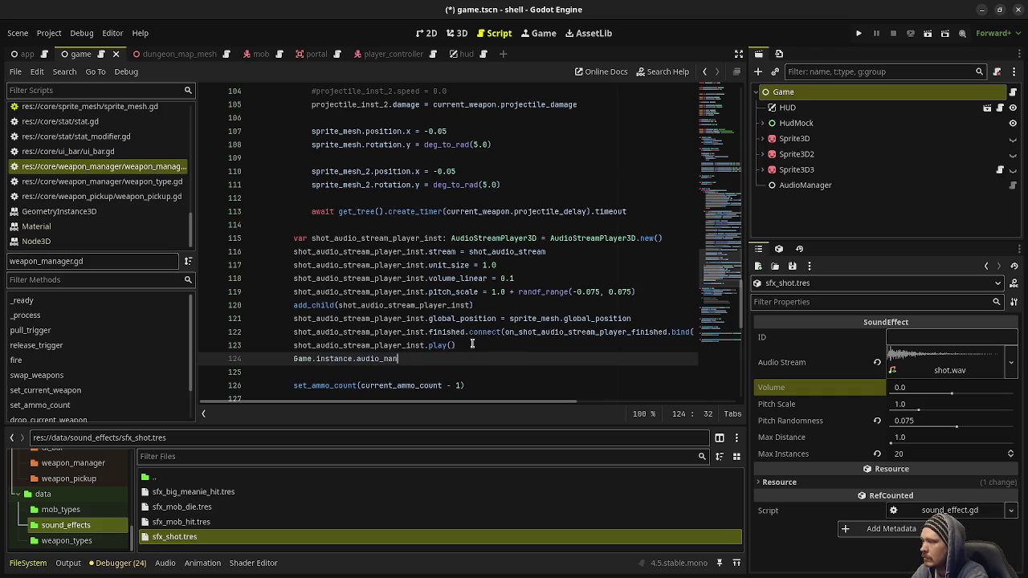
type("ager.play_sound")
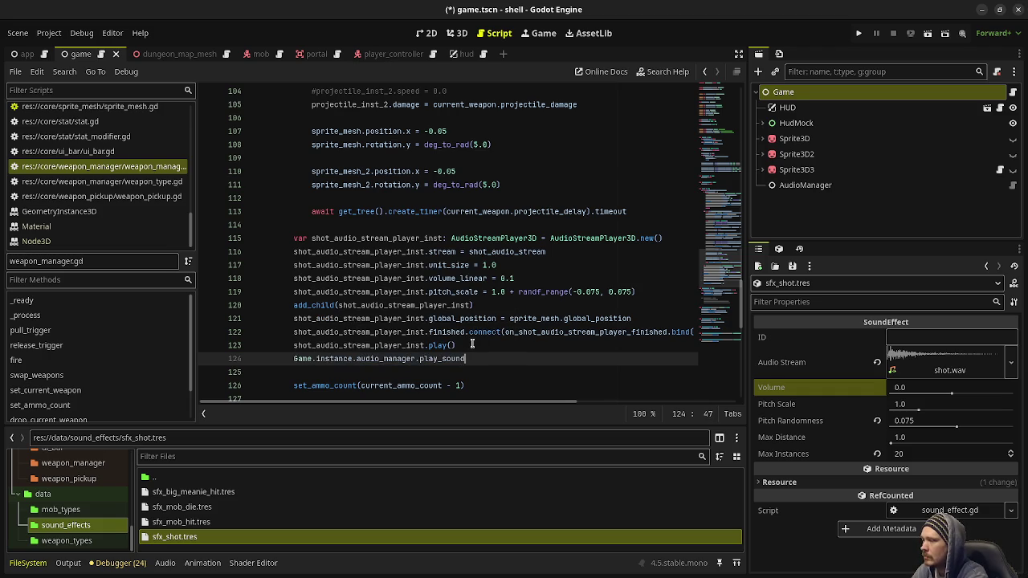
type("_effect_at(\"sfx_hit")
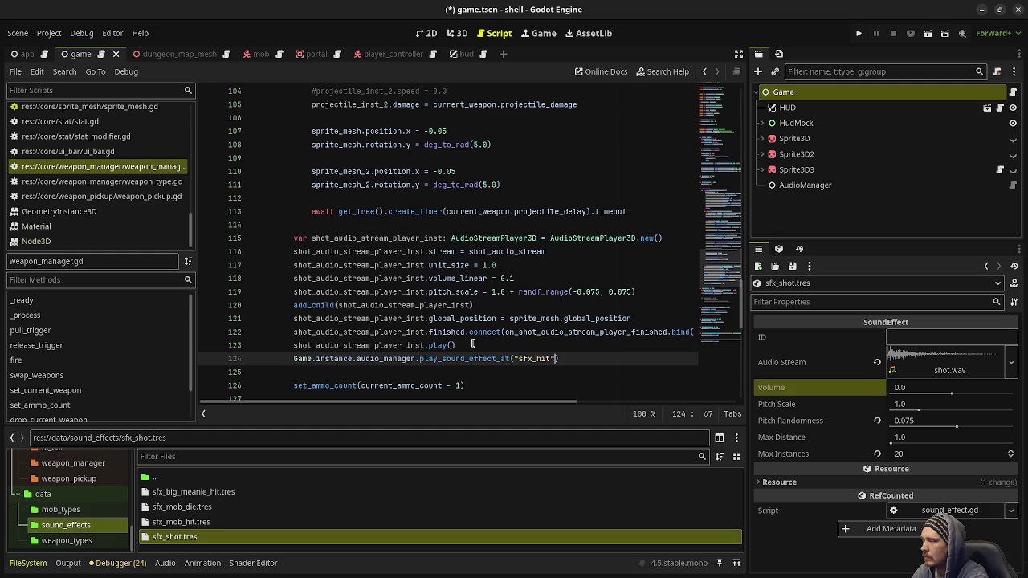
key("BackSpace")
key("BackSpace")
key("BackSpace")
type("shot\",")
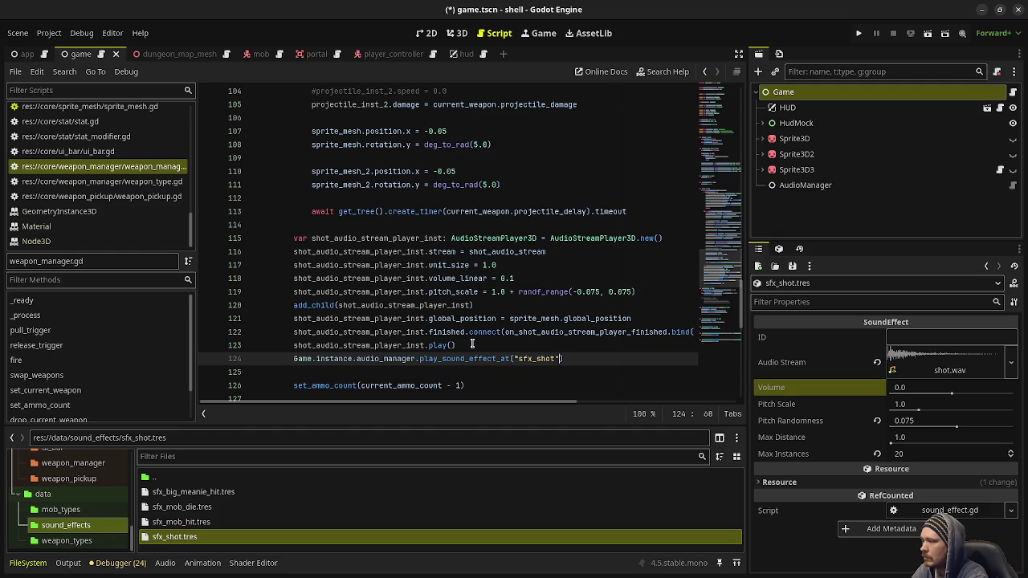
type(" gl")
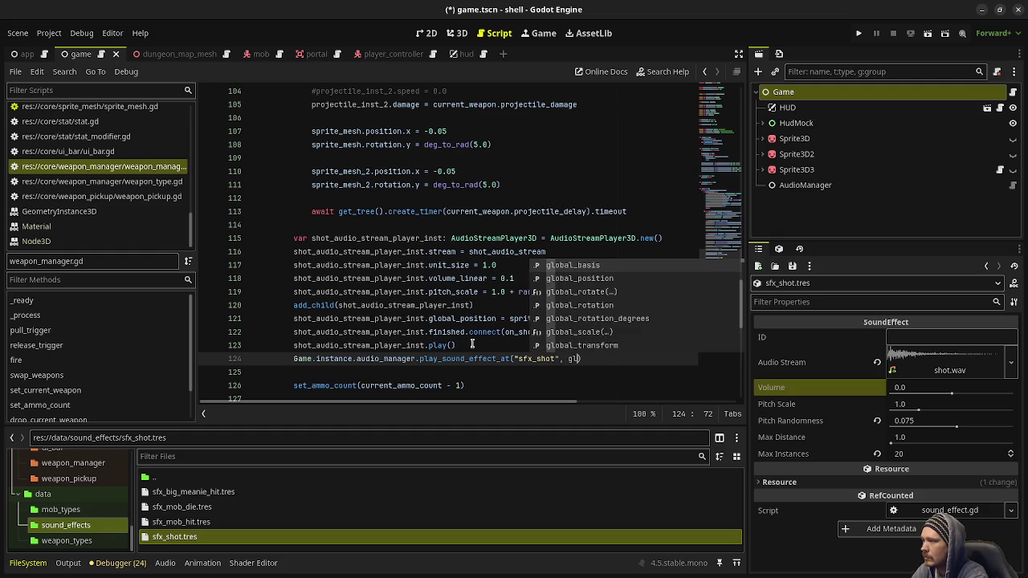
key("BackSpace")
key("BackSpace")
type("sprite.gl")
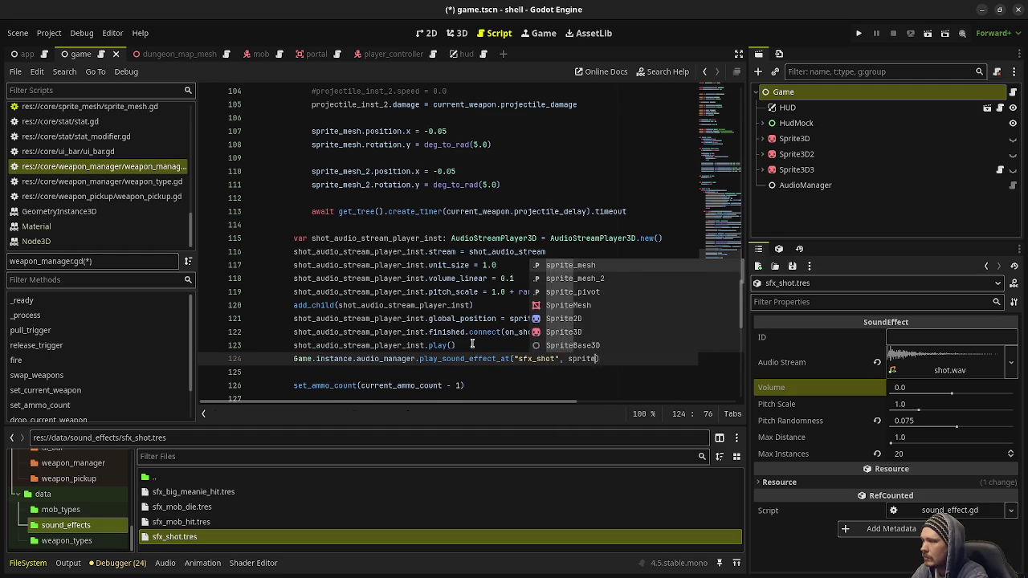
key("BackSpace")
key("BackSpace")
key("BackSpace")
type("_mesh")
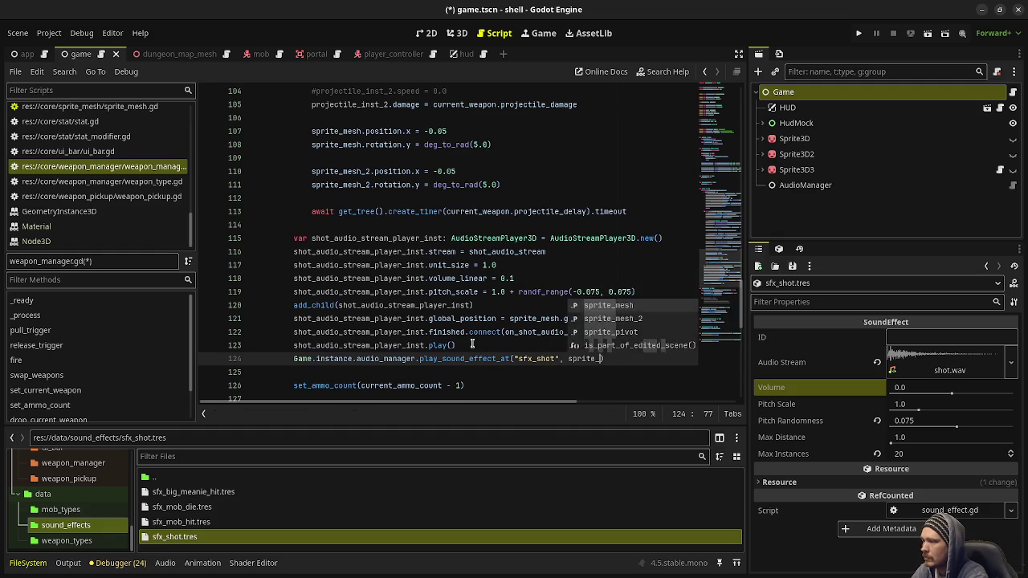
type(".global_o")
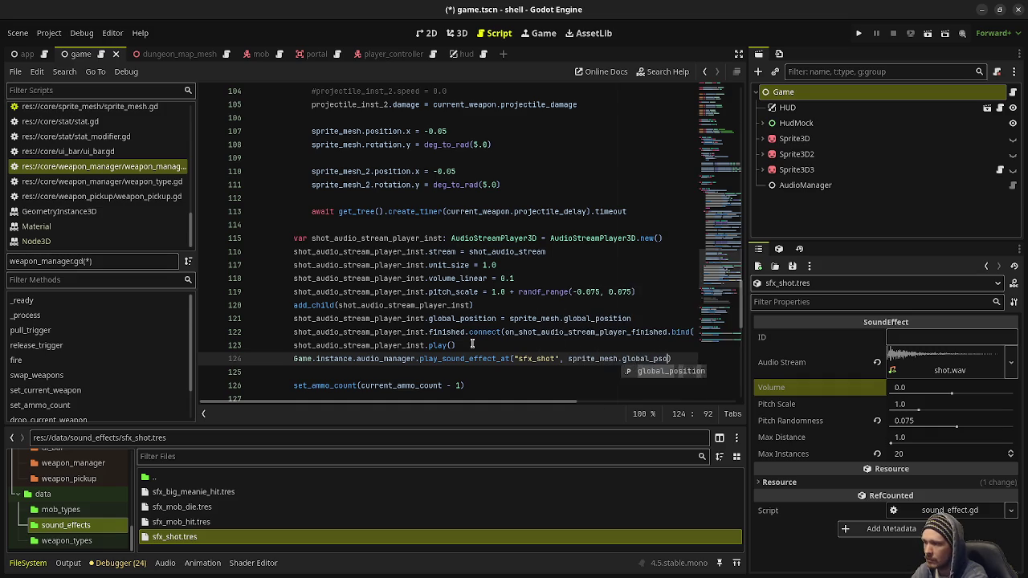
key("BackSpace")
type("p")
key("Return")
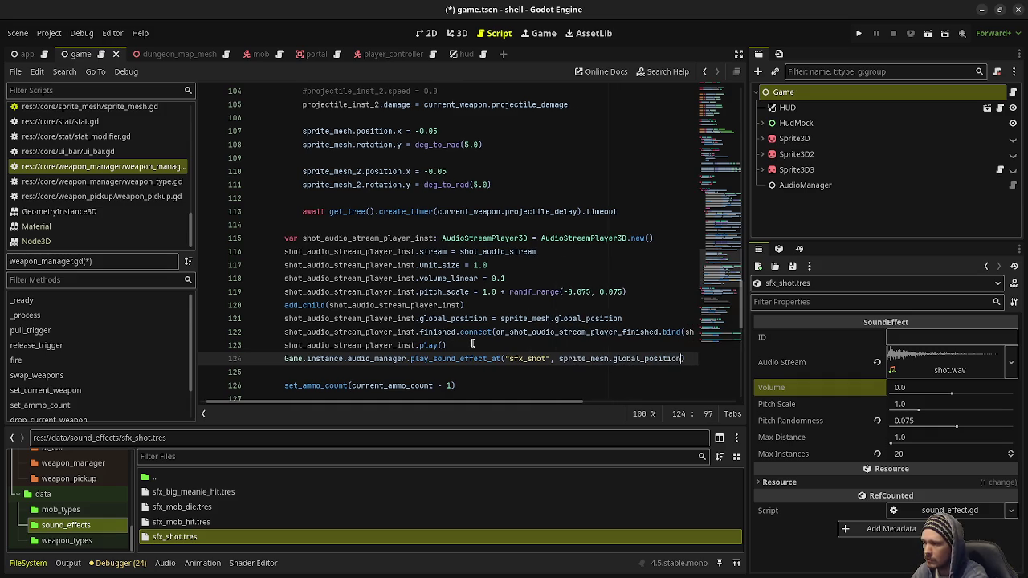
Comment out the old audio player lines 115–123 and run the game.
mouse_move(472, 343)
left_mouse_down()
mouse_move(338, 253)
mouse_move(286, 236)
left_mouse_up()
key("ctrl+k")
key("F5")
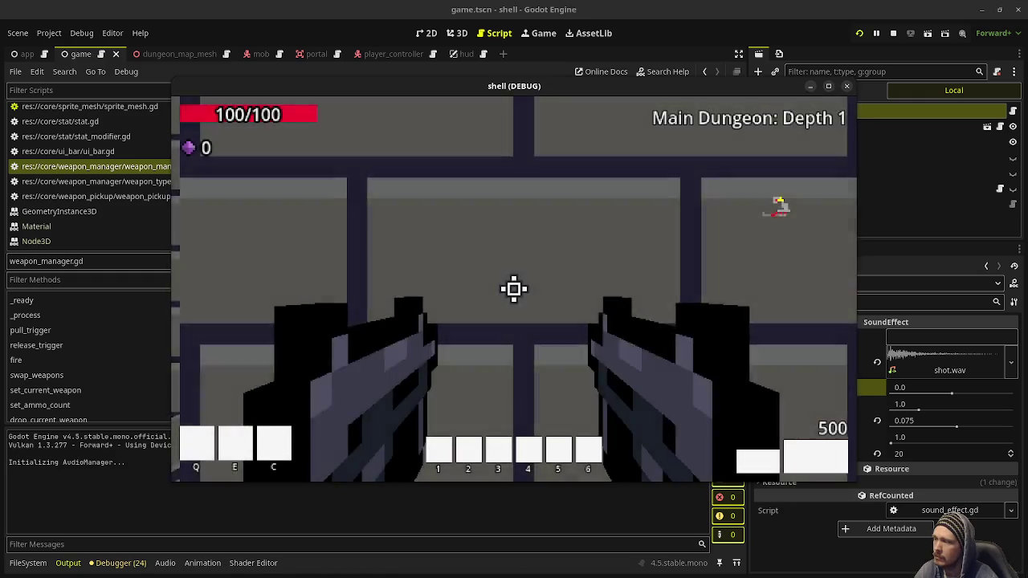
Stop the first test run, set the sound effect's ID to sfx_shot, and relaunch the game.
left_click_drag(514, 287, 514, 288)
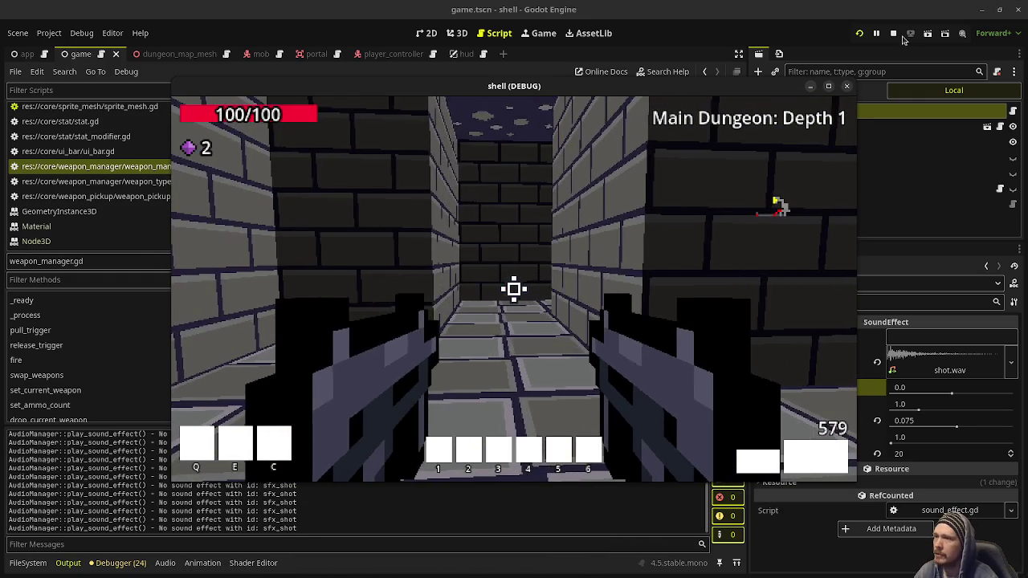
key("F8")
left_click(894, 337)
type("sfx_sho")
key("F5")
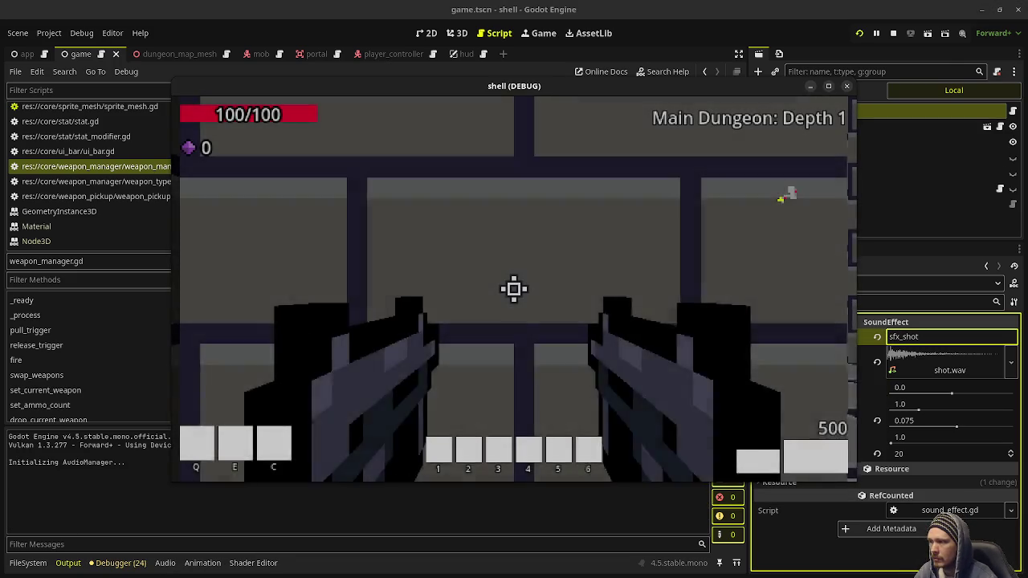
Fire at the purple enemy and down the corridor to hear the new shot sound, then stop.
left_click(515, 290)
left_click(514, 289)
left_click(514, 289)
left_click(514, 289)
left_click(514, 289)
left_click(514, 289)
left_click(514, 289)
left_click(514, 290)
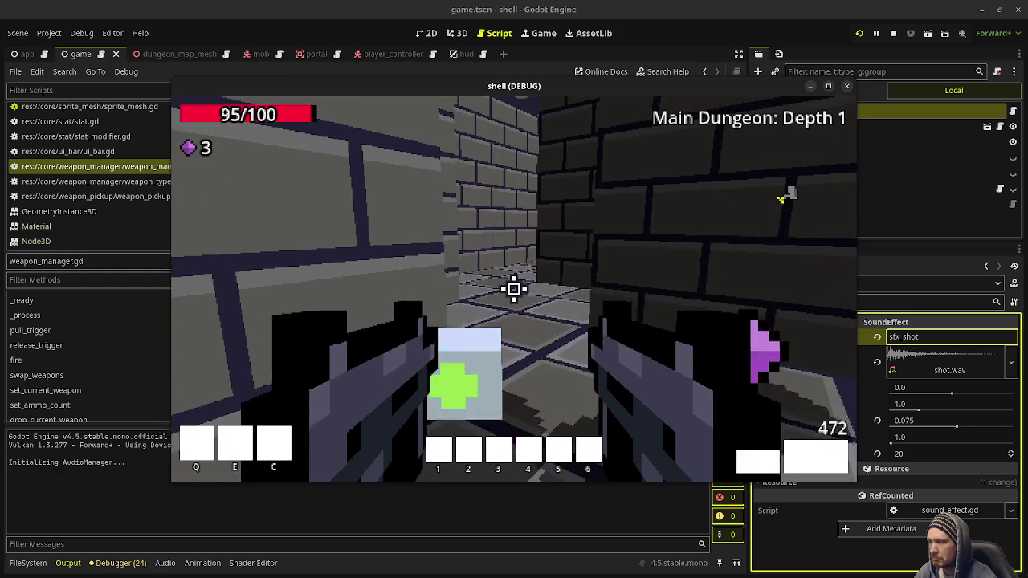
key("w")
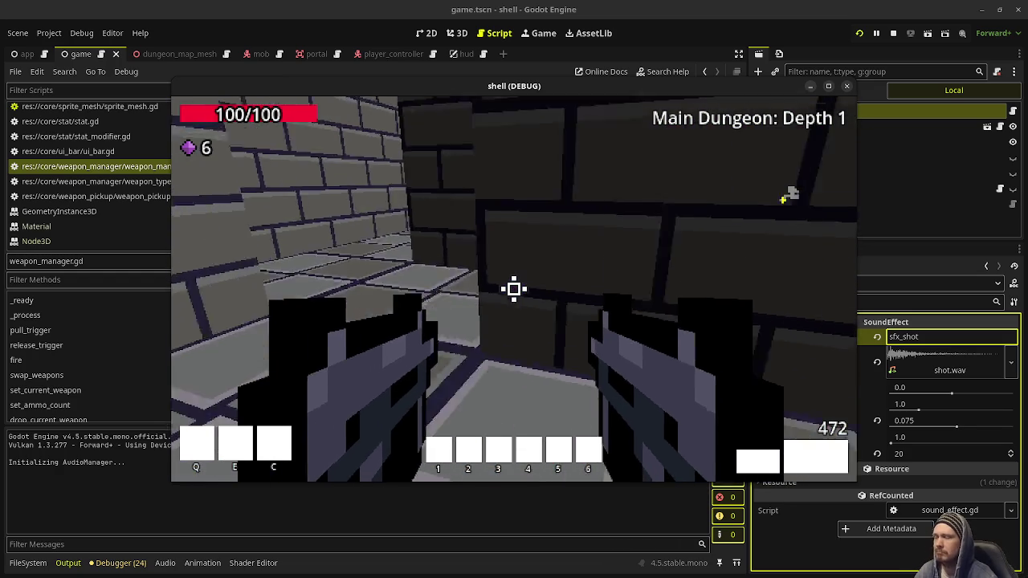
left_click(514, 289)
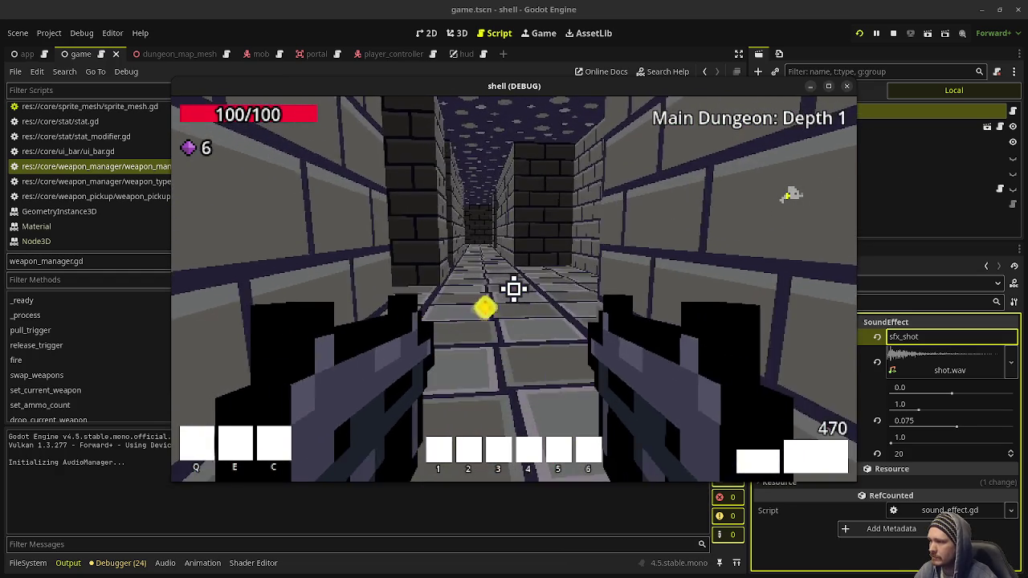
left_click(514, 289)
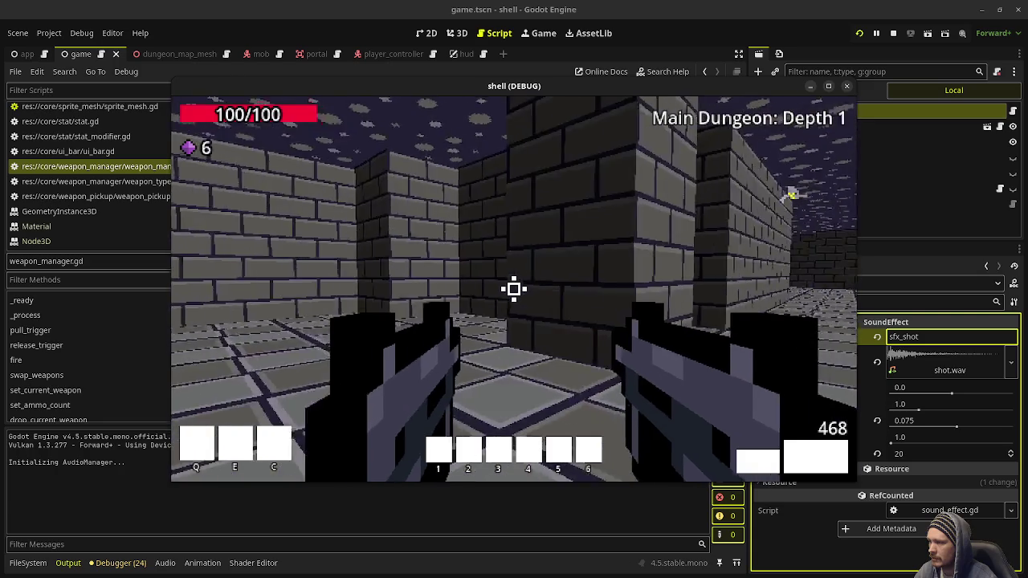
left_click(514, 289)
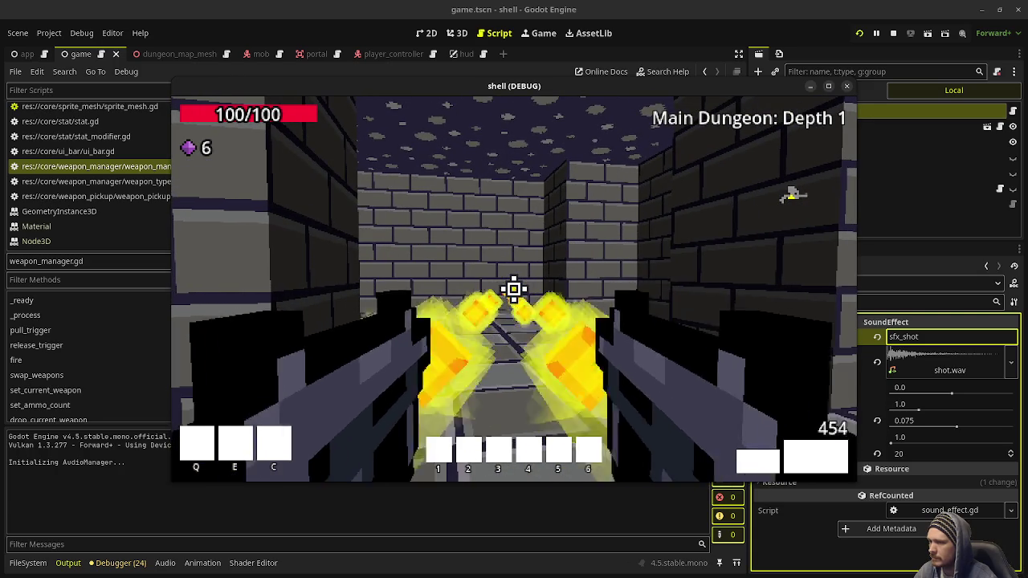
left_click(514, 289)
key("F8")
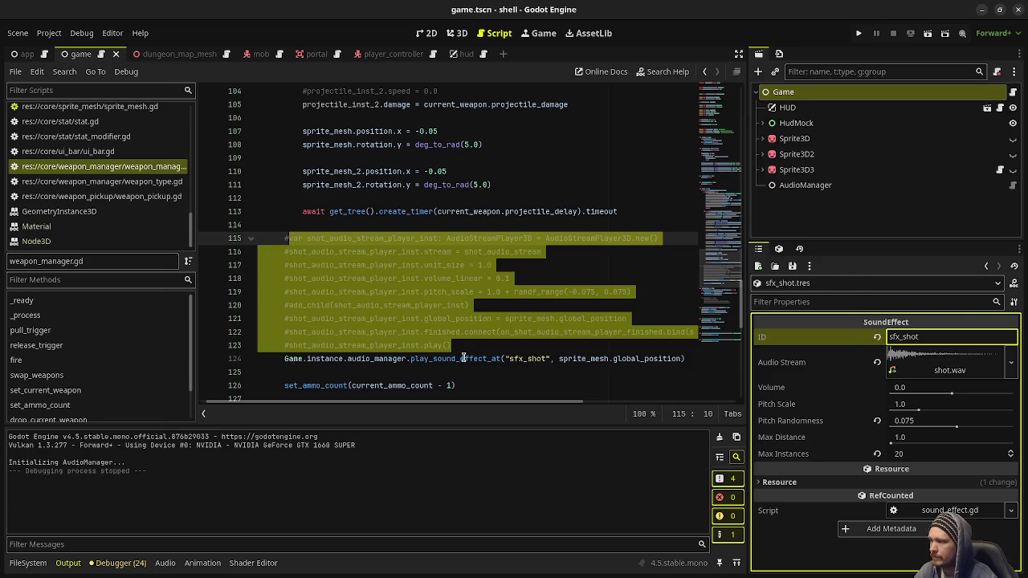
Switch back to the old audio block by commenting out the AudioManager call, then run the game.
left_click(463, 358)
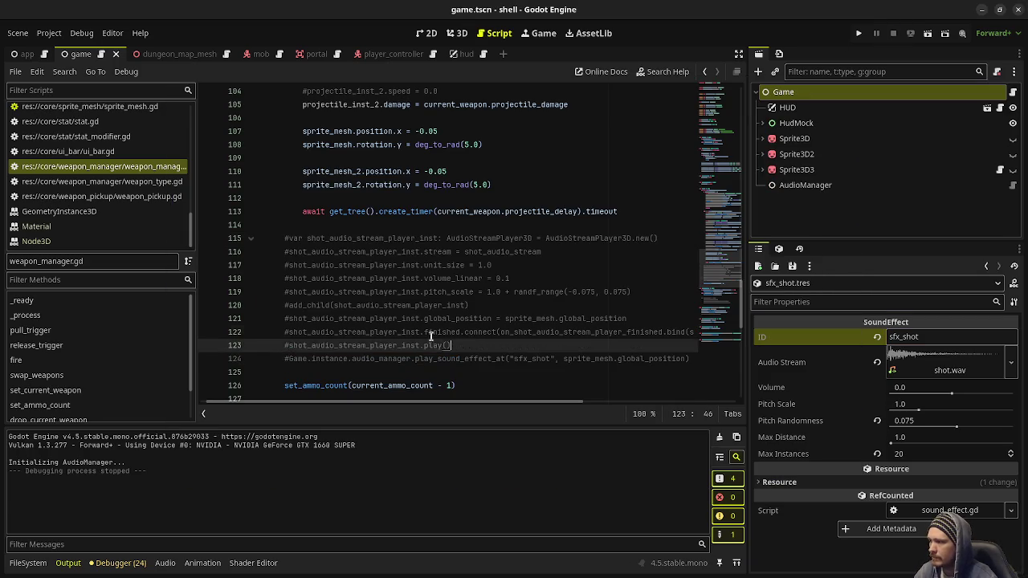
key("BackSpace")
key("BackSpace")
key("F5")
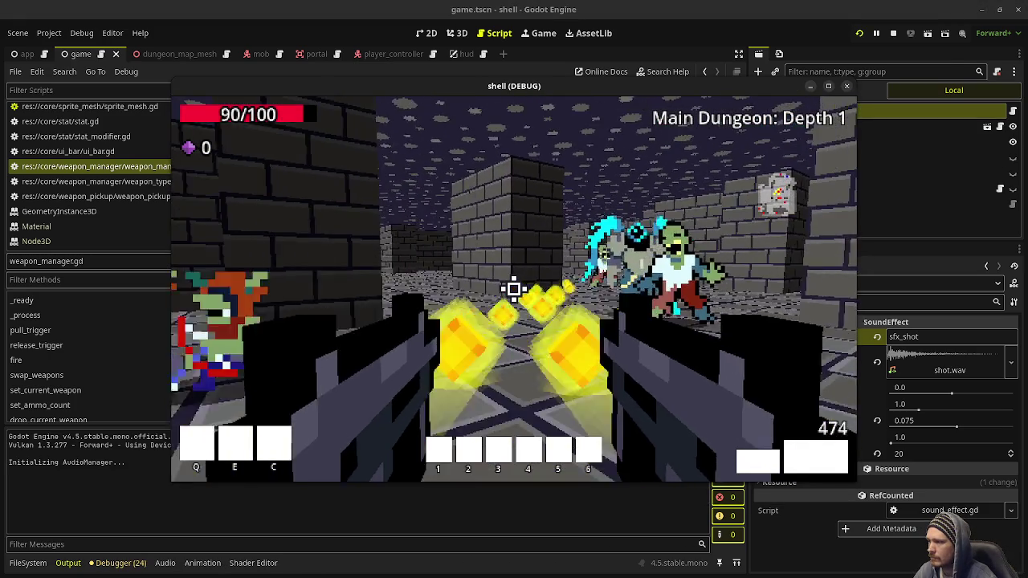
Shoot enemies and collect gems to compare the old shot sound, then stop the game.
left_click(514, 289)
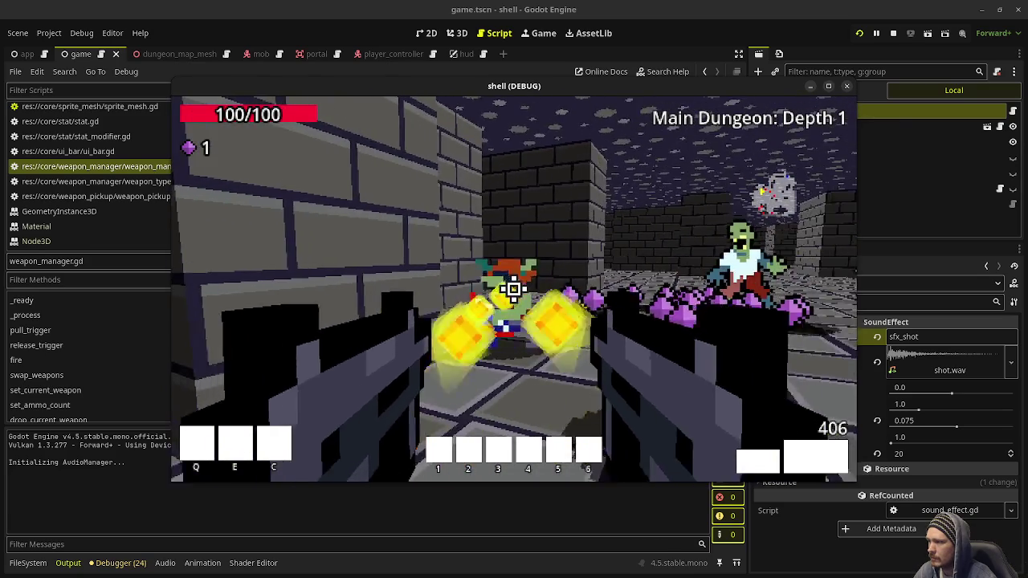
left_click(514, 289)
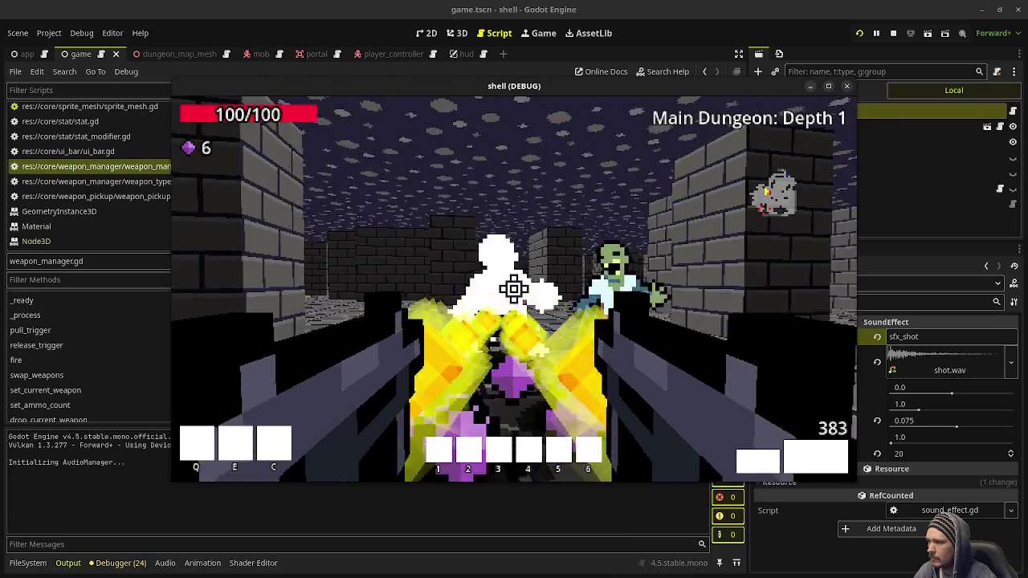
left_click(514, 289)
key("w")
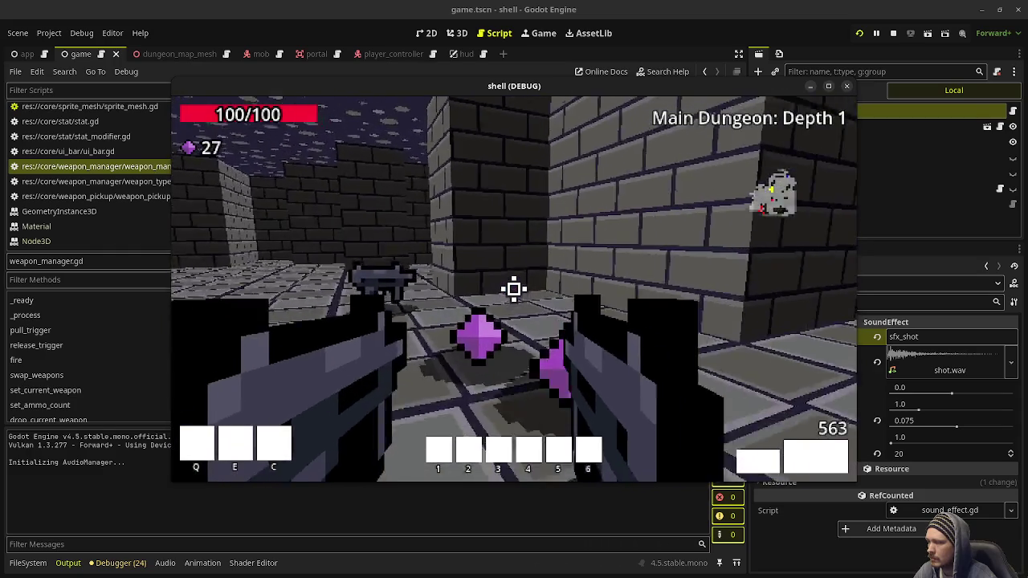
key("w")
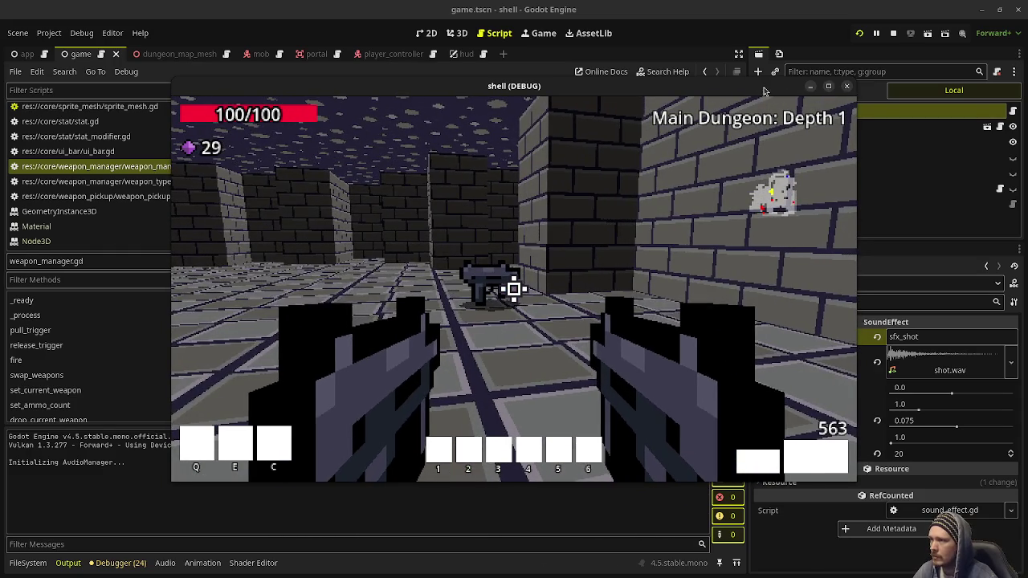
key("F8")
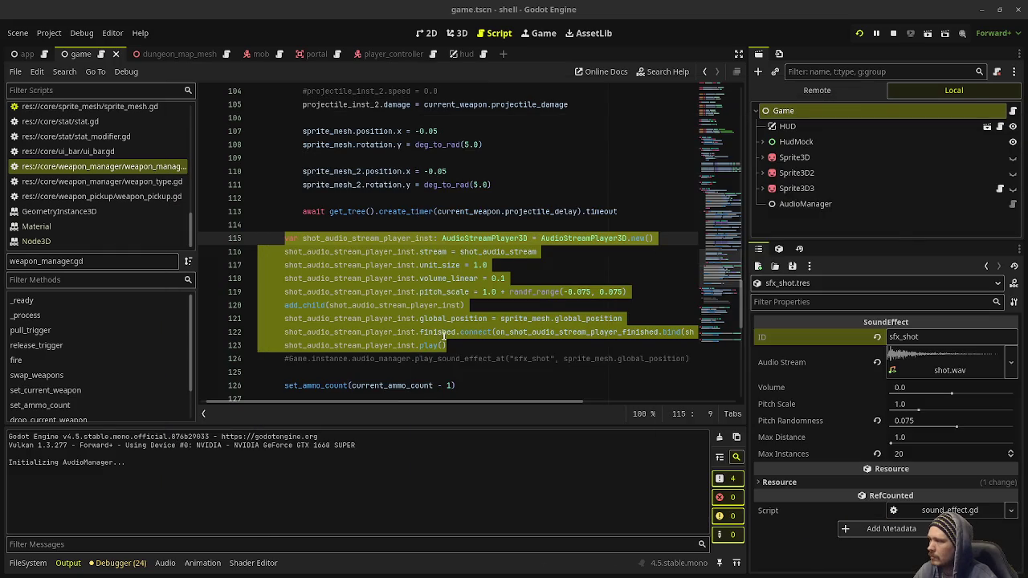
Comment out the old shot-audio lines 115–123 again.
left_click(441, 331)
mouse_move(476, 346)
left_mouse_down()
mouse_move(285, 253)
mouse_move(284, 239)
left_mouse_up()
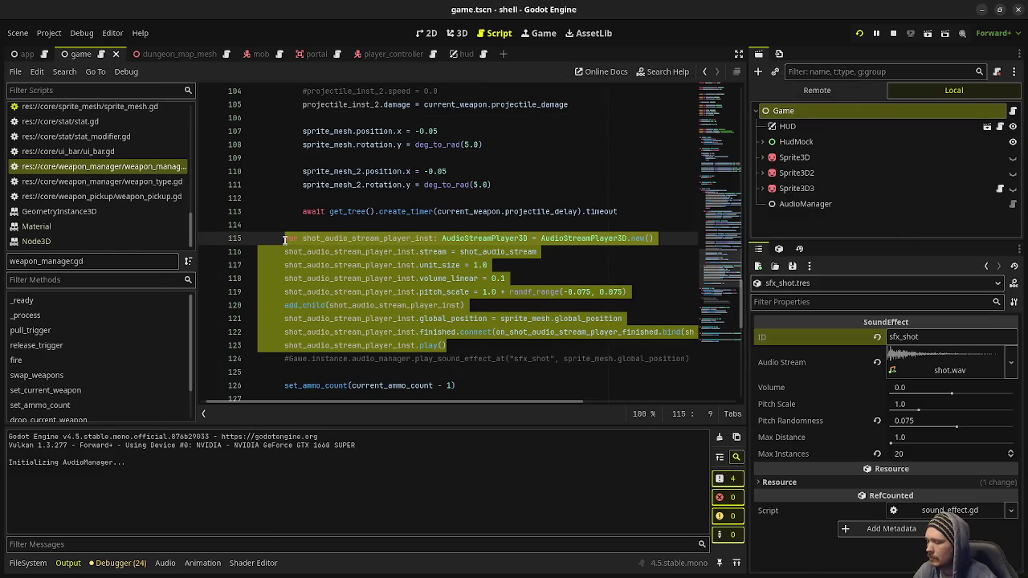
key("ctrl+k")
left_click(287, 358)
Reactivate the AudioManager shot call, save, and try the sfx_shot Volume at -5, then -10.
key("ctrl+k")
key("ctrl+s")
left_click(925, 389)
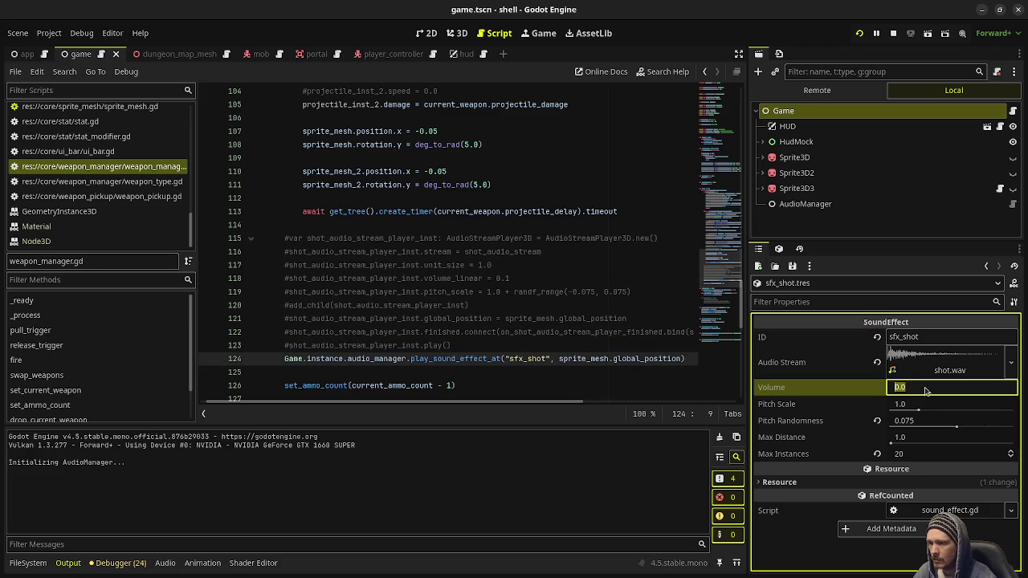
type("-5")
key("Return")
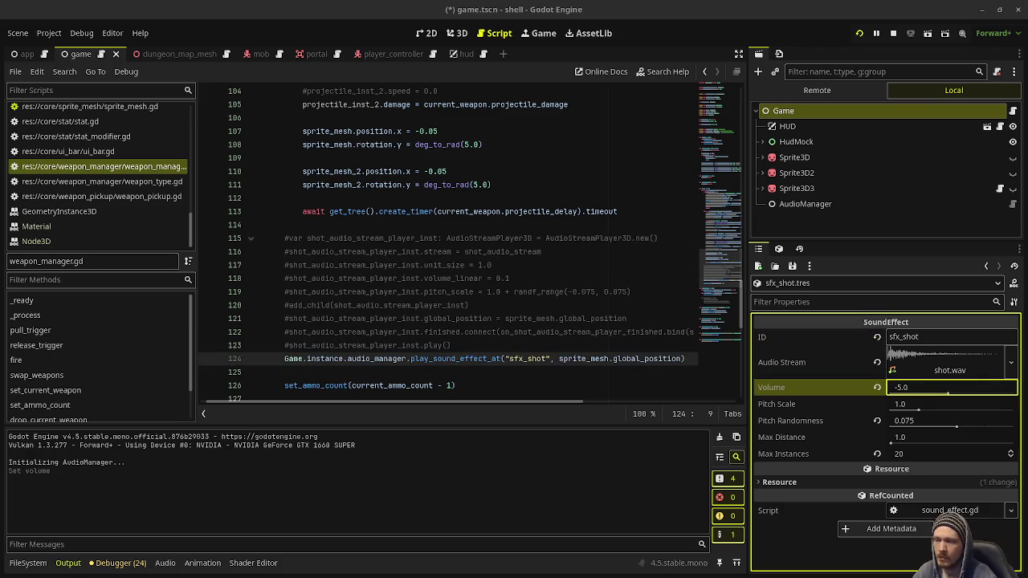
left_click(936, 393)
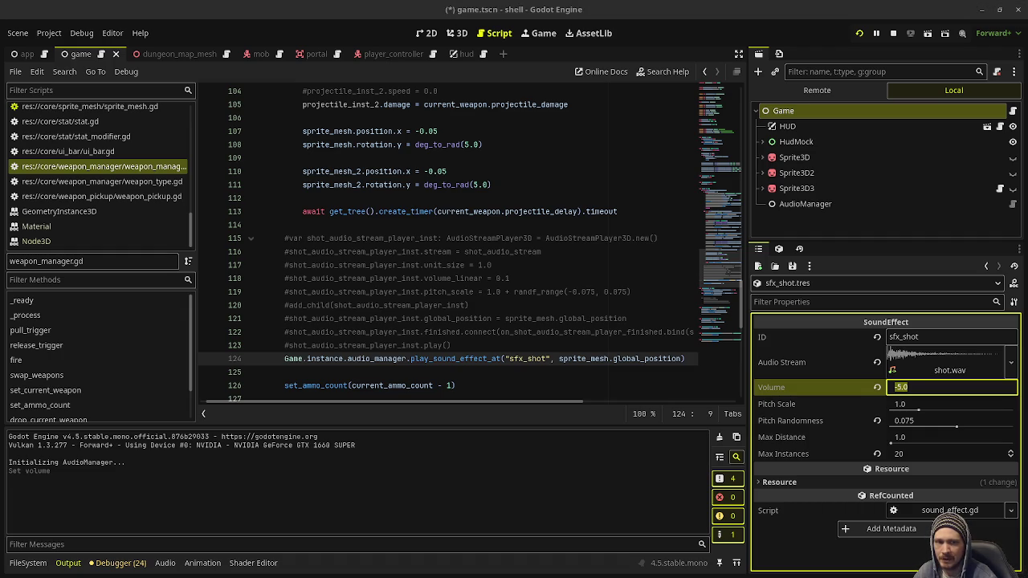
left_click(928, 393)
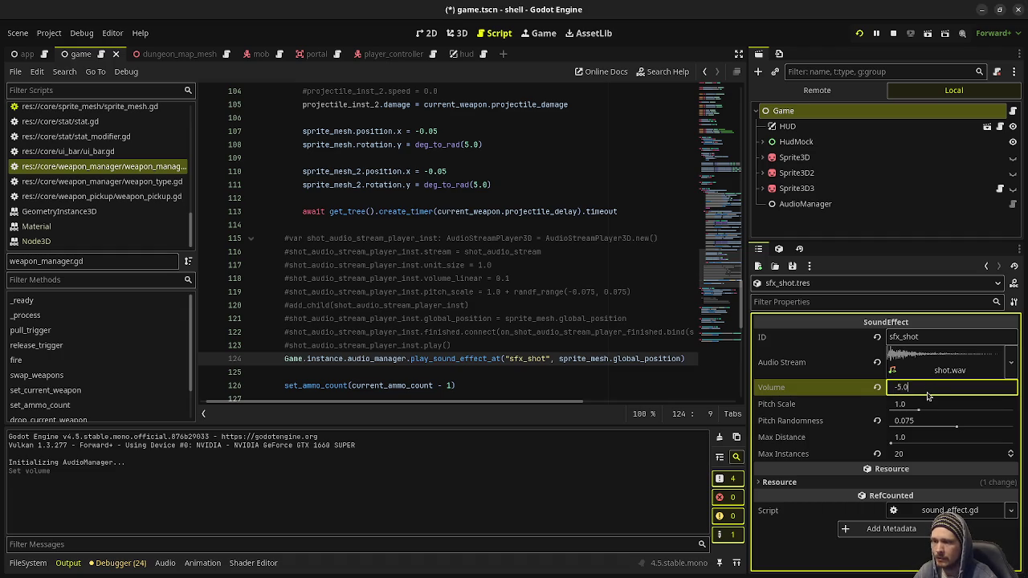
key("BackSpace")
key("BackSpace")
key("BackSpace")
type("10.0")
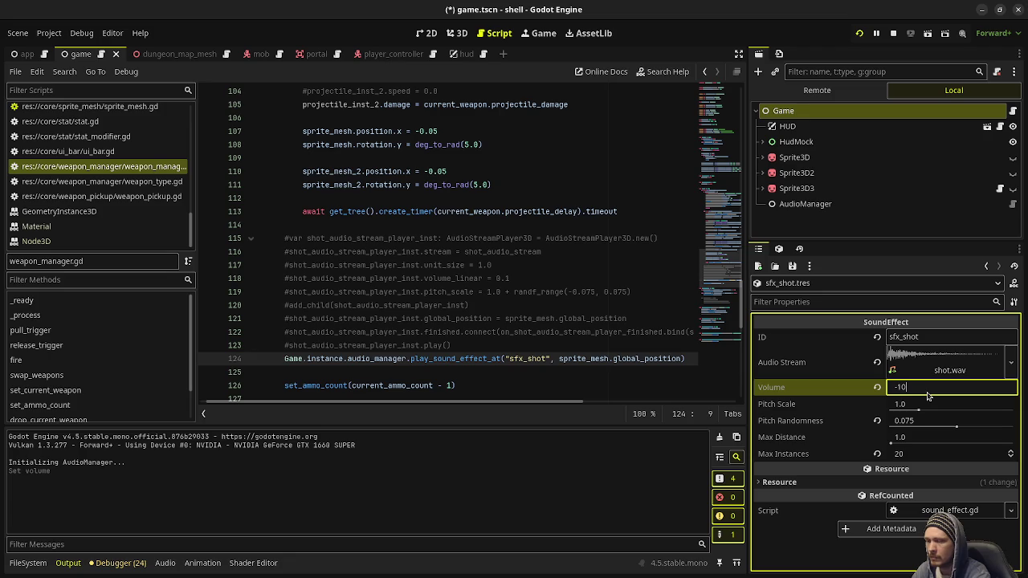
key("Return")
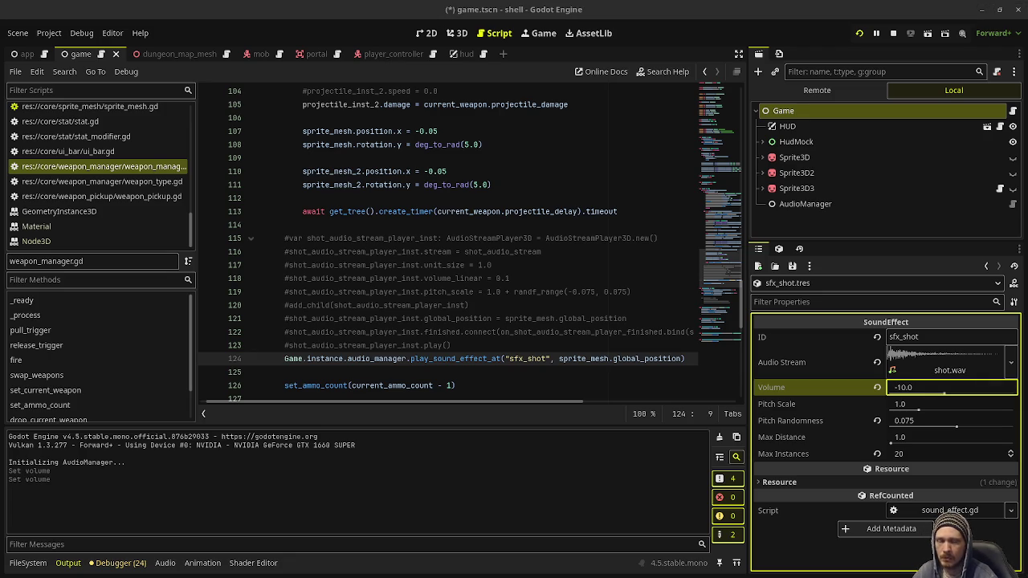
Swap back to the old shot-audio block briefly, then undo both comment changes and save.
mouse_move(452, 345)
left_mouse_down()
mouse_move(284, 272)
mouse_move(284, 239)
left_mouse_up()
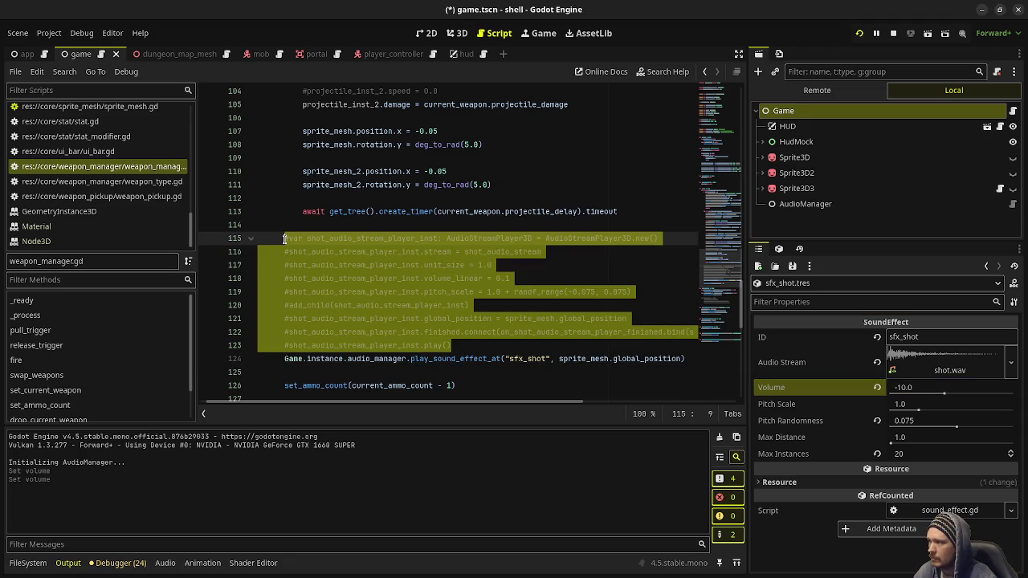
key("ctrl+k")
left_click(284, 359)
key("ctrl+k")
key("ctrl+s")
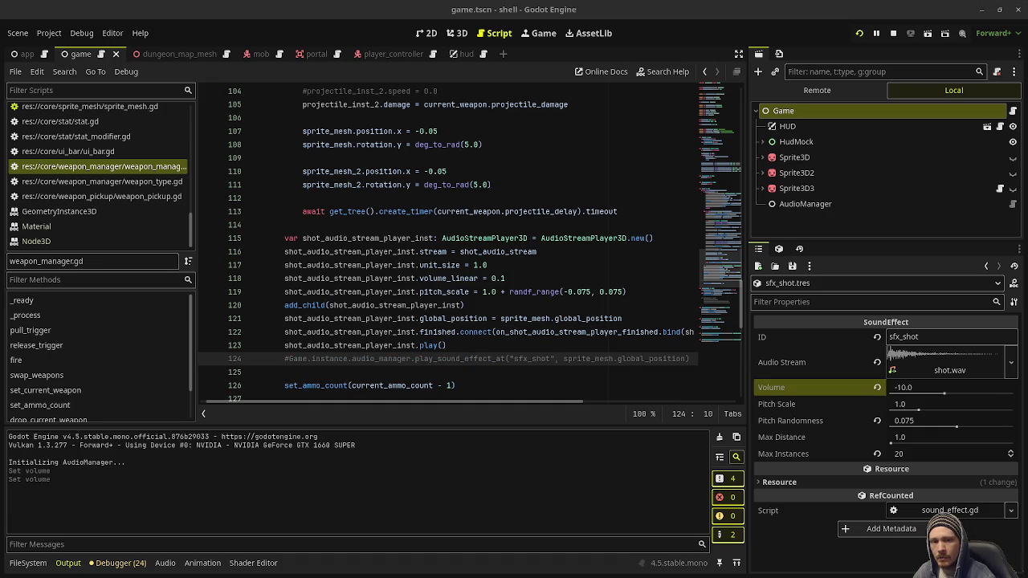
key("ctrl+z")
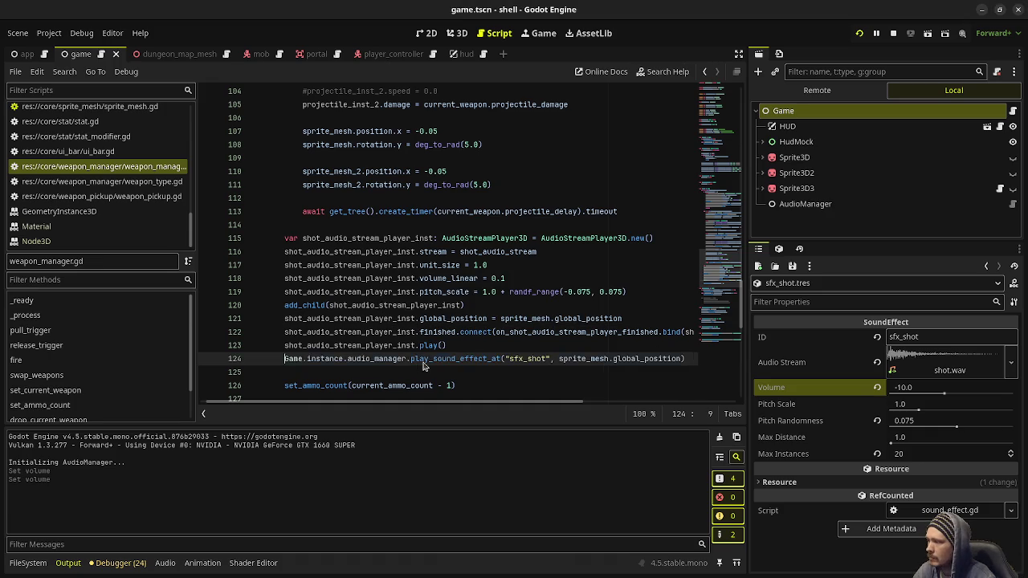
key("ctrl+z")
key("ctrl+s")
Set the sfx_shot Volume to -7, save, and run the game to fire a test shot.
left_click(909, 385)
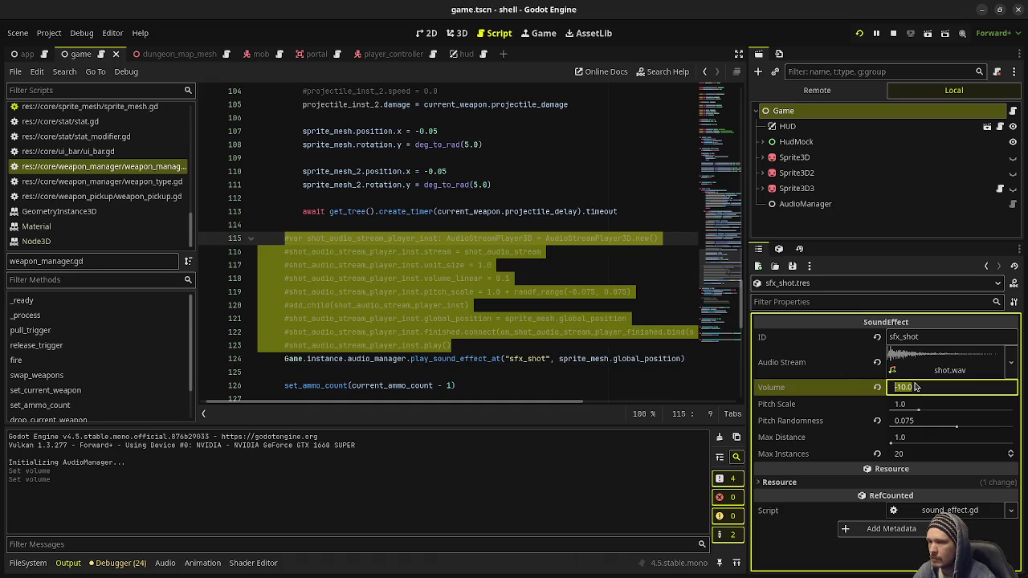
type("-7")
key("Return")
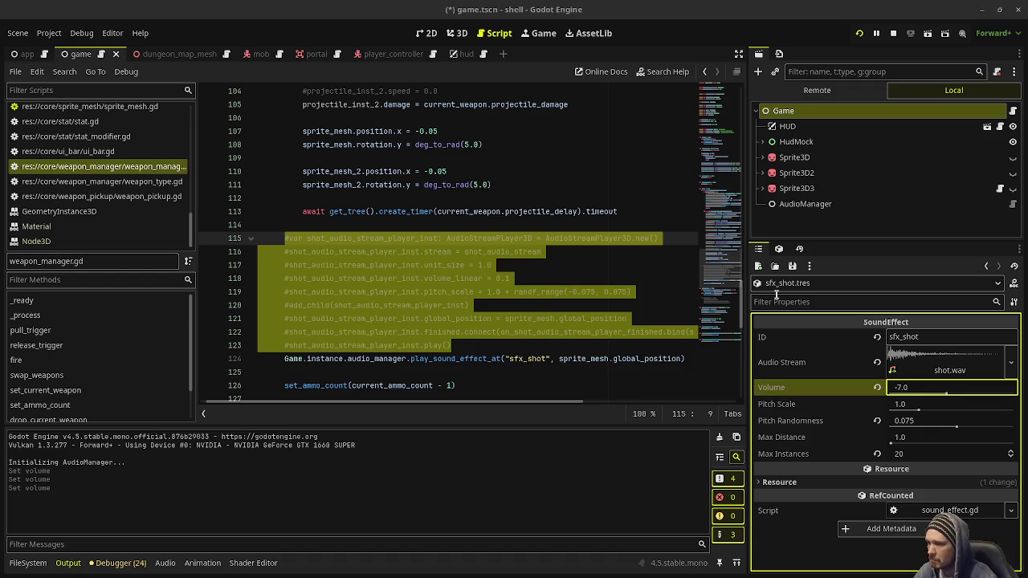
left_click(609, 277)
key("ctrl+s")
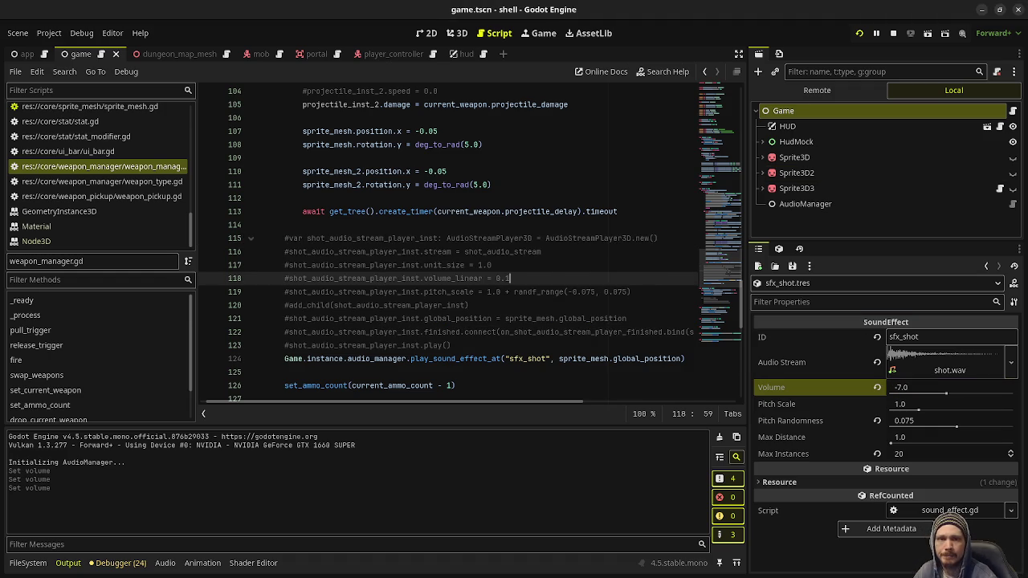
key("F5")
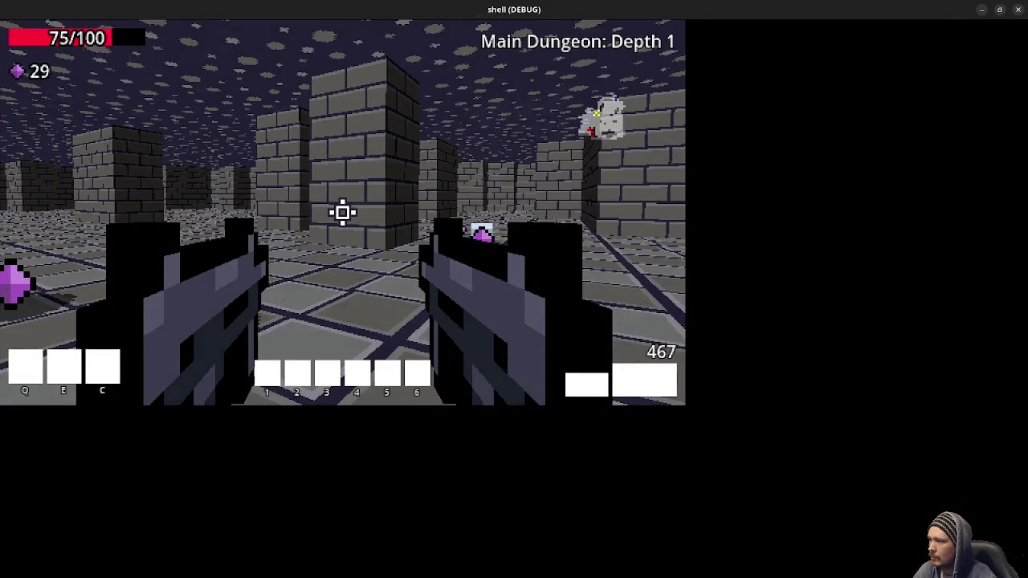
left_click(514, 299)
Walk down the dungeon corridor firing repeatedly toward the green pickup, then close the game window.
key("w")
left_click(514, 299)
left_click(514, 299)
key("w")
left_click(514, 299)
left_click(514, 299)
left_click(514, 299)
left_click(514, 299)
key("w")
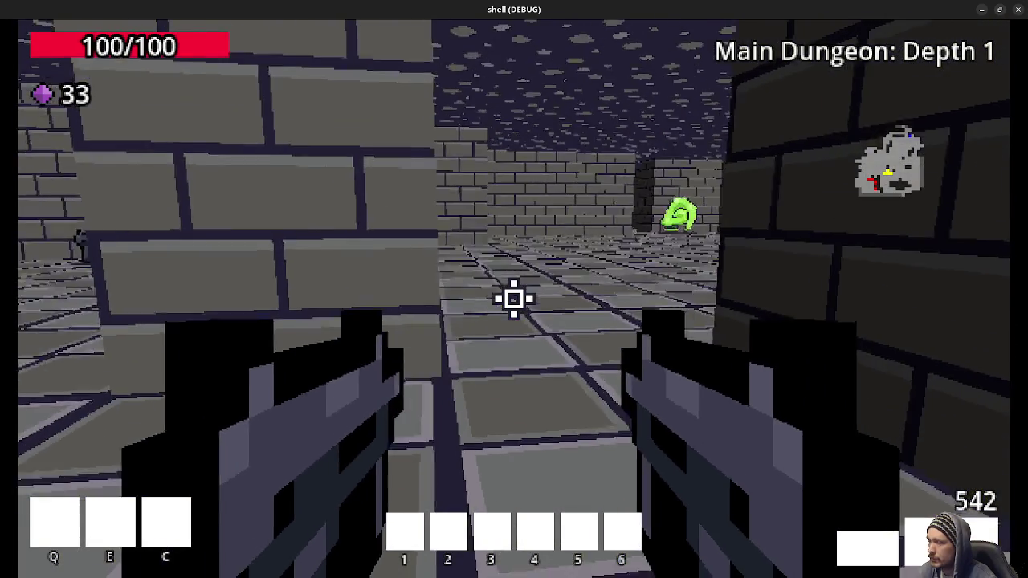
key("w")
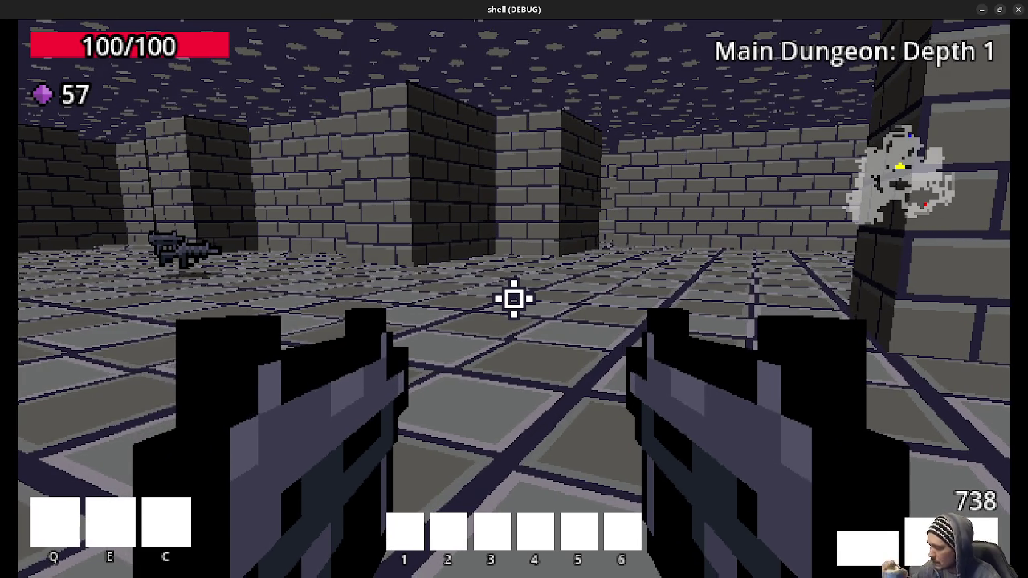
mouse_move(525, 306)
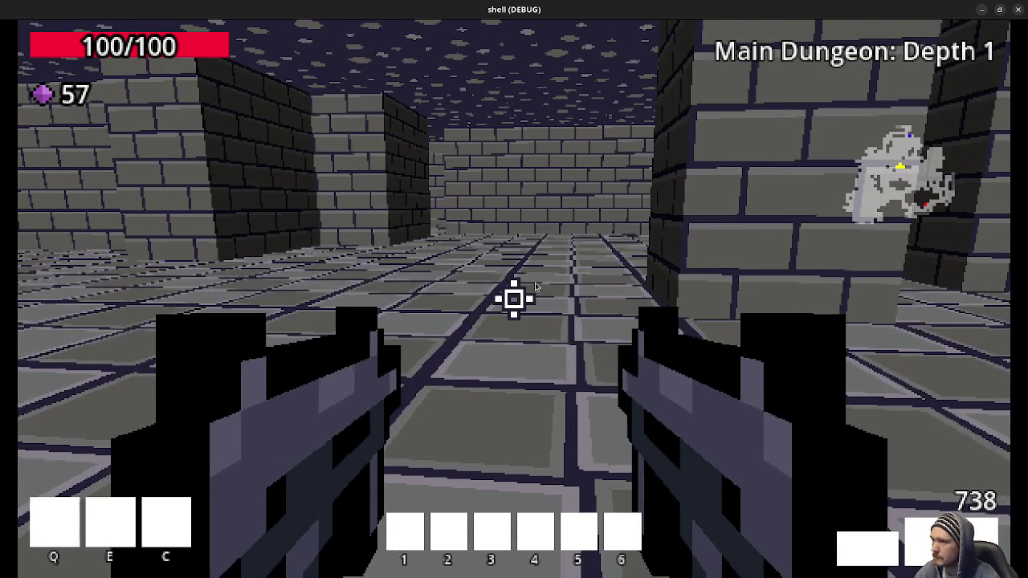
left_click(1018, 9)
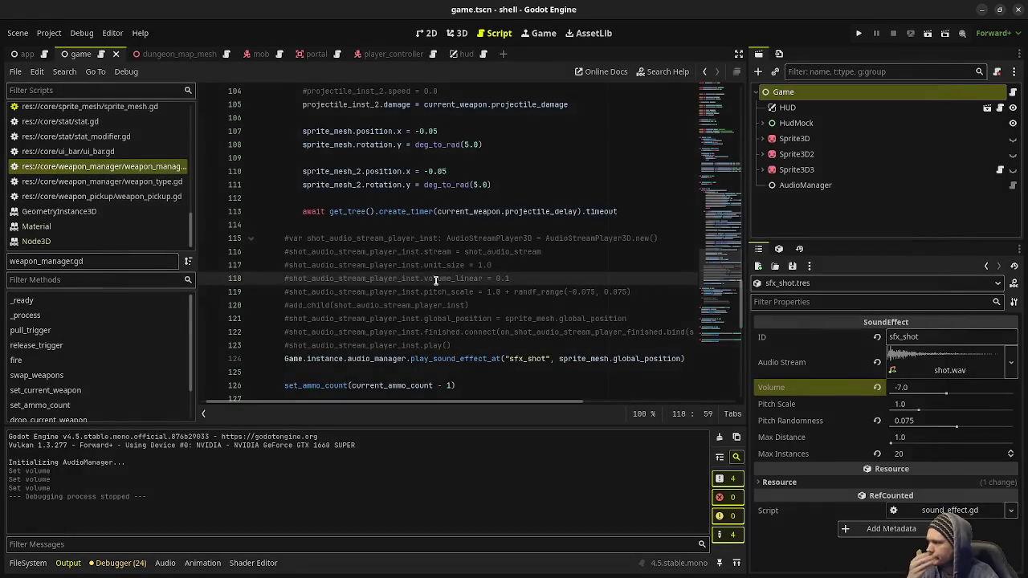
Delete the commented shot-audio block and the unused shot_audio_stream export, then save weapon_manager.gd.
left_click_drag(454, 345, 483, 231)
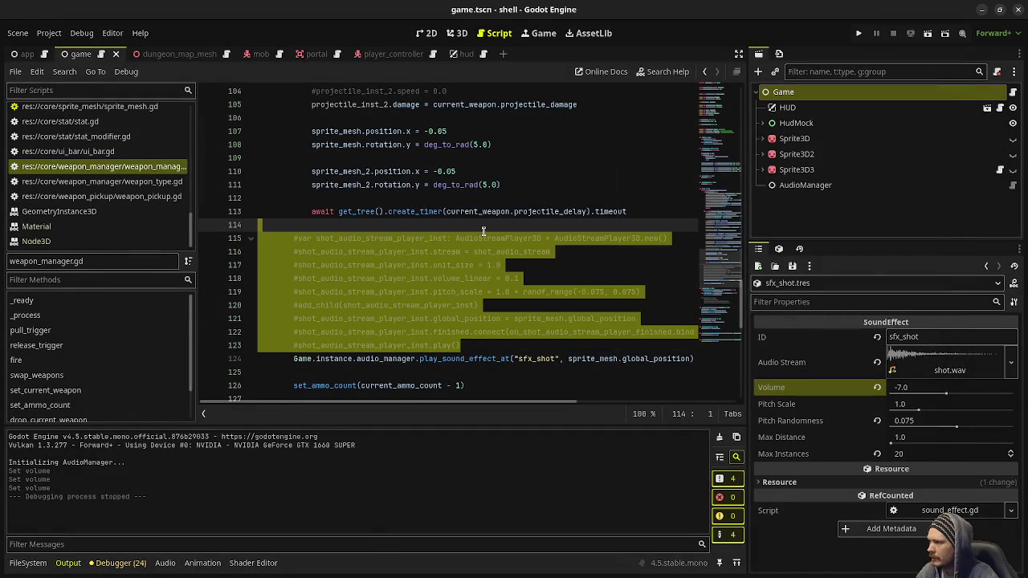
key("Delete")
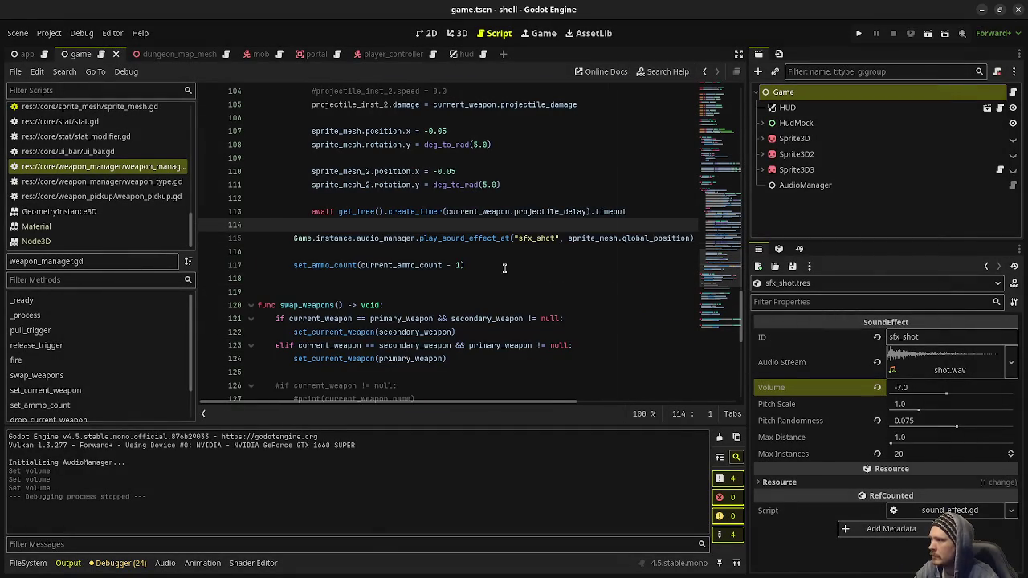
scroll(505, 269, "up", 20)
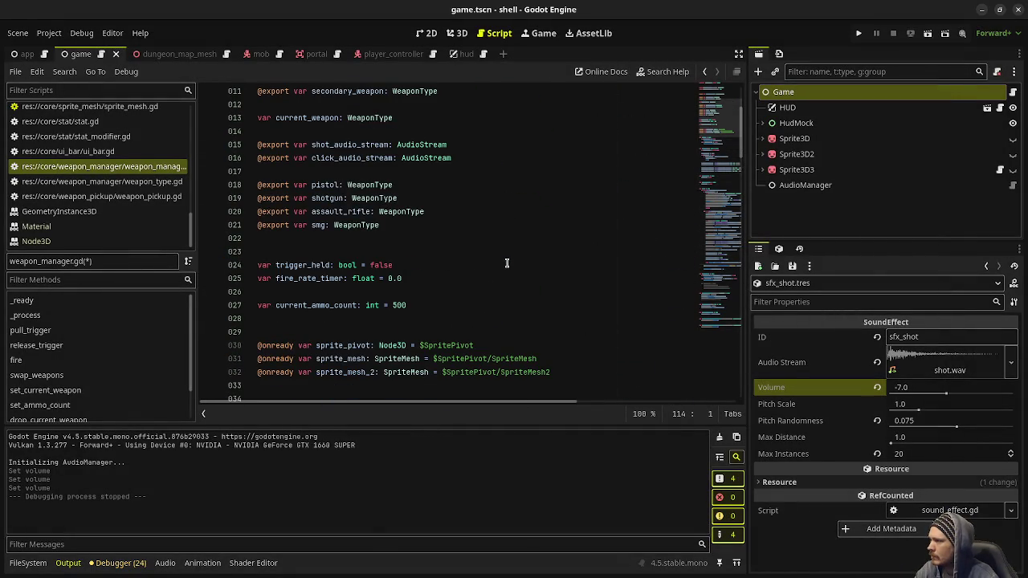
scroll(506, 263, "up", 3)
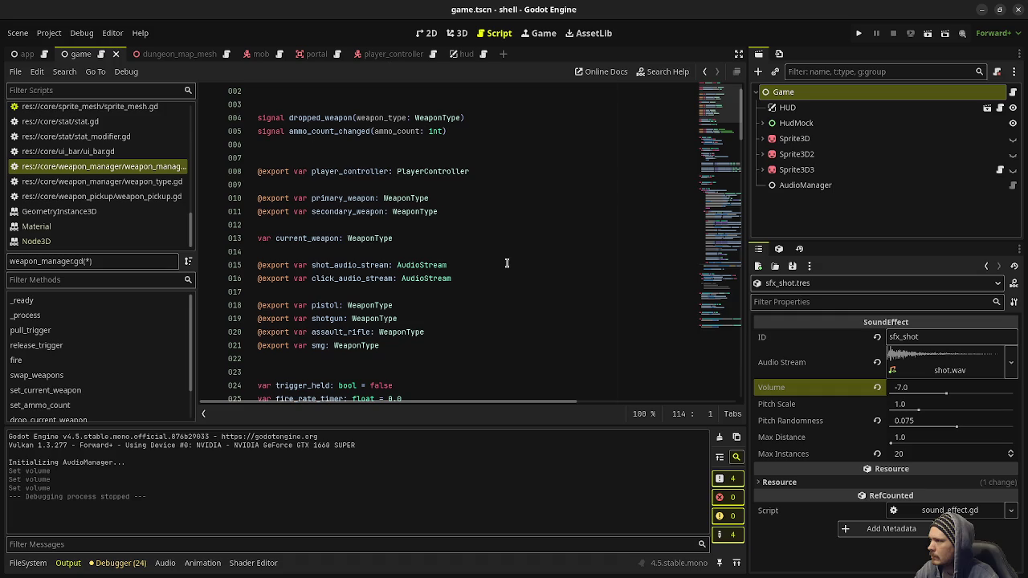
left_click_drag(474, 265, 481, 252)
key("Delete")
key("ctrl+s")
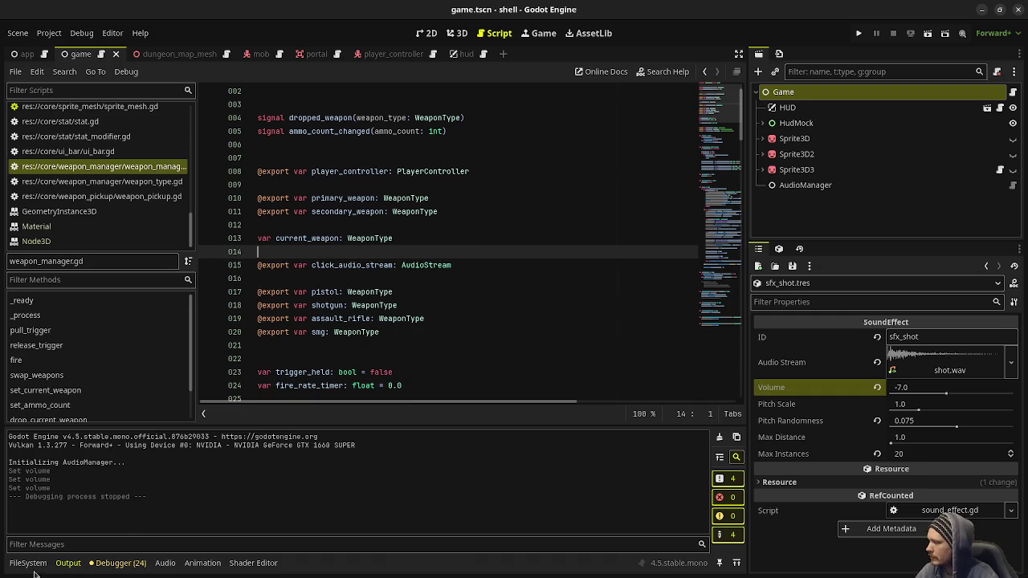
Show the sound_effects folder in the FileSystem dock and bring up its context menu.
left_click(28, 563)
scroll(405, 339, "down", 13)
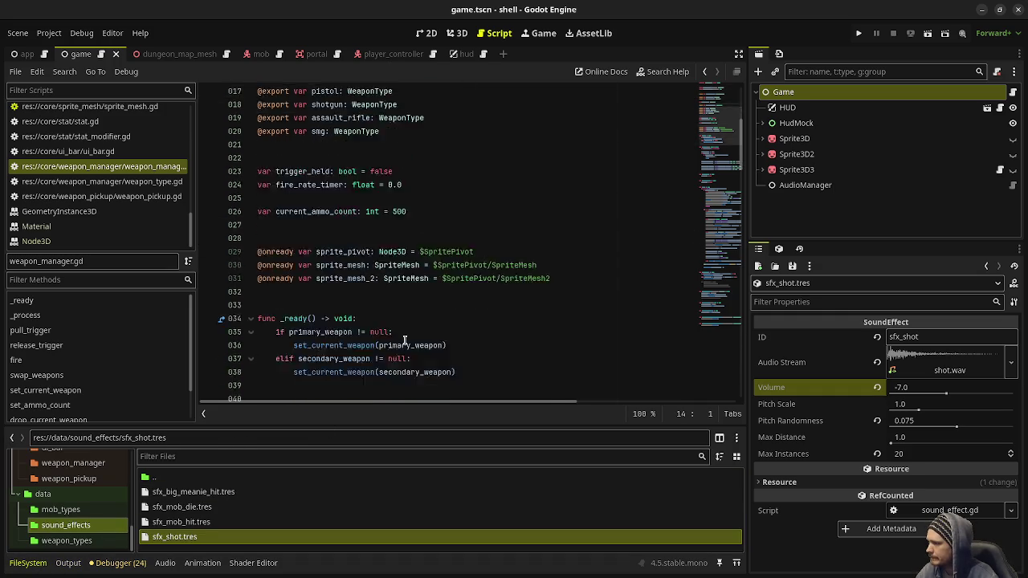
scroll(405, 340, "down", 10)
scroll(405, 340, "up", 3)
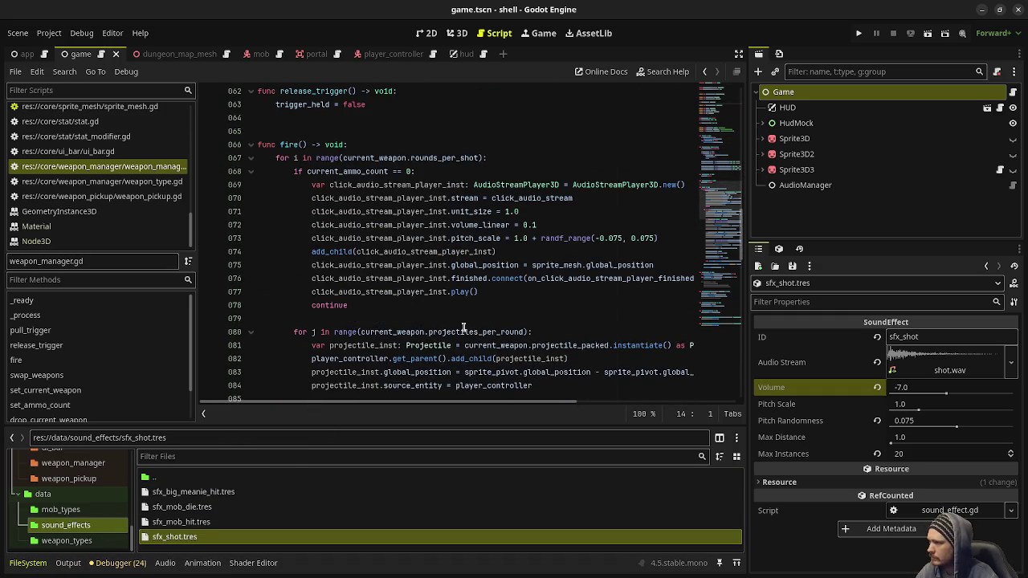
right_click(175, 549)
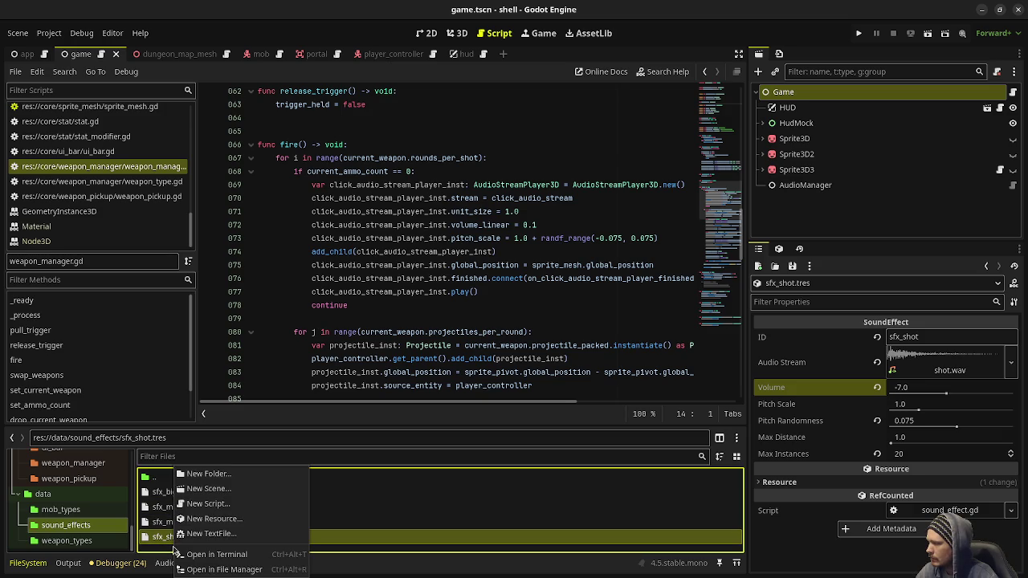
Create a new SoundEffect resource saved as sfx_click in the sound_effects folder.
left_click(228, 518)
type("sfx")
key("BackSpace")
key("BackSpace")
key("BackSpace")
type("sound")
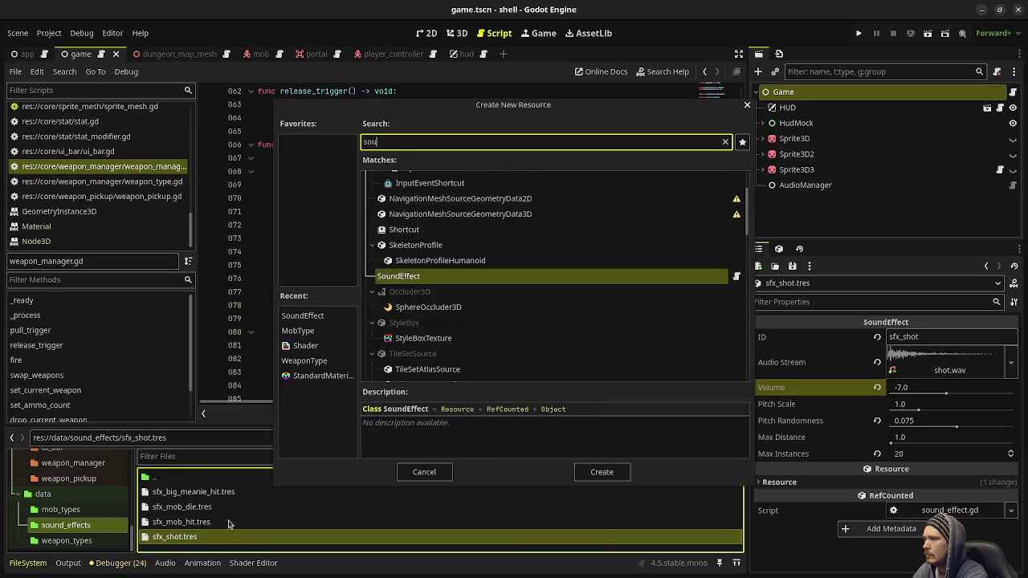
key("Return")
type("sfx_click")
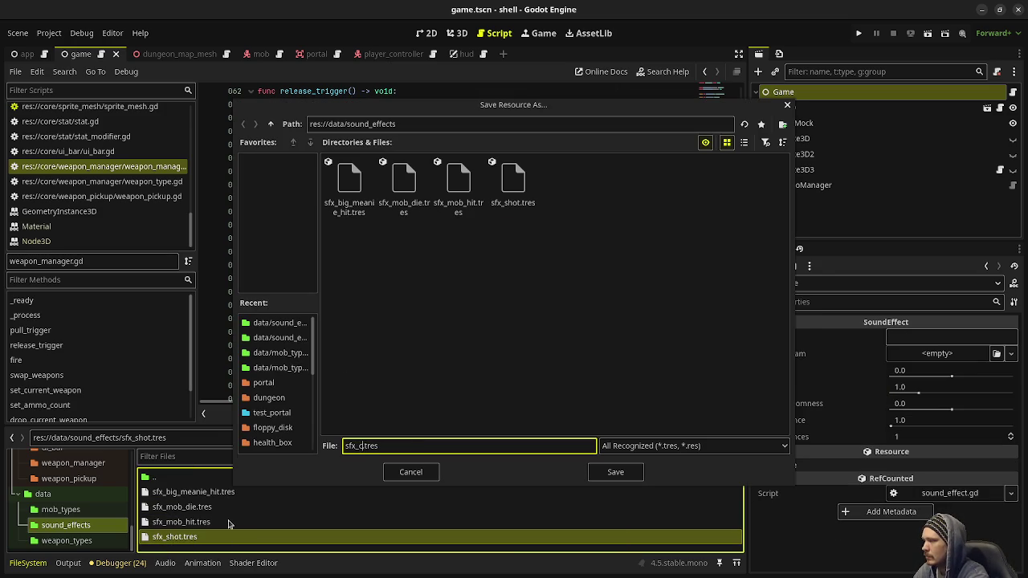
key("Return")
left_click(177, 506)
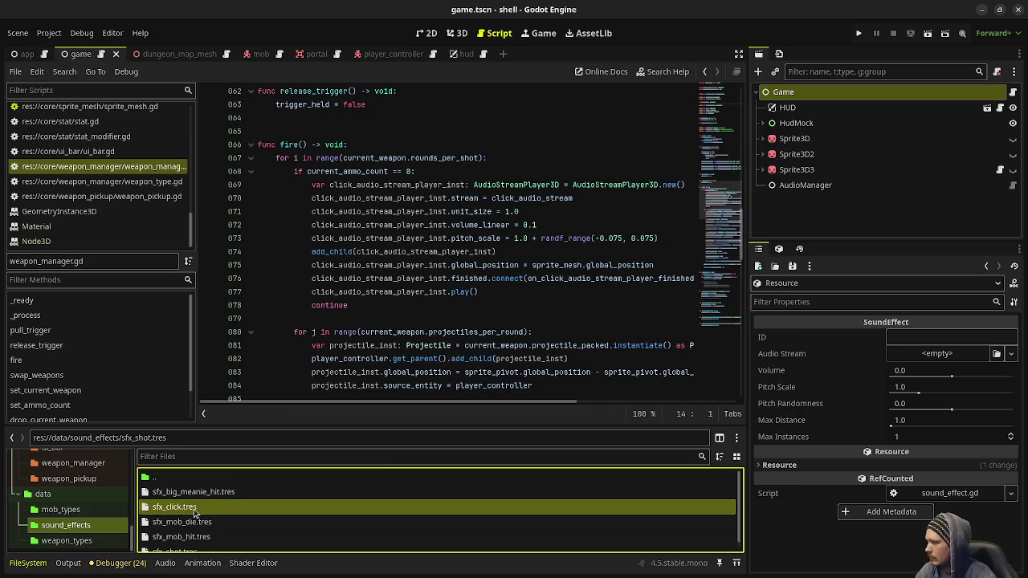
Give it the ID sfx_click and load energyClick.mp3 as its audio stream.
left_click(930, 337)
type("sfx_click")
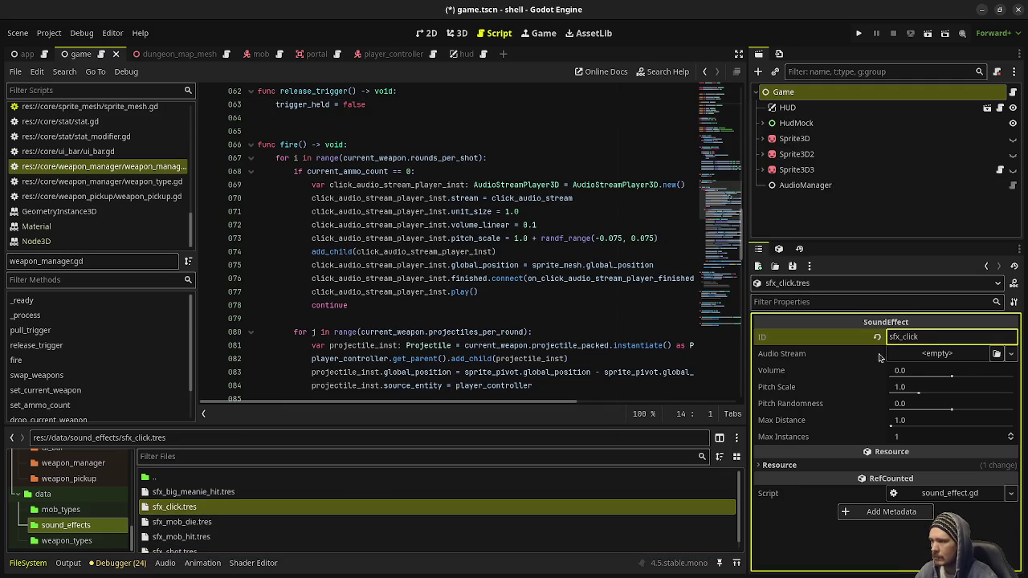
left_click(920, 354)
left_click(923, 554)
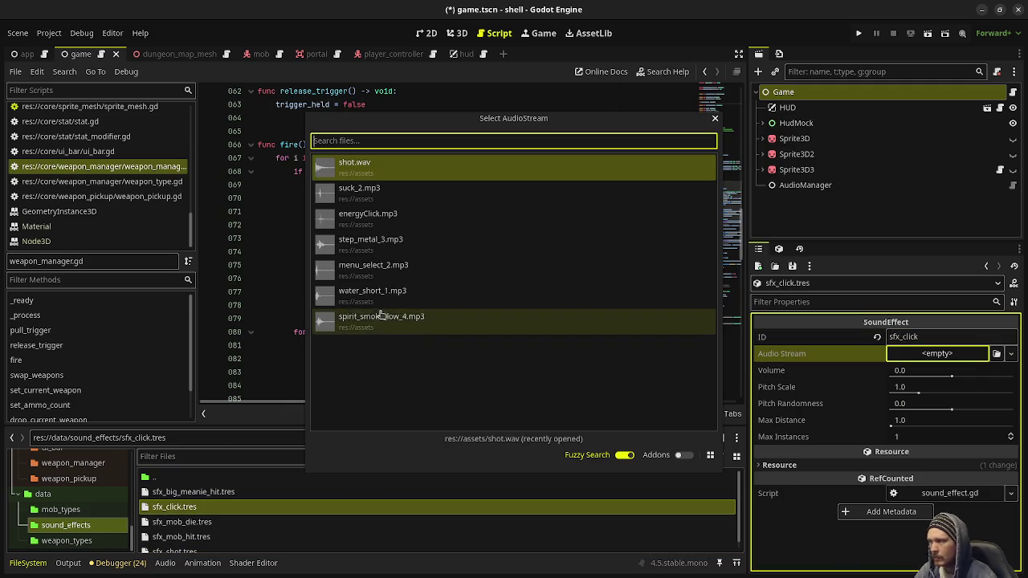
double_click(387, 220)
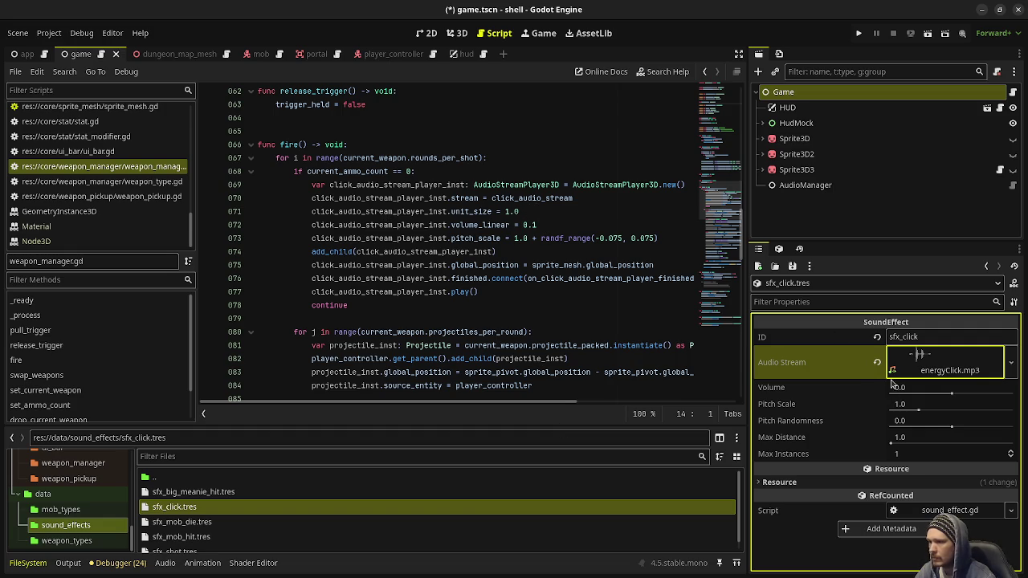
Set Volume -7, Pitch Randomness 0.075 and Max Instances 20, comparing with sfx_shot.tres.
left_click(924, 389)
type("-7")
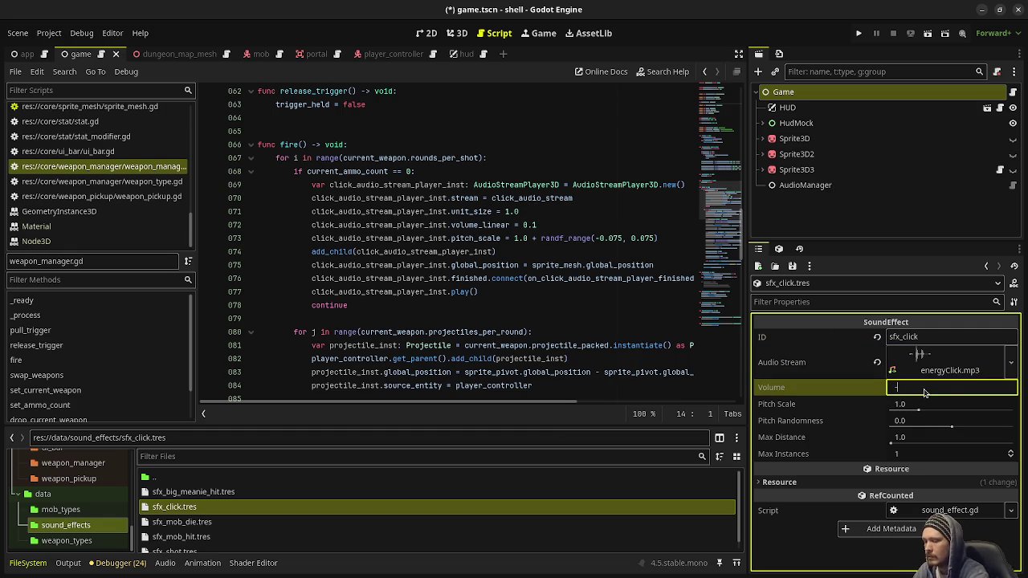
key("Return")
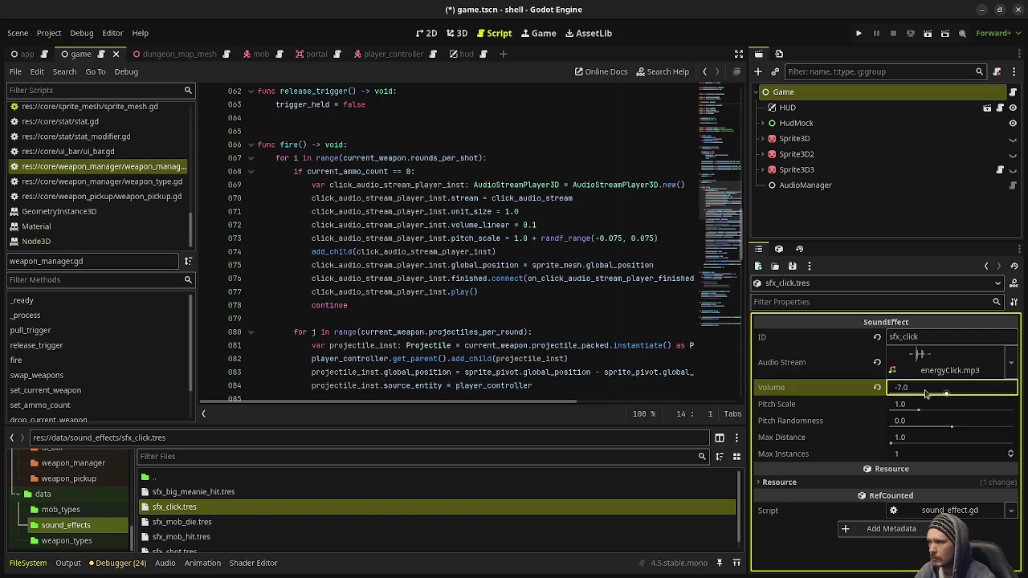
left_click(934, 422)
type("0.075")
key("Return")
left_click(926, 439)
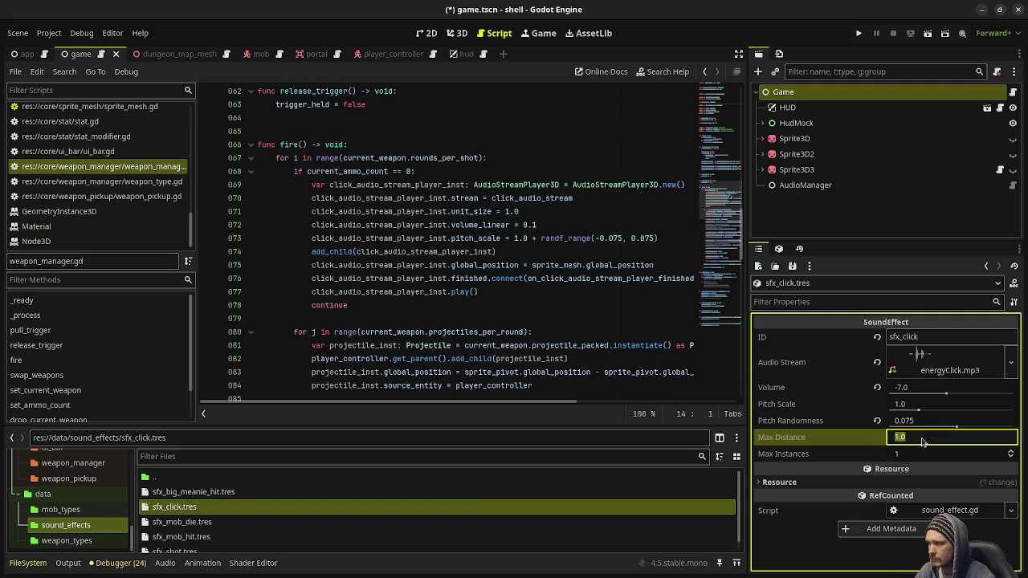
left_click(906, 459)
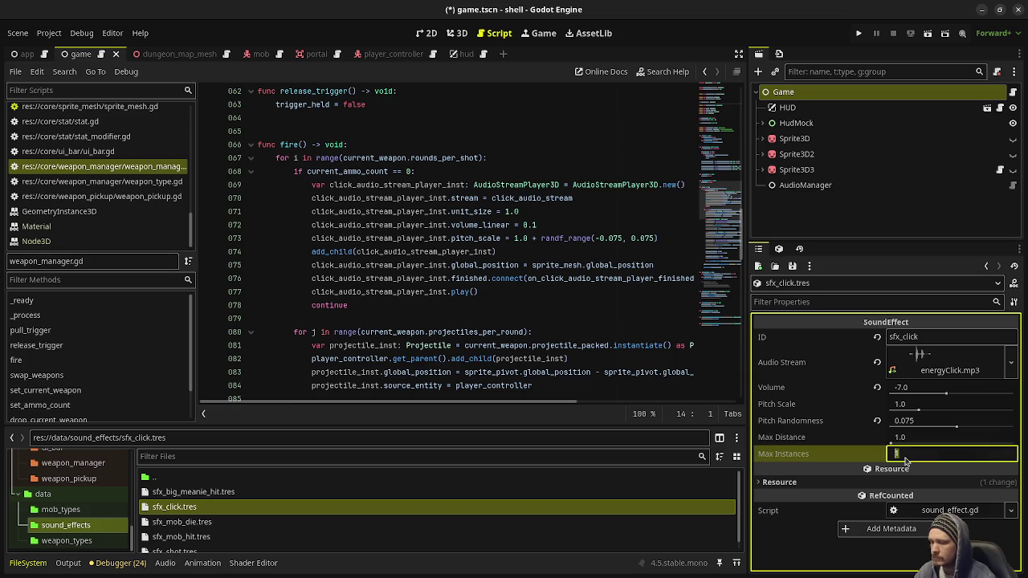
type("20")
key("Return")
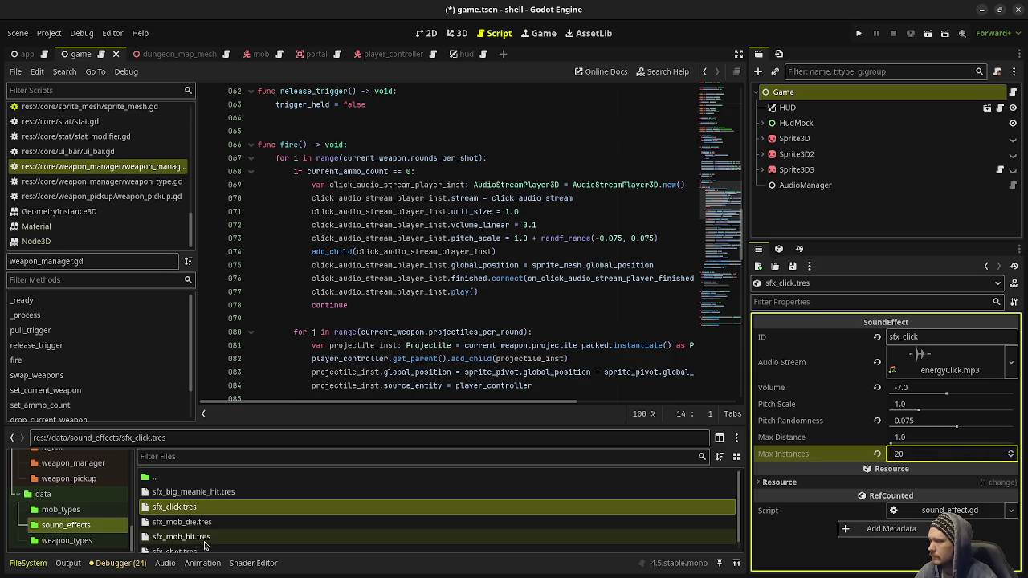
left_click(192, 551)
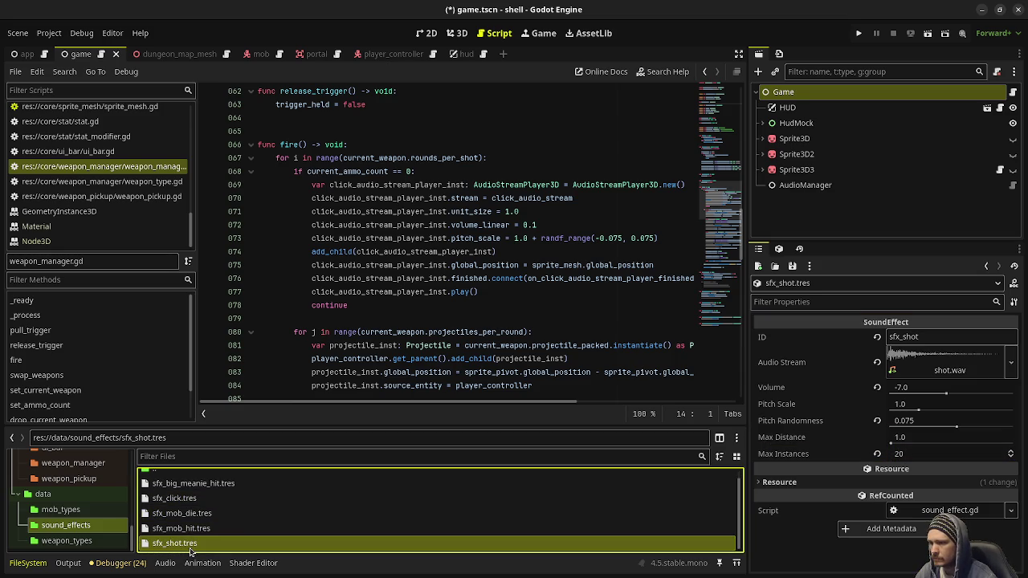
Add Game.instance.audio_manager.play_sound_effect_at("sfx_click", sprite_mesh.global_position) after the click play() line.
left_click(199, 500)
left_click(606, 278)
key("ctrl+s")
key("Down")
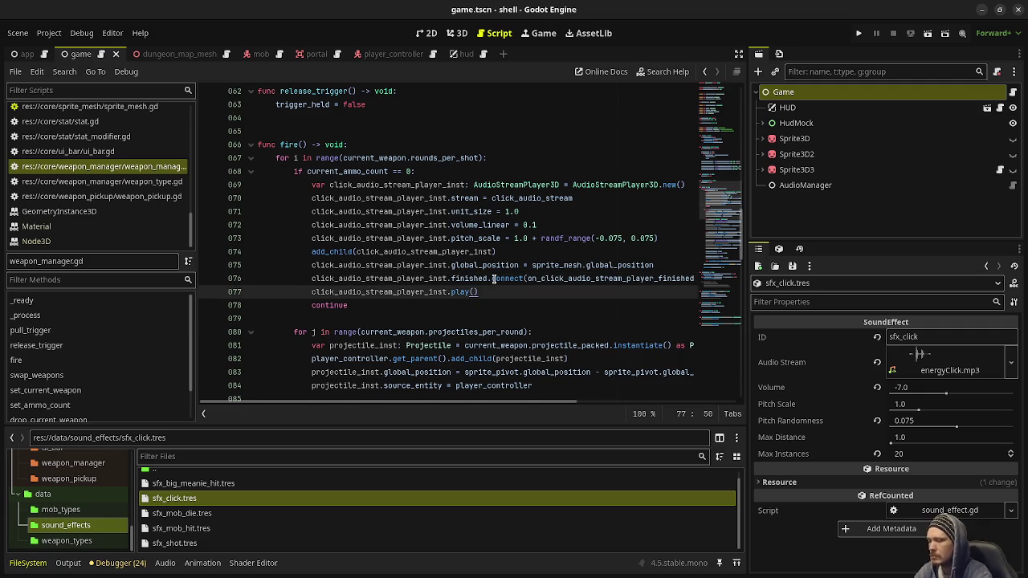
key("Return")
type("Game.instance.audio_manager.play_")
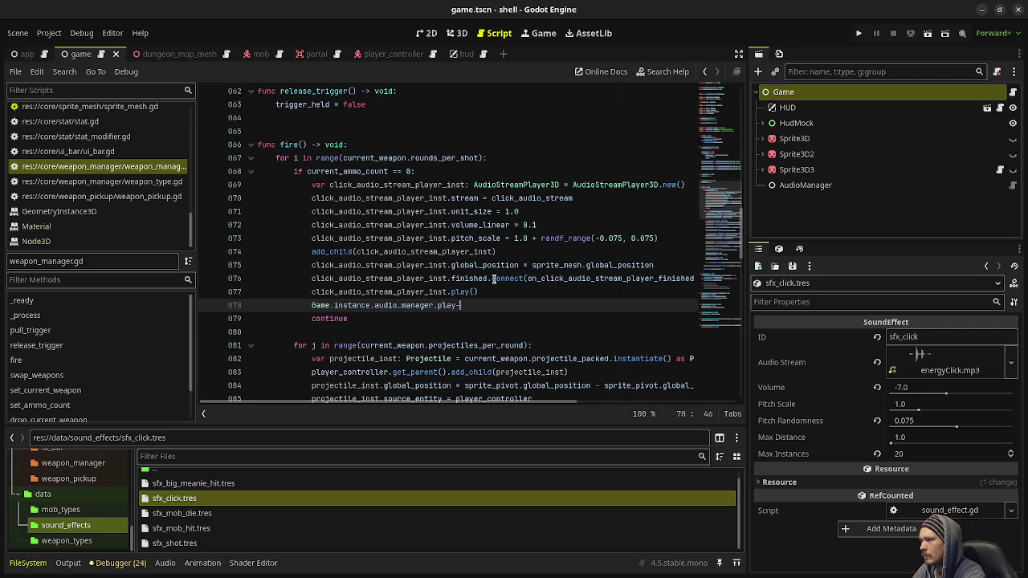
type("sound_efect")
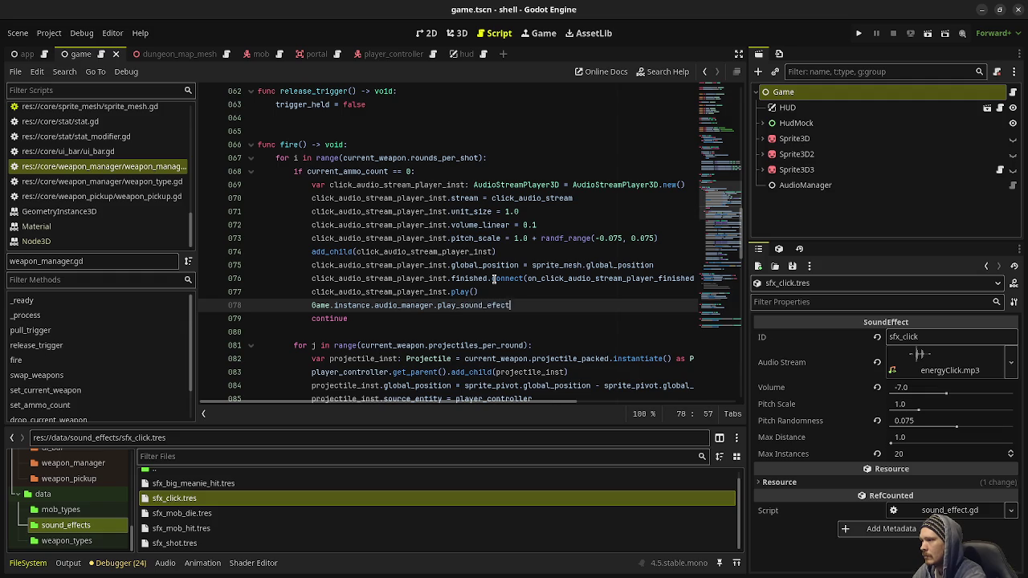
key("BackSpace")
key("BackSpace")
type("fect_at(\"")
type("sfx_click\",")
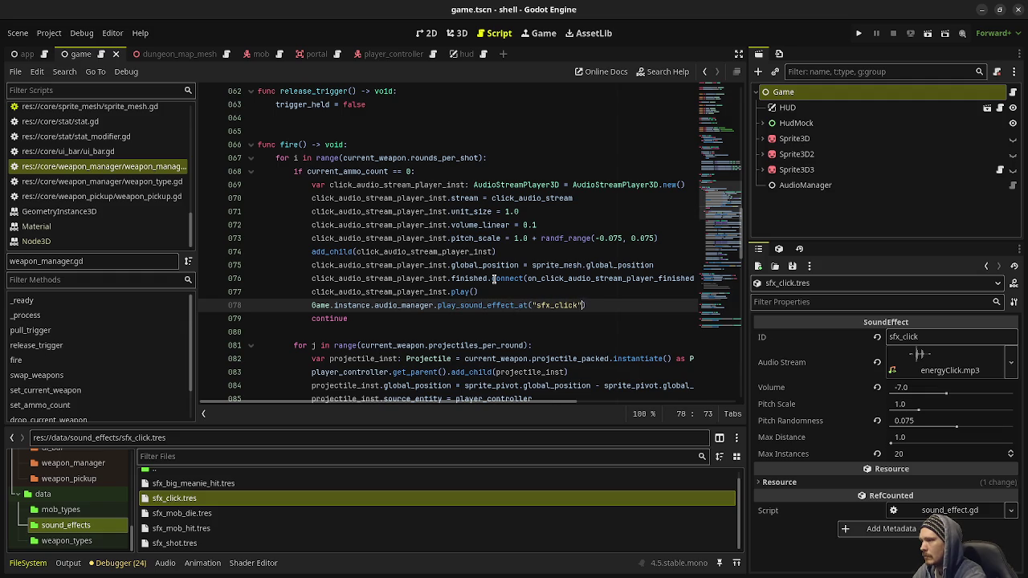
type("sprite_mesh.global")
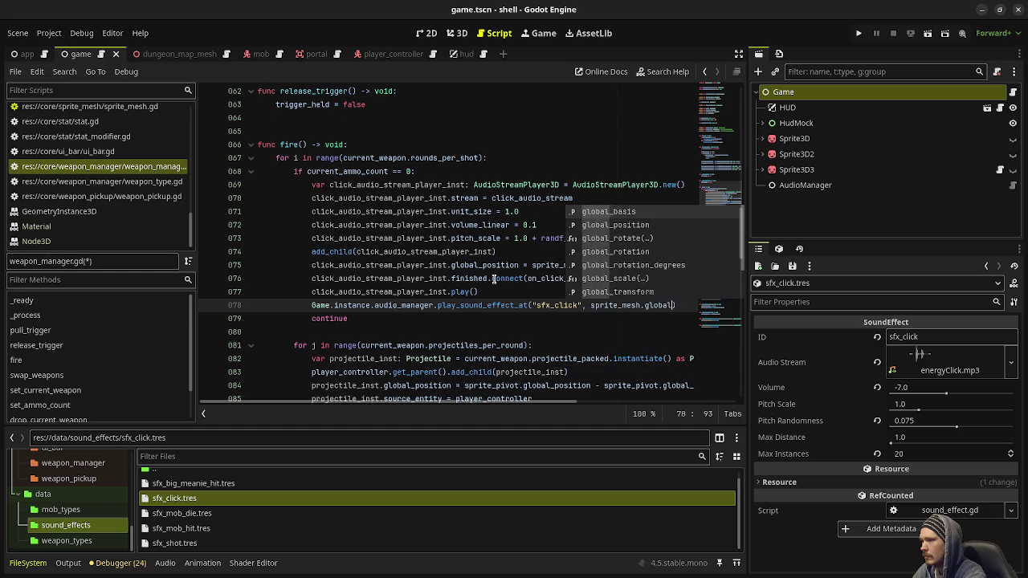
type("_po")
key("Return")
Comment out the old click-audio lines 69–77, save, and run the game.
left_click_drag(474, 292, 278, 186)
key("ctrl+k")
key("ctrl+s")
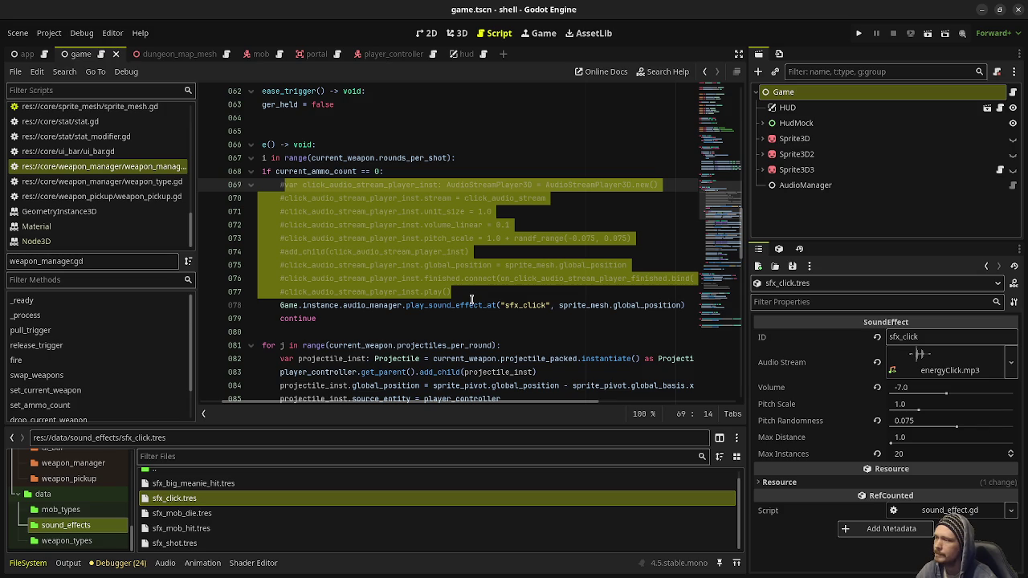
scroll(438, 282, "up", 2)
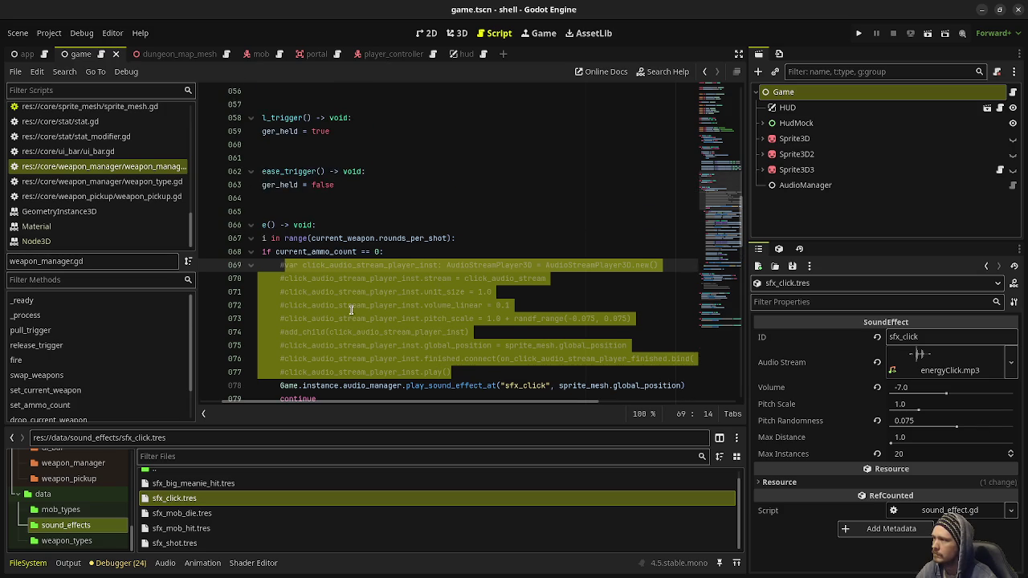
scroll(373, 396, "left", 2)
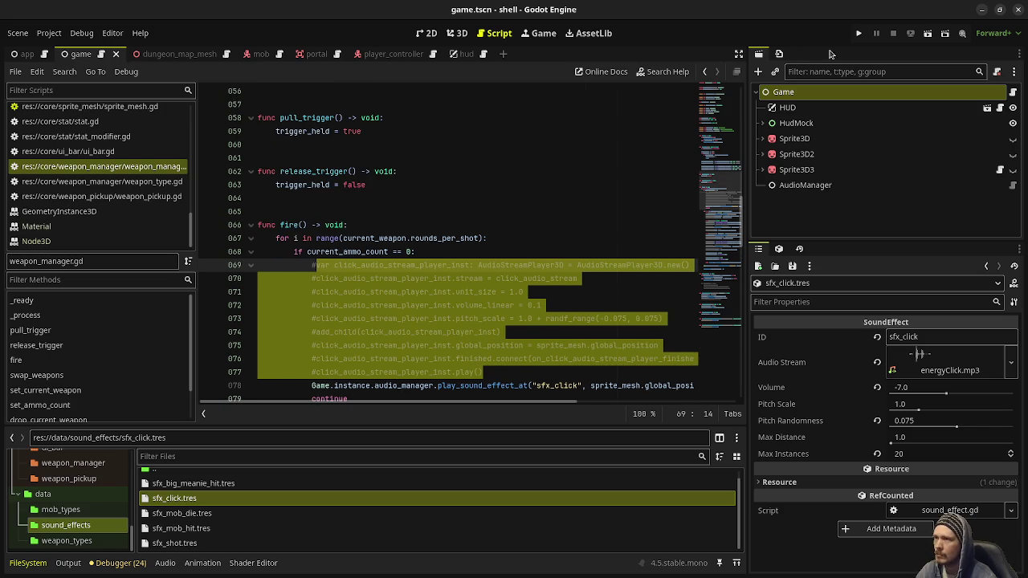
left_click(858, 32)
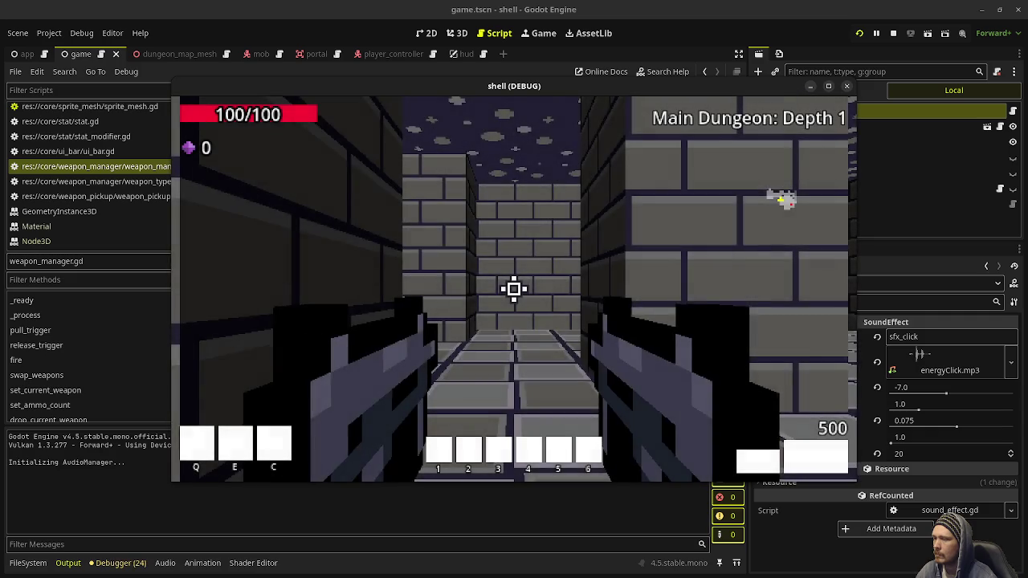
Fire and walk through the dungeon until the ammo hits 0 to hear sfx_click, then stop the game.
left_click(514, 289)
left_click_drag(514, 289, 514, 289)
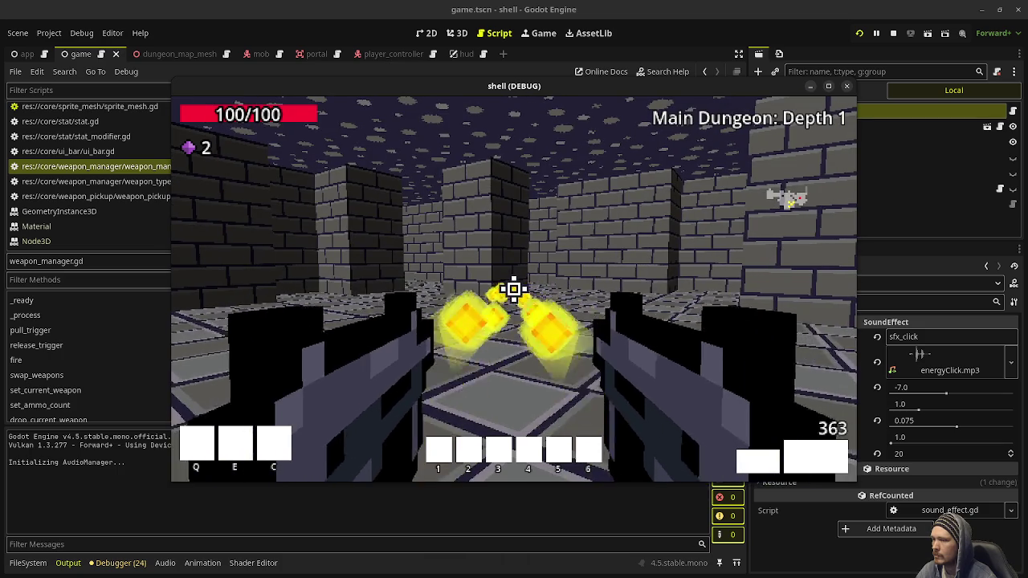
left_click_drag(514, 289, 514, 289)
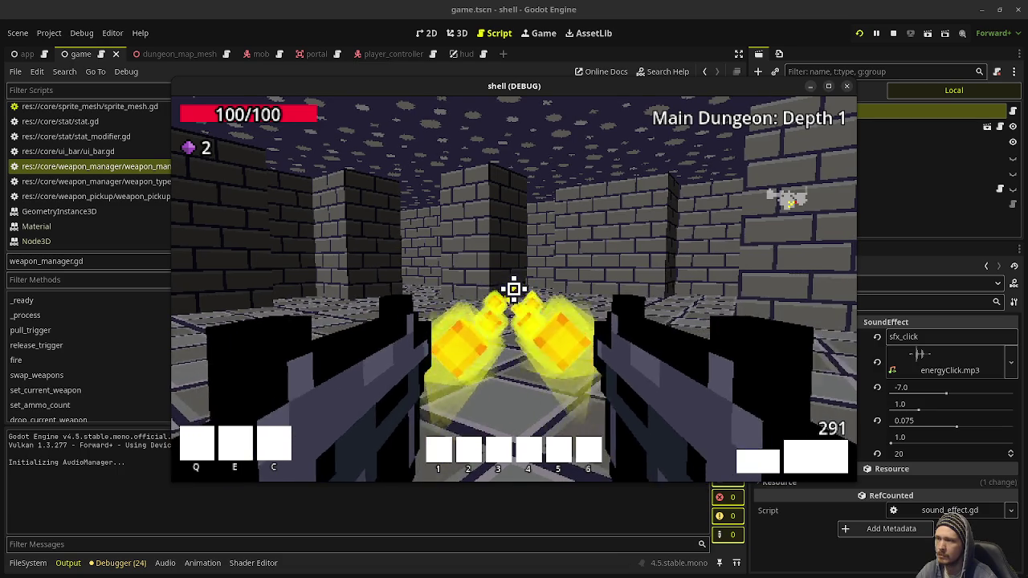
left_click_drag(514, 290, 514, 290)
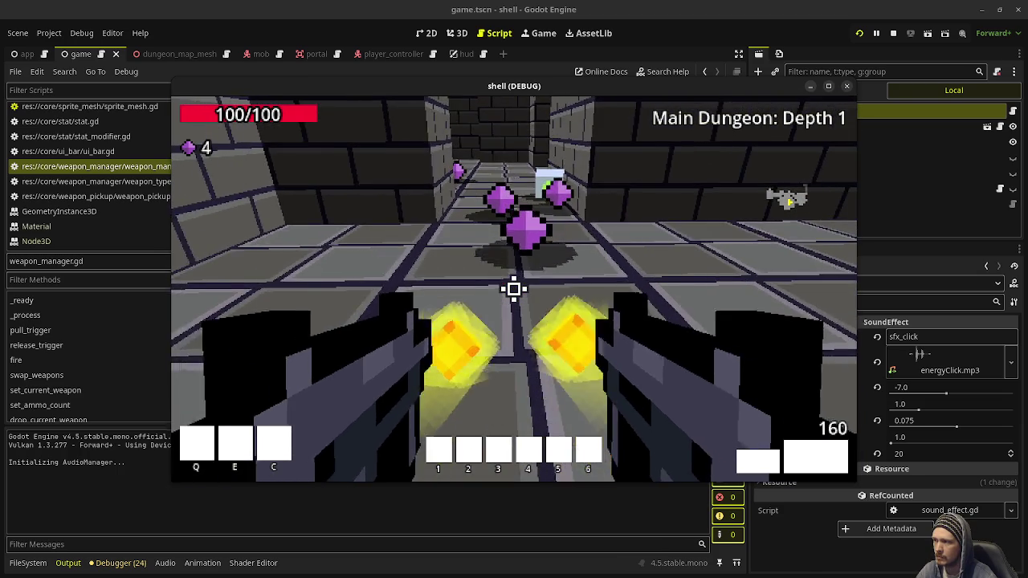
left_click(514, 290)
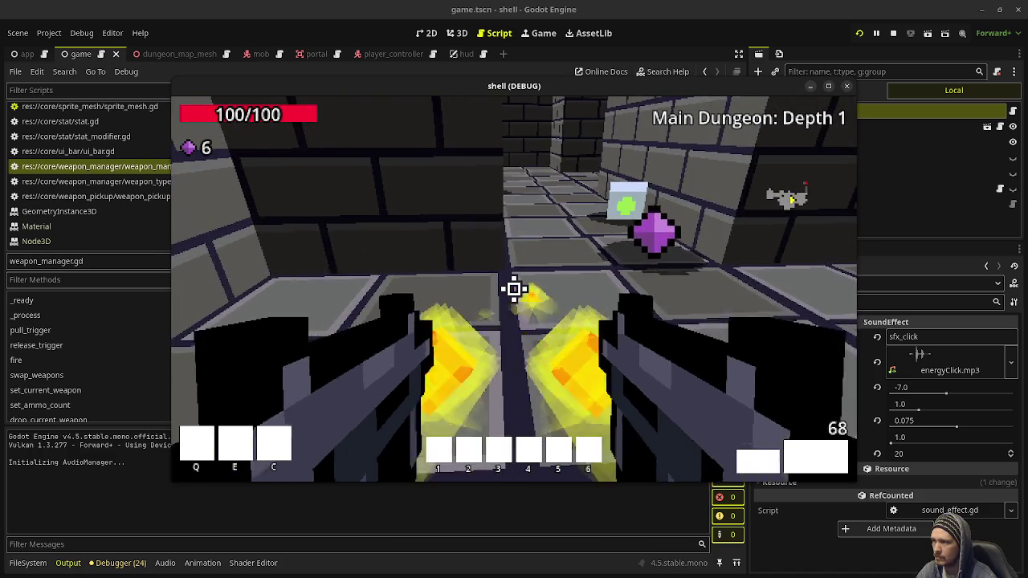
left_click(514, 289)
key("w")
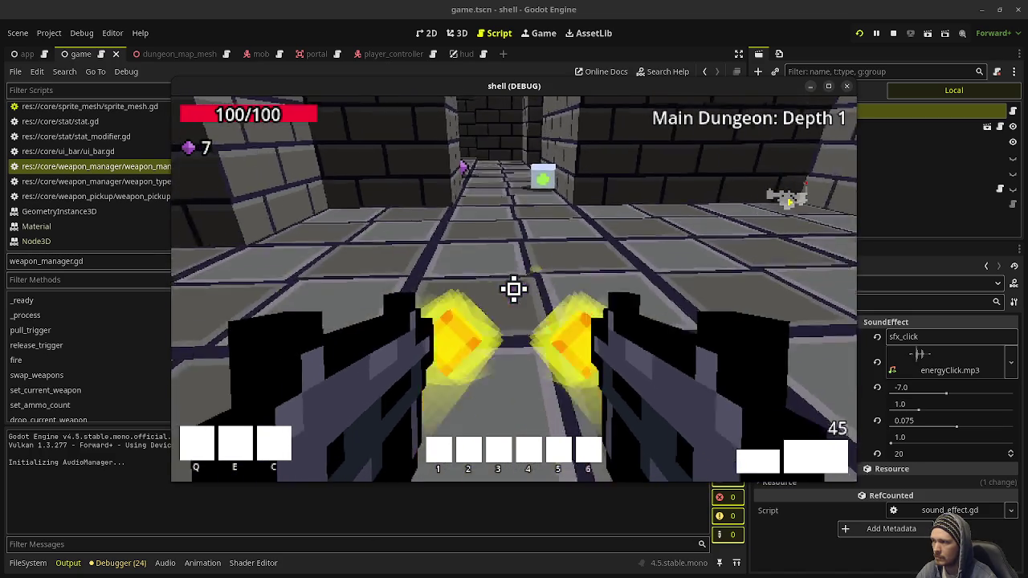
left_click(514, 290)
key("w")
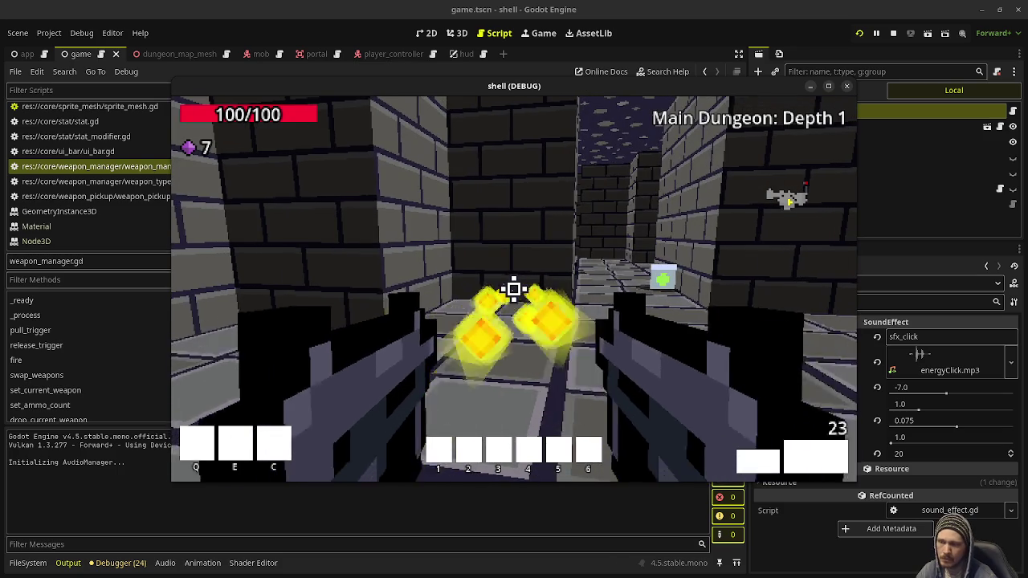
left_click(514, 289)
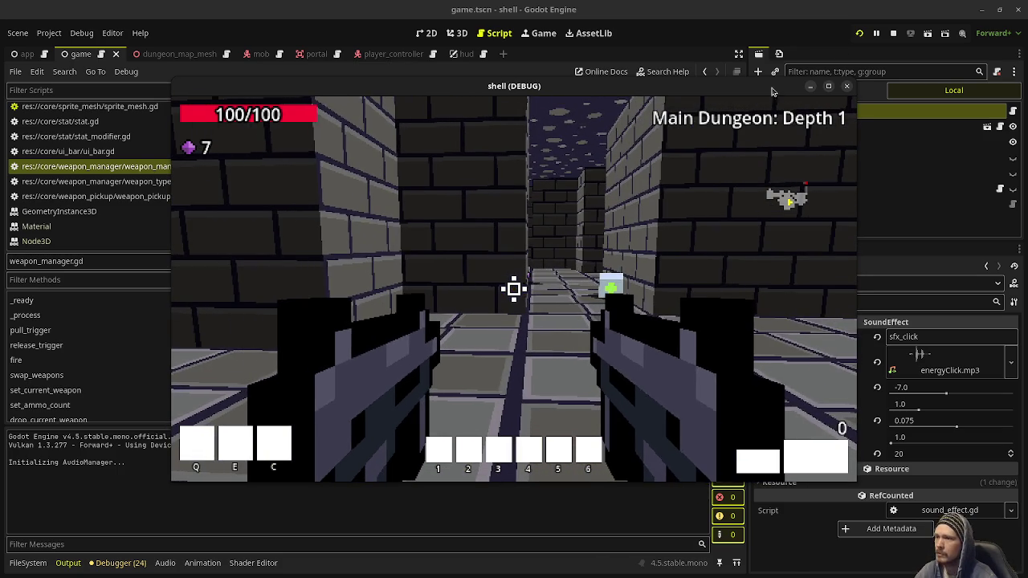
left_click(894, 36)
Delete the commented click-audio lines in fire() and the click_audio_stream export, then save.
left_click(554, 197)
key("ctrl+s")
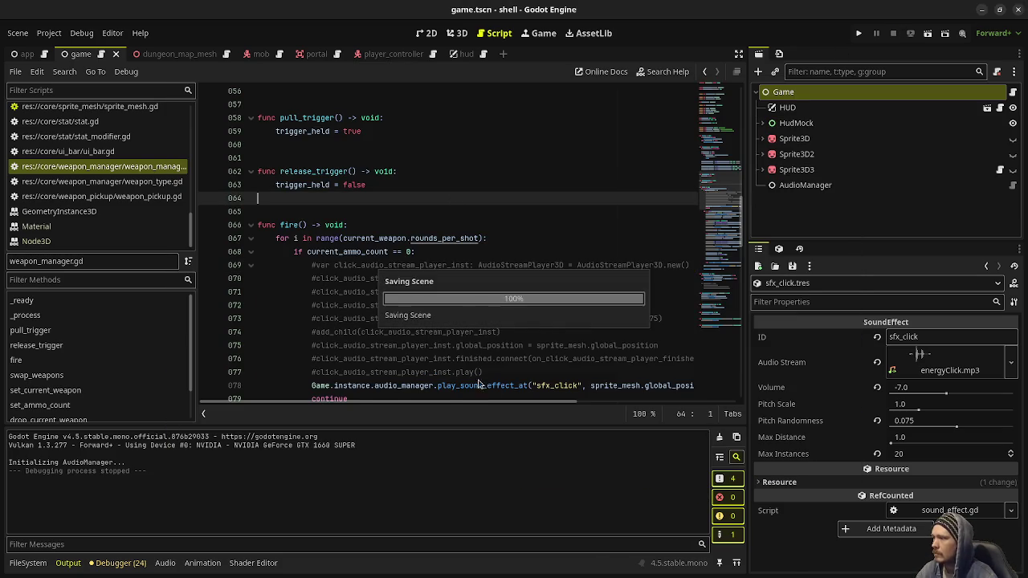
mouse_move(495, 374)
left_mouse_down()
mouse_move(466, 278)
mouse_move(445, 253)
left_mouse_up()
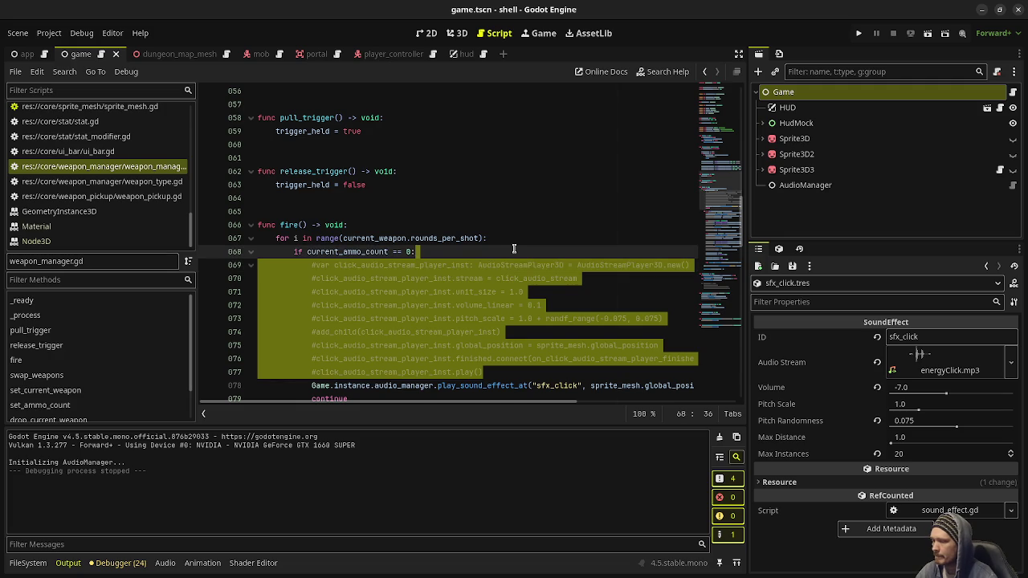
key("BackSpace")
scroll(445, 263, "up", 18)
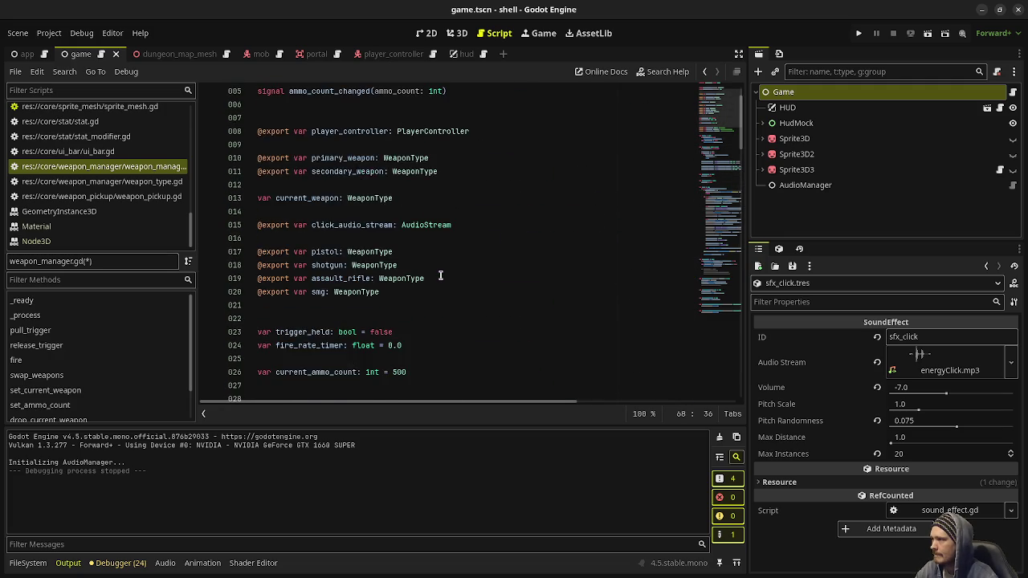
triple_click(473, 283)
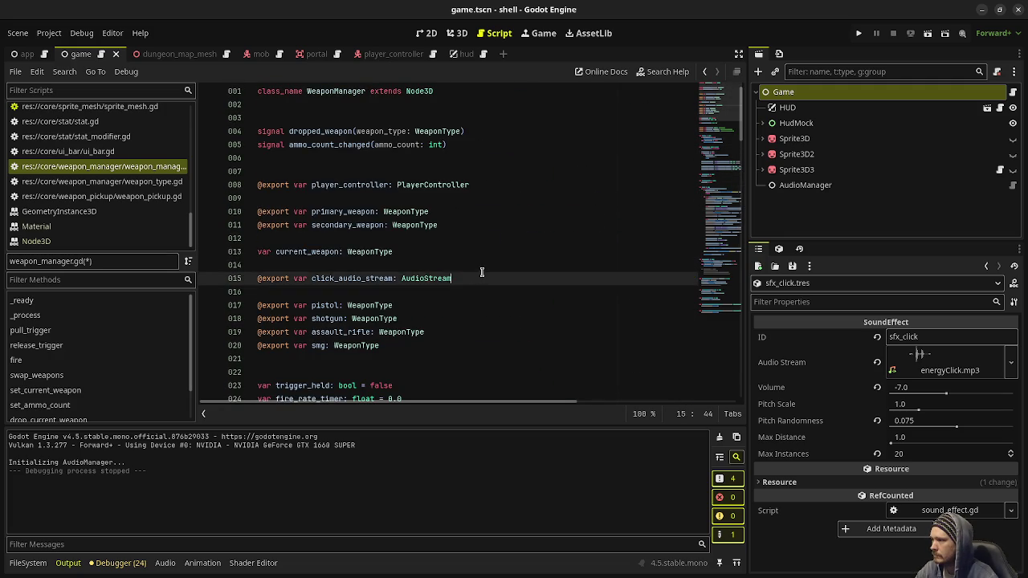
key("BackSpace")
key("BackSpace")
key("BackSpace")
key("ctrl+s")
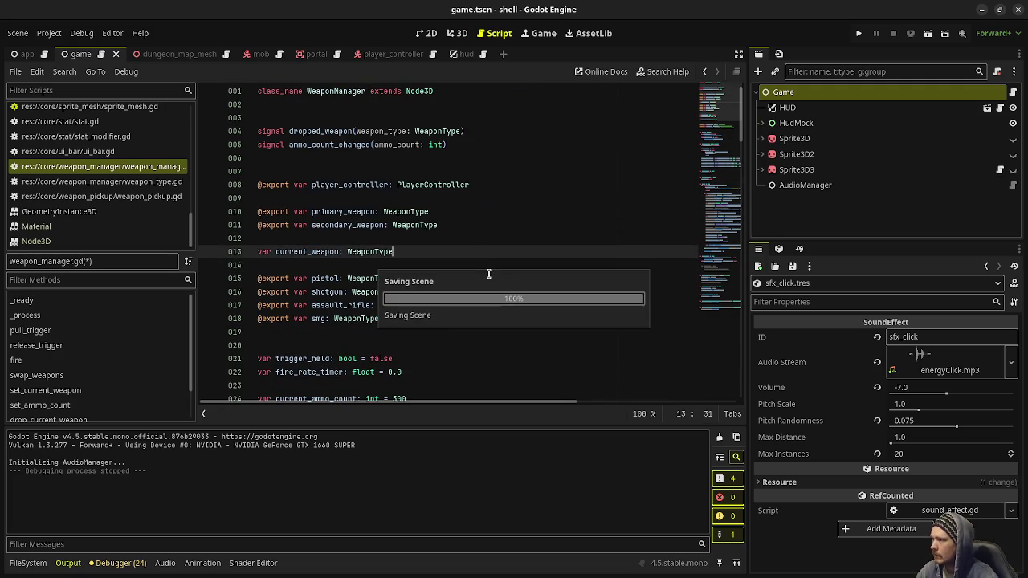
Review the cleaned weapon_manager.gd and switch to mob.gd from the script list.
scroll(383, 292, "down", 3)
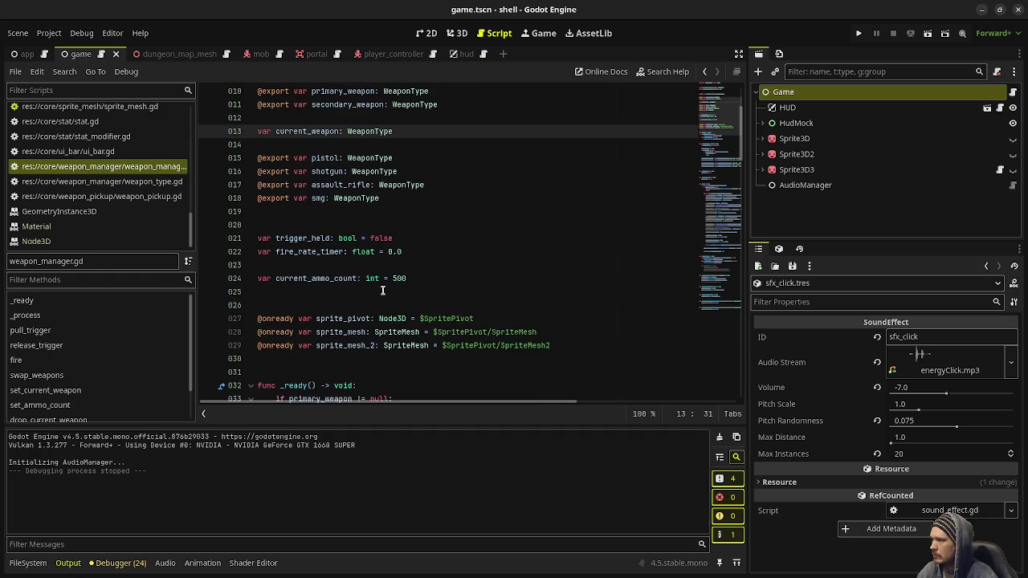
scroll(397, 331, "down", 4)
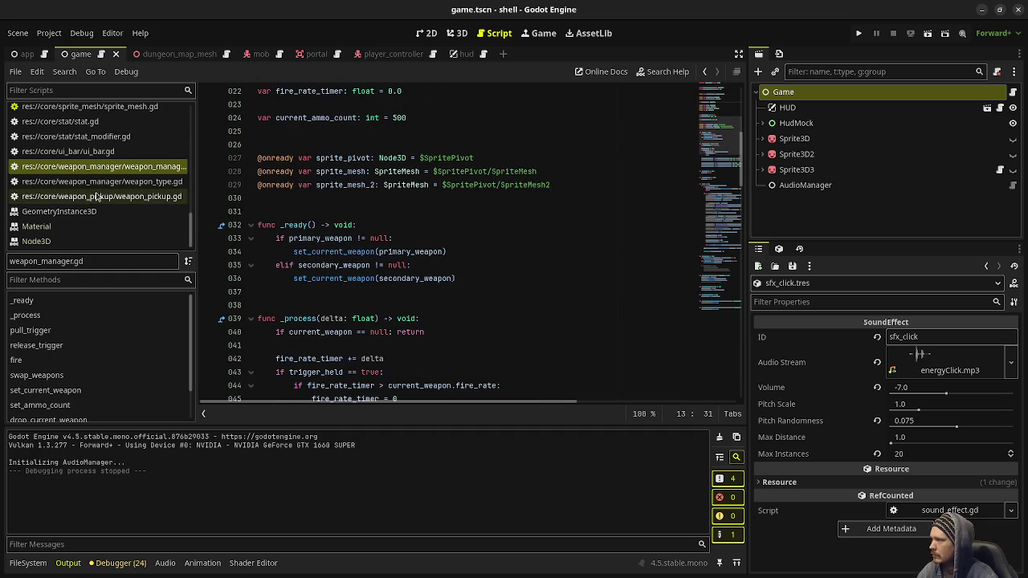
scroll(129, 201, "up", 5)
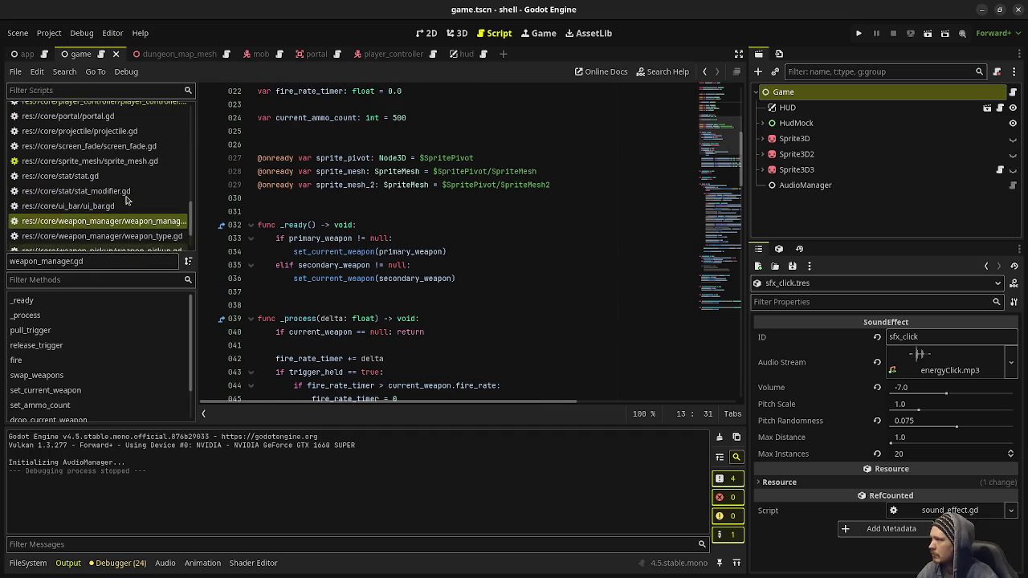
scroll(131, 200, "up", 2)
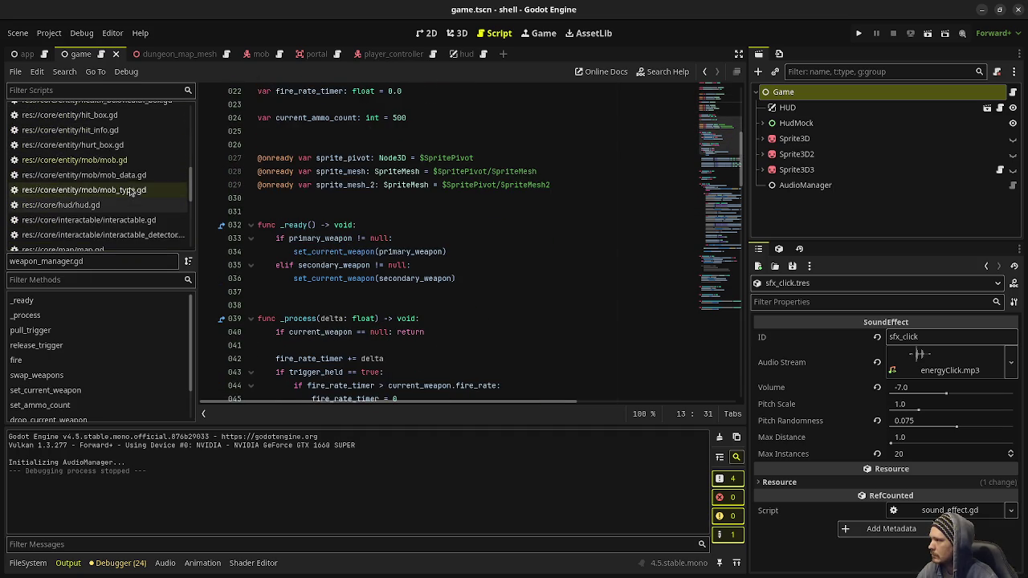
left_click(80, 159)
Delete mob.gd's commented-out hit and death audio-player blocks.
left_click(463, 252)
mouse_move(463, 251)
left_mouse_down()
mouse_move(265, 165)
mouse_move(259, 145)
left_mouse_up()
key("BackSpace")
key("BackSpace")
scroll(462, 313, "up", 10)
left_click_drag(467, 359, 287, 254)
key("BackSpace")
key("BackSpace")
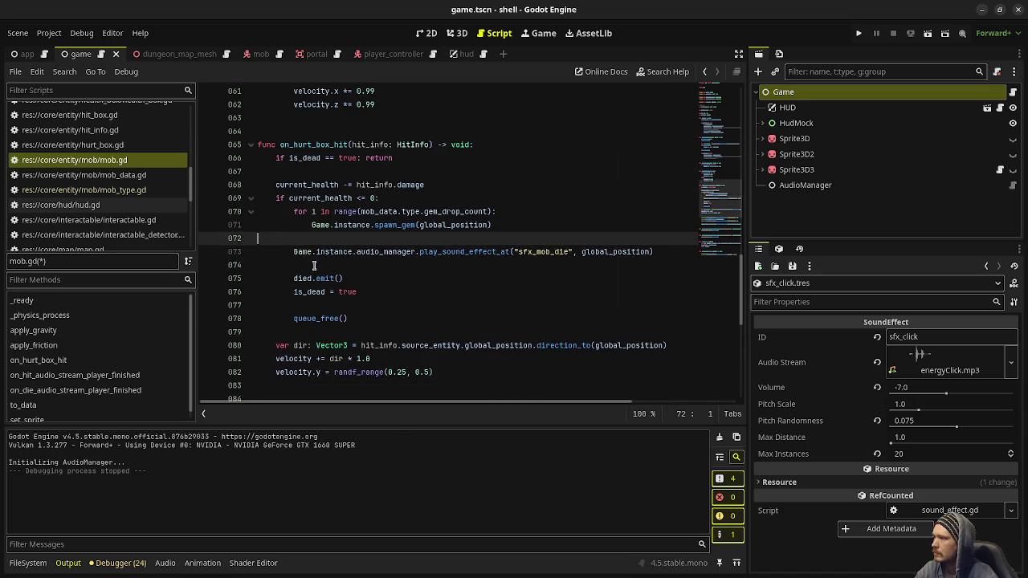
Remove the hit and die AudioStream exports and save mob.gd.
scroll(305, 261, "up", 17)
scroll(326, 266, "up", 1)
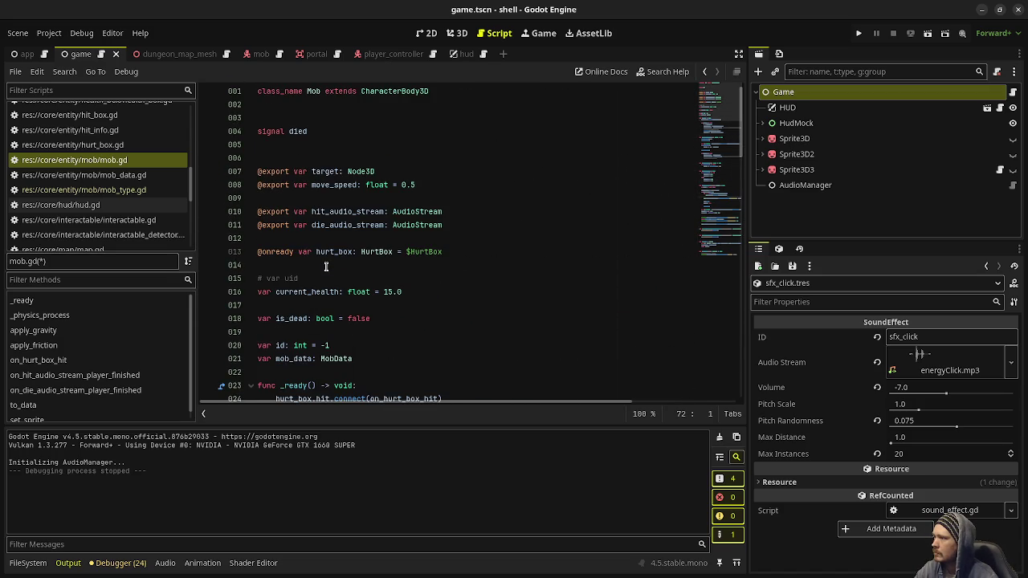
left_click_drag(467, 225, 232, 199)
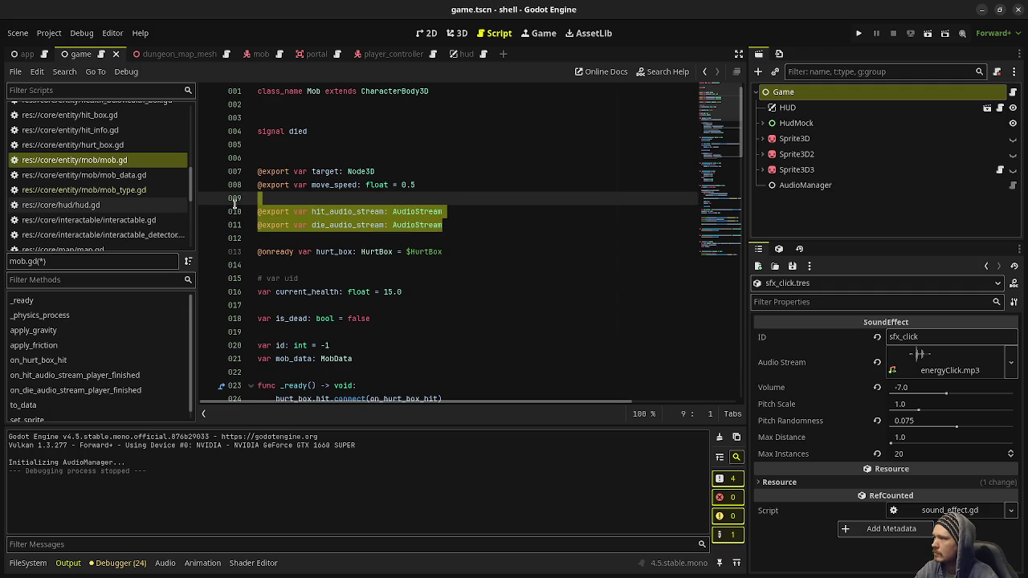
key("BackSpace")
key("BackSpace")
scroll(449, 249, "down", 4)
key("ctrl+s")
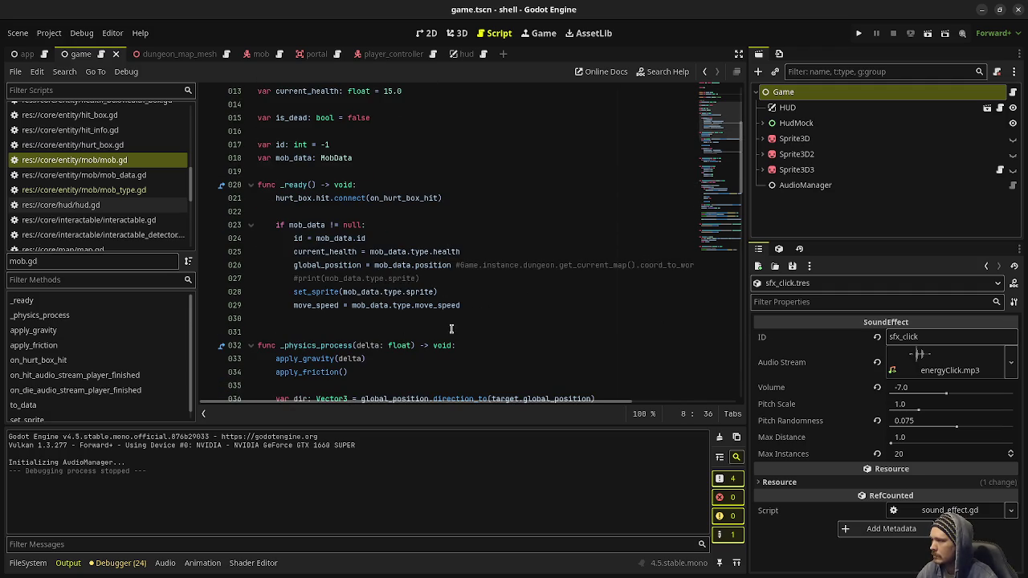
scroll(466, 345, "down", 8)
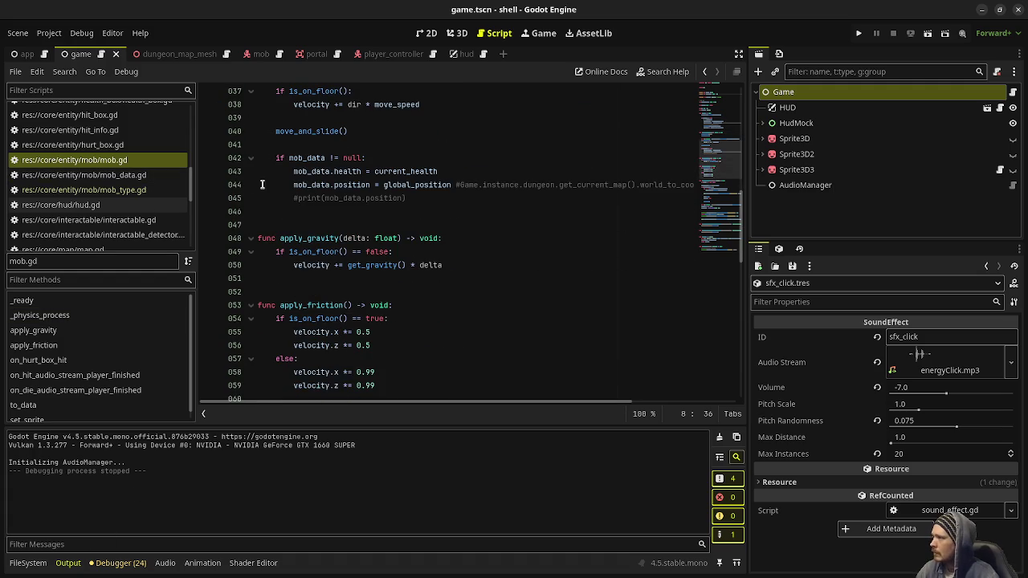
scroll(132, 185, "up", 10)
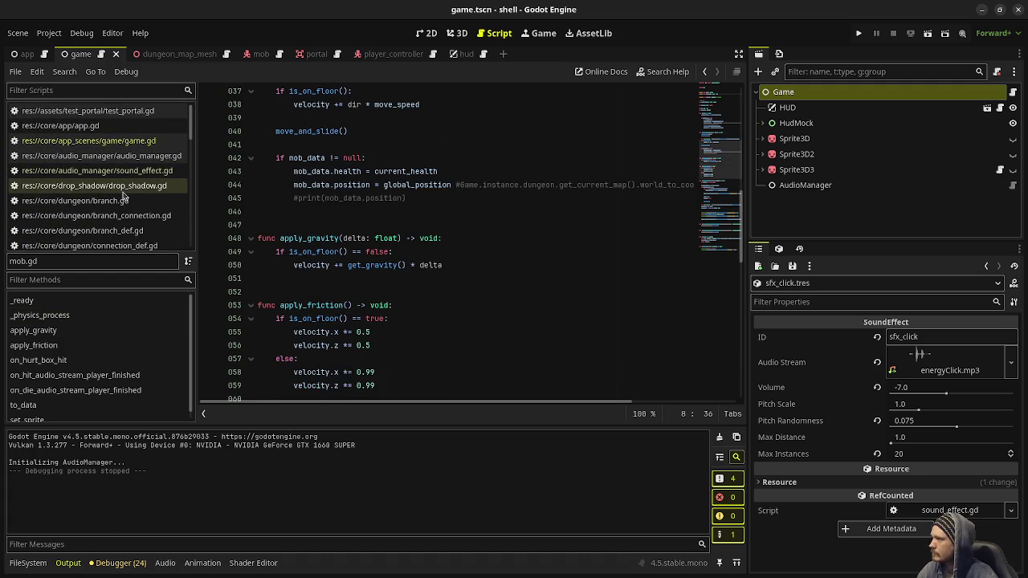
scroll(123, 232, "down", 3)
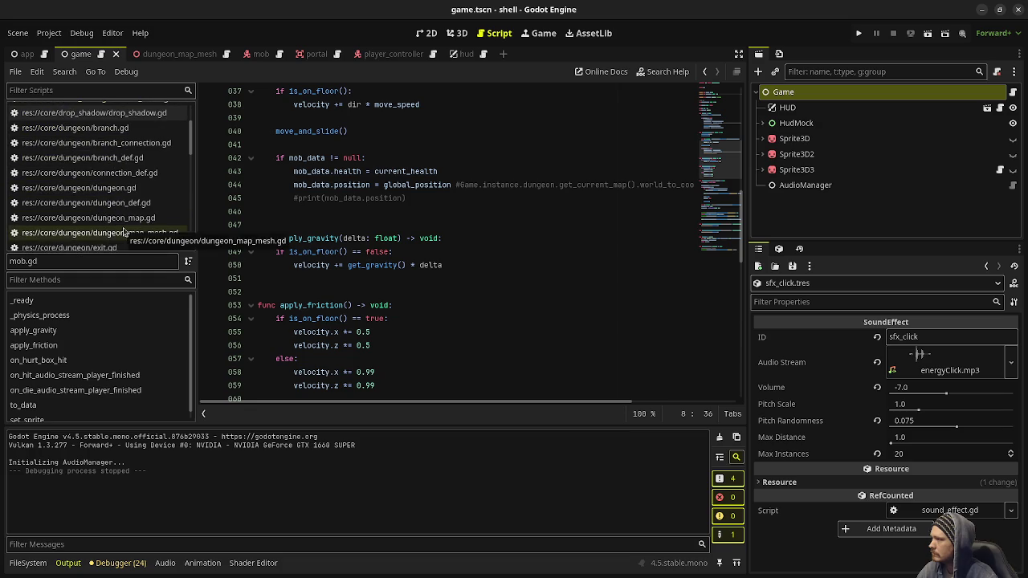
Open gem.gd, trace pickup_audio_stream to the pickup() audio code, and show the sound_effects folder.
scroll(125, 209, "down", 2)
scroll(124, 205, "down", 2)
scroll(124, 207, "down", 2)
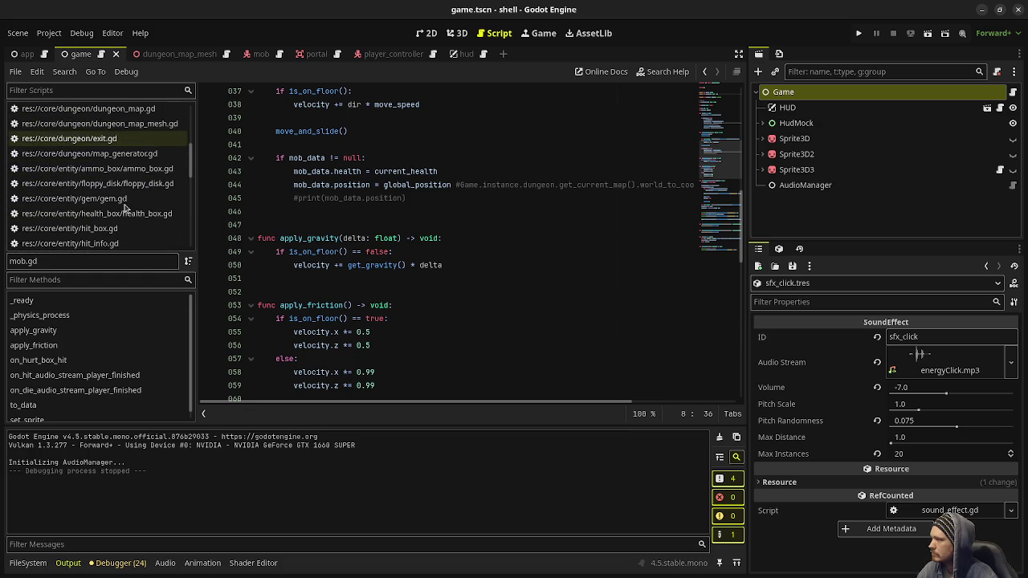
left_click(124, 199)
left_click(530, 212)
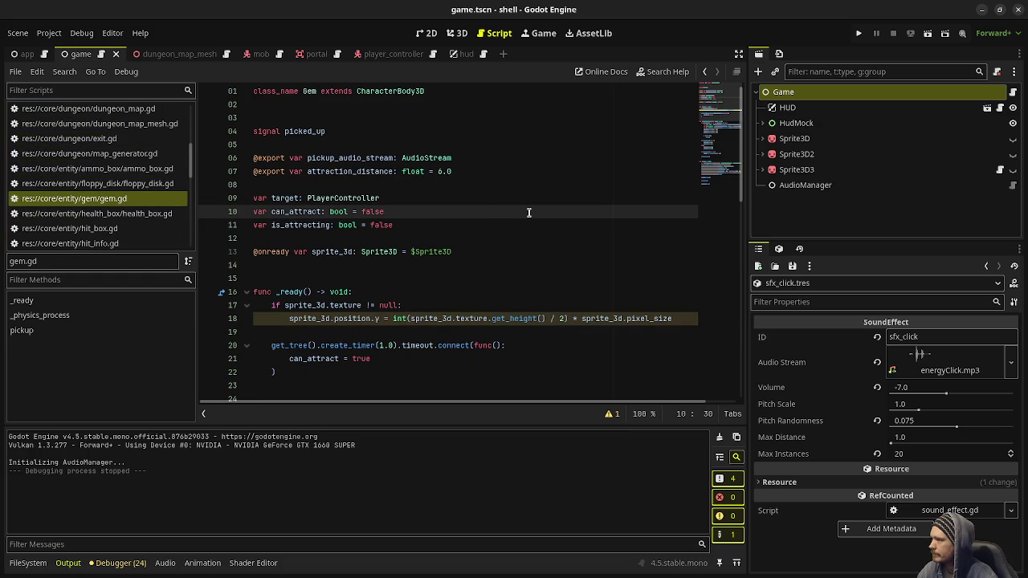
double_click(342, 157)
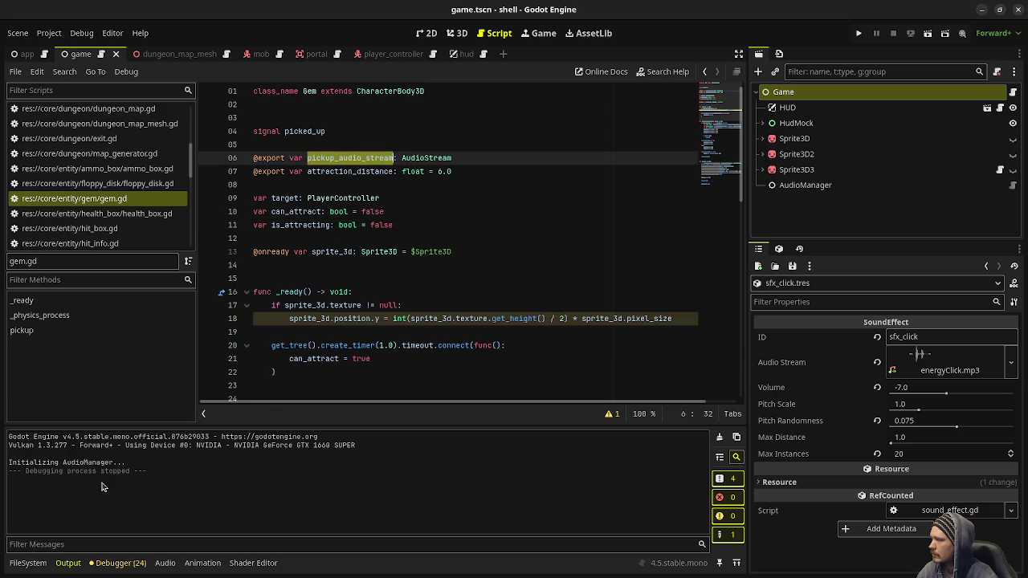
scroll(376, 332, "down", 4)
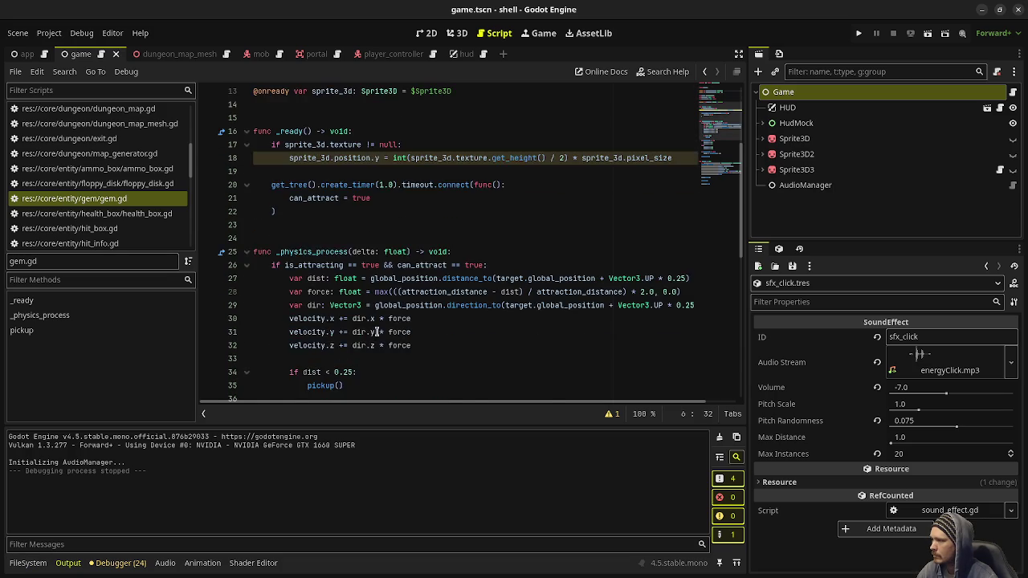
scroll(376, 332, "down", 9)
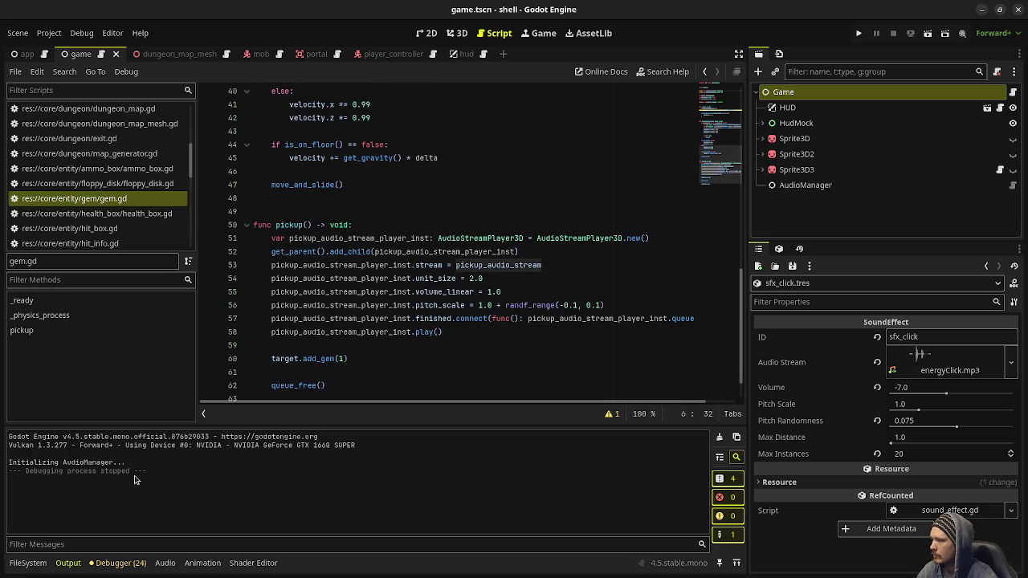
left_click(27, 563)
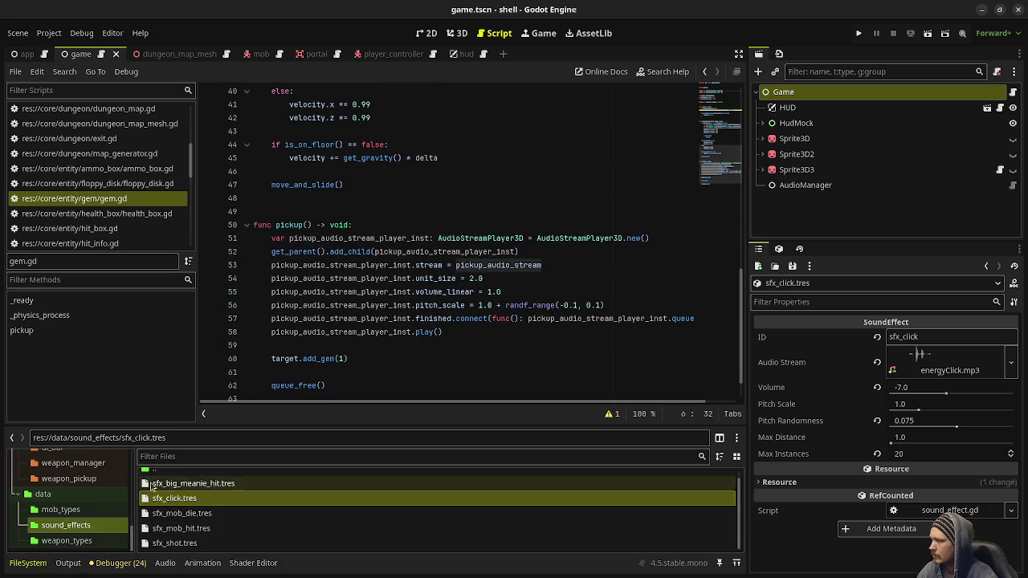
right_click(58, 525)
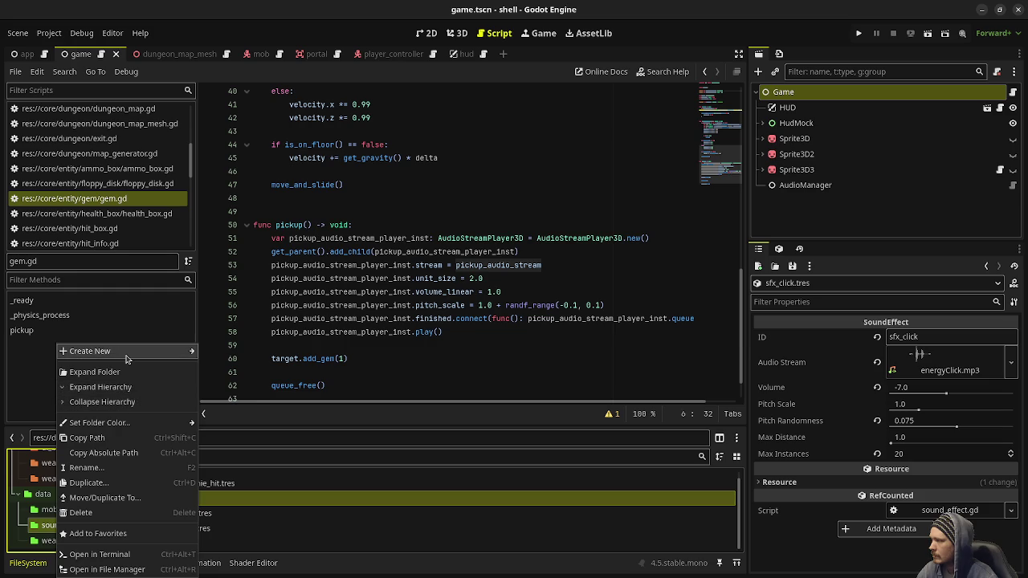
Create a new SoundEffect resource named sfx_gem_pickup.tres in the sound_effects folder.
mouse_move(129, 353)
left_click(244, 399)
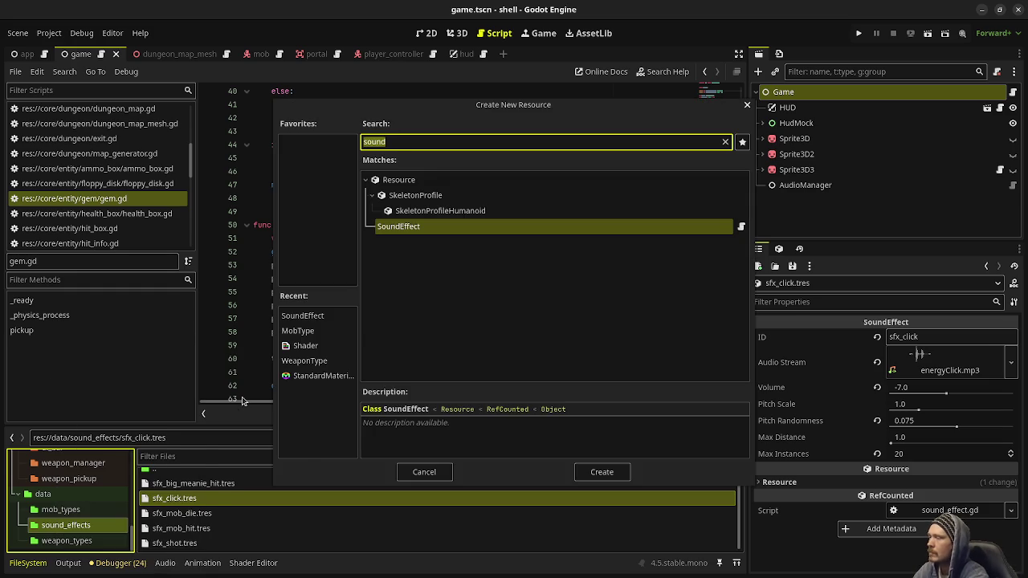
key("Return")
type("sfx_gem_pickup")
key("Return")
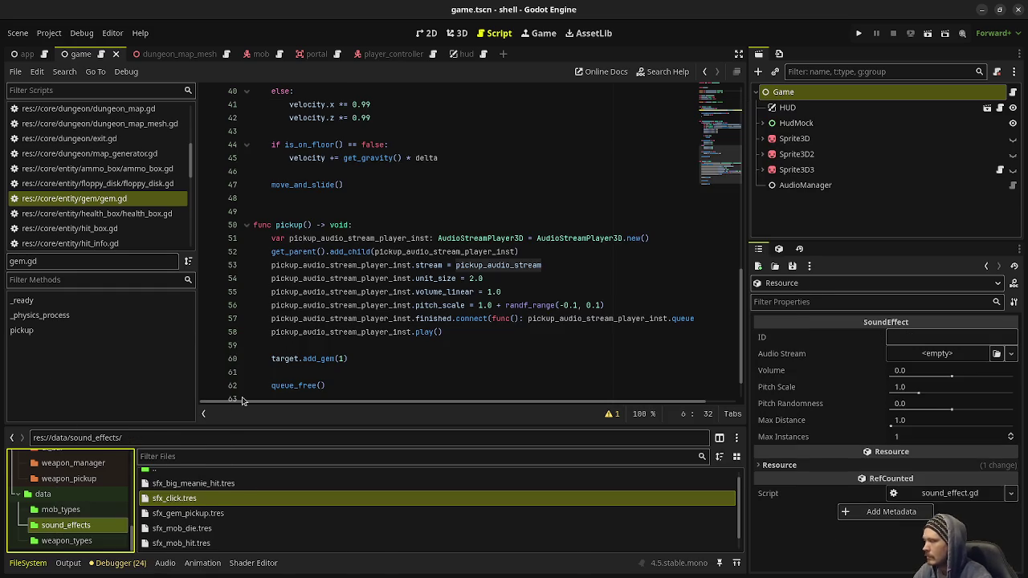
Give sfx_gem_pickup ID sfx_gem, max distance 2.0, max instances 10 and pitch randomness 0.1.
left_click(210, 512)
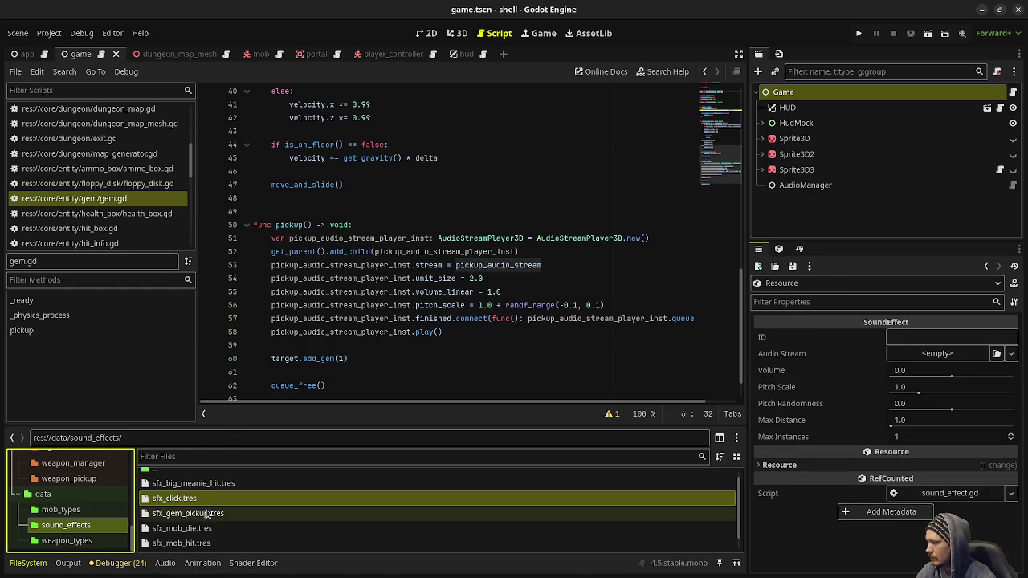
left_click(922, 341)
type("sfx_gem_pickup")
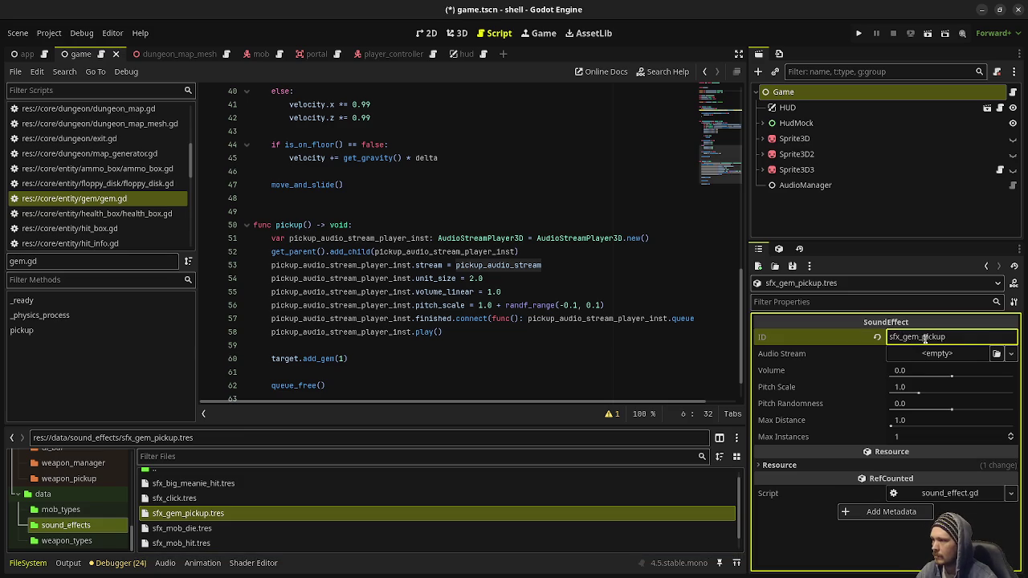
left_click(921, 423)
type("2.0")
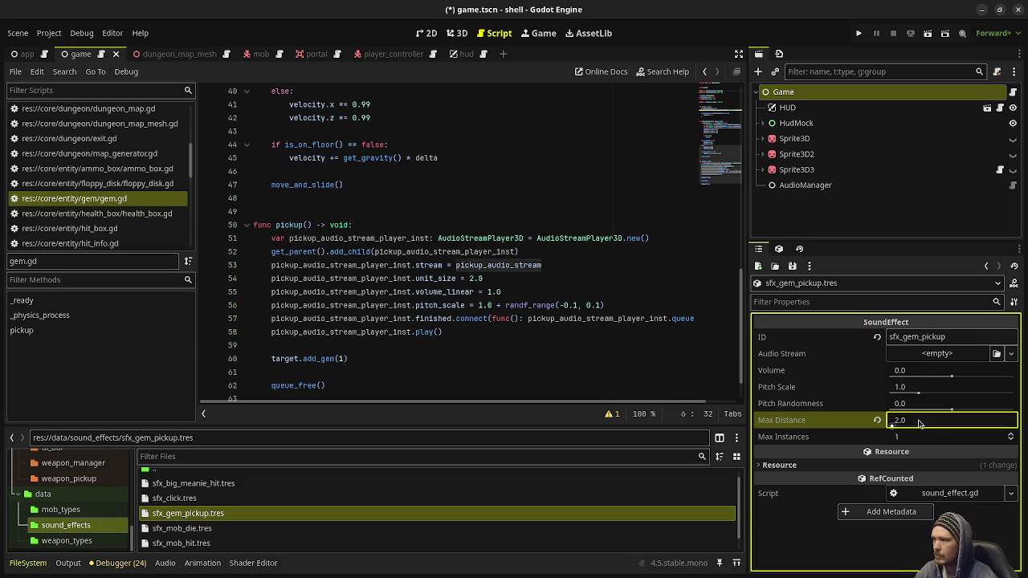
left_click(921, 437)
type("10")
key("Return")
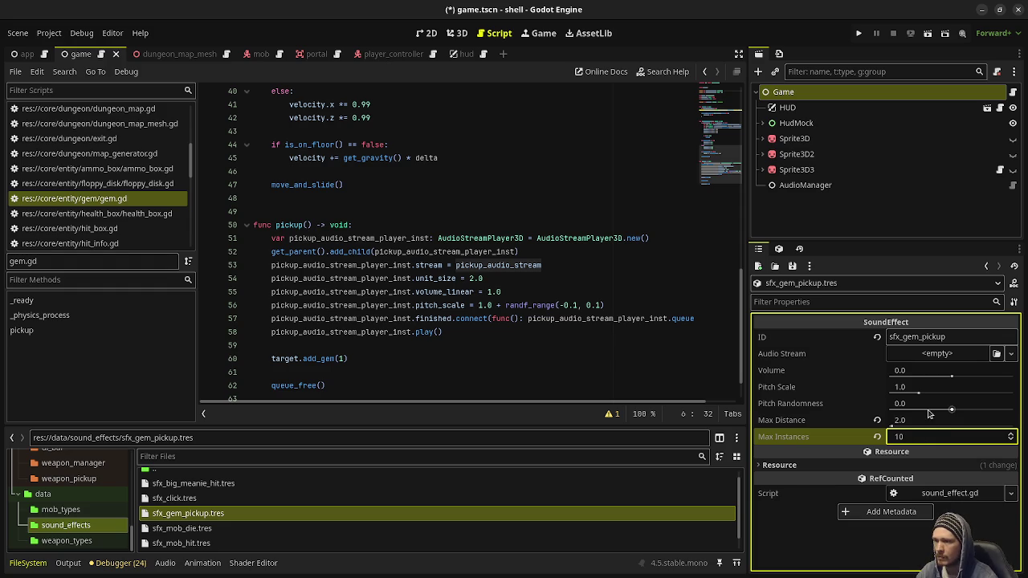
left_click(929, 408)
type("0.1")
key("Return")
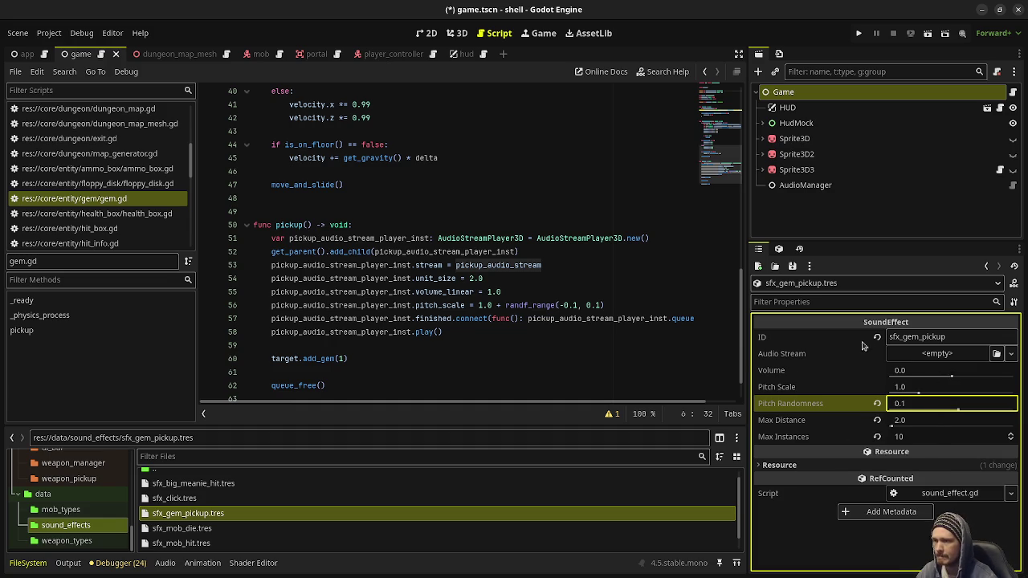
Open gem.tscn in its own tab and select the Gem root node.
left_click(929, 357)
left_click(923, 554)
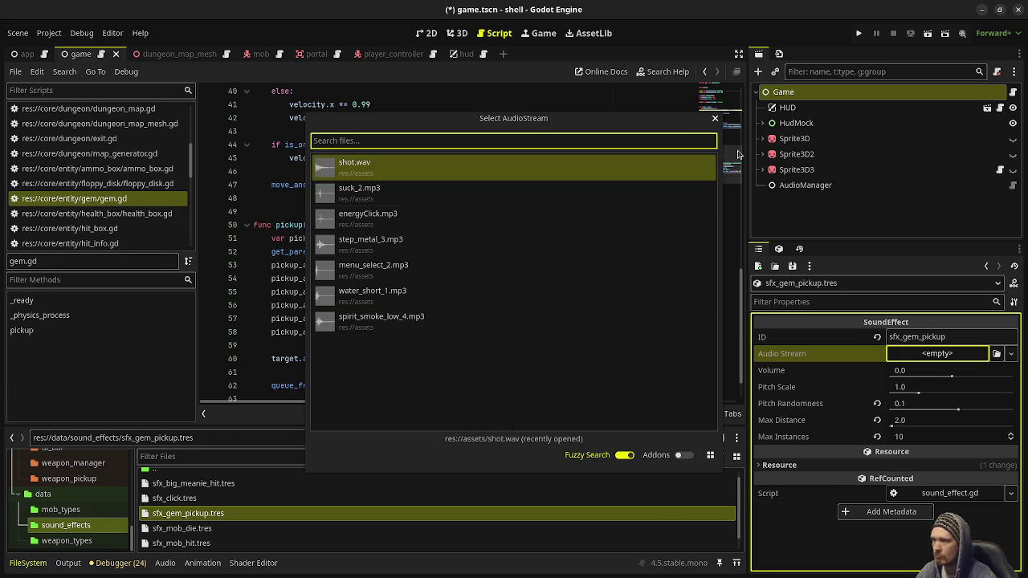
left_click(715, 120)
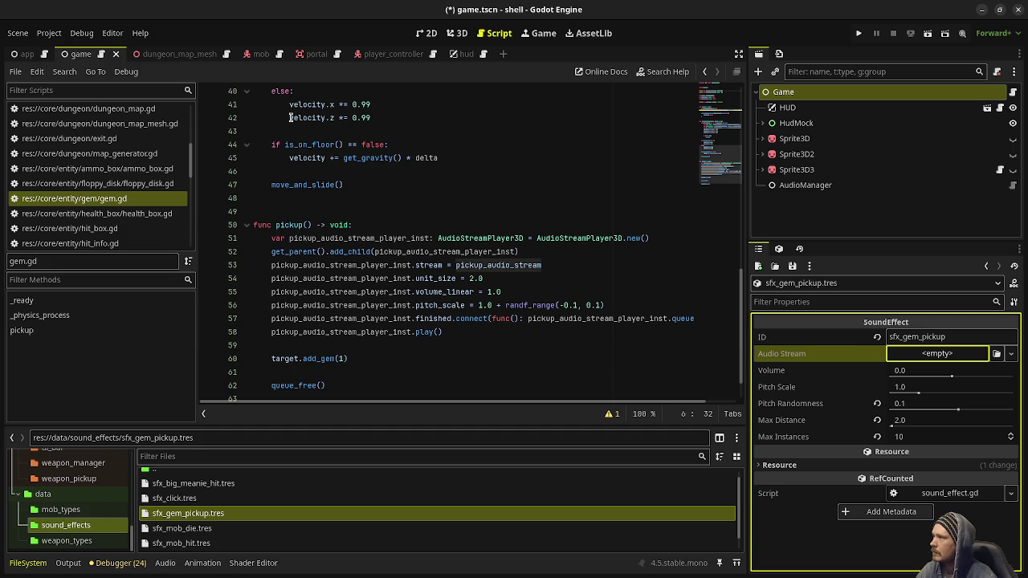
key("ctrl+shift+o")
type("gem")
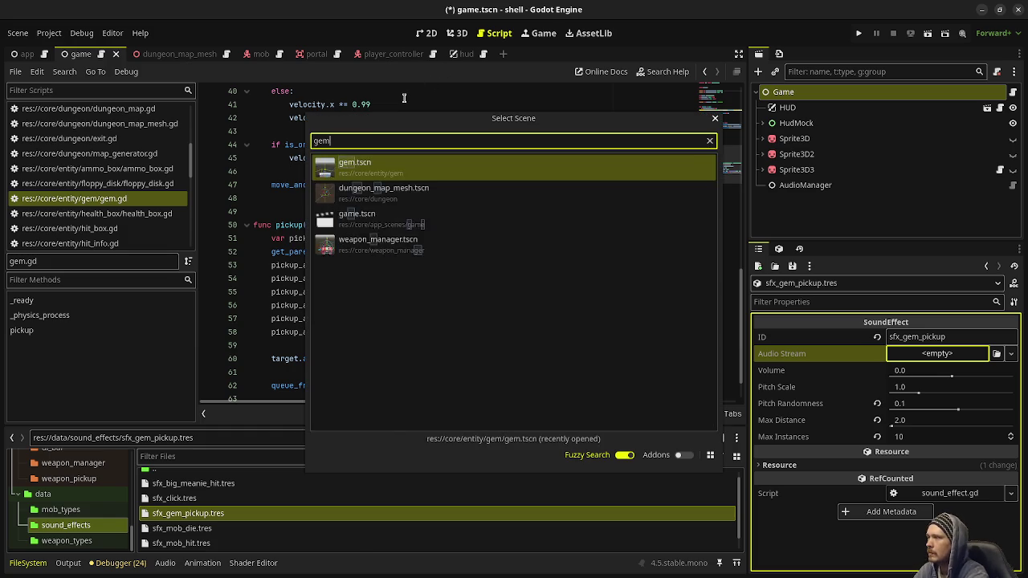
key("Return")
left_click(780, 92)
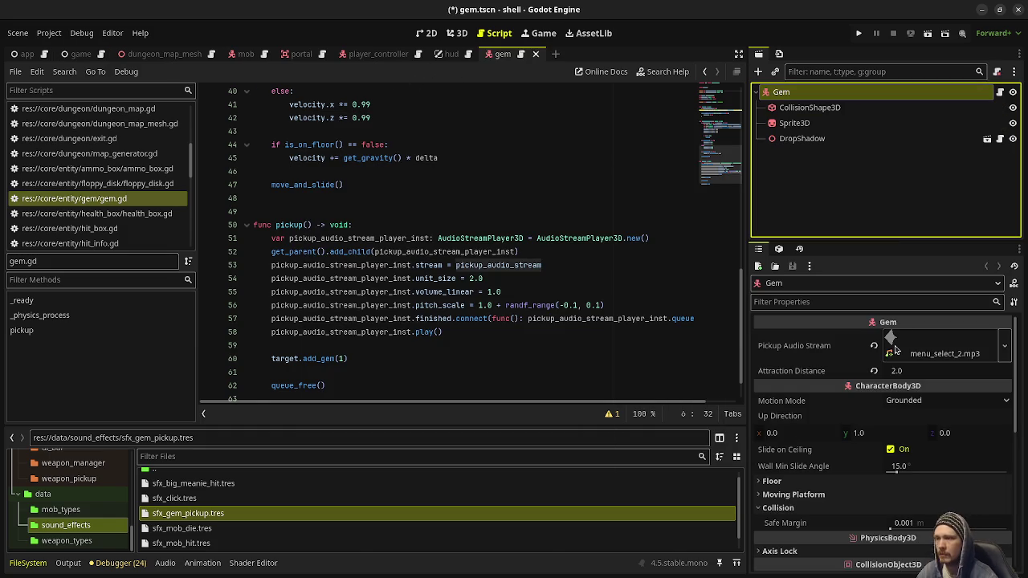
Set sfx_gem_pickup's audio stream to menu_select_2.mp3 and save.
left_click(207, 517)
double_click(207, 521)
left_click(937, 353)
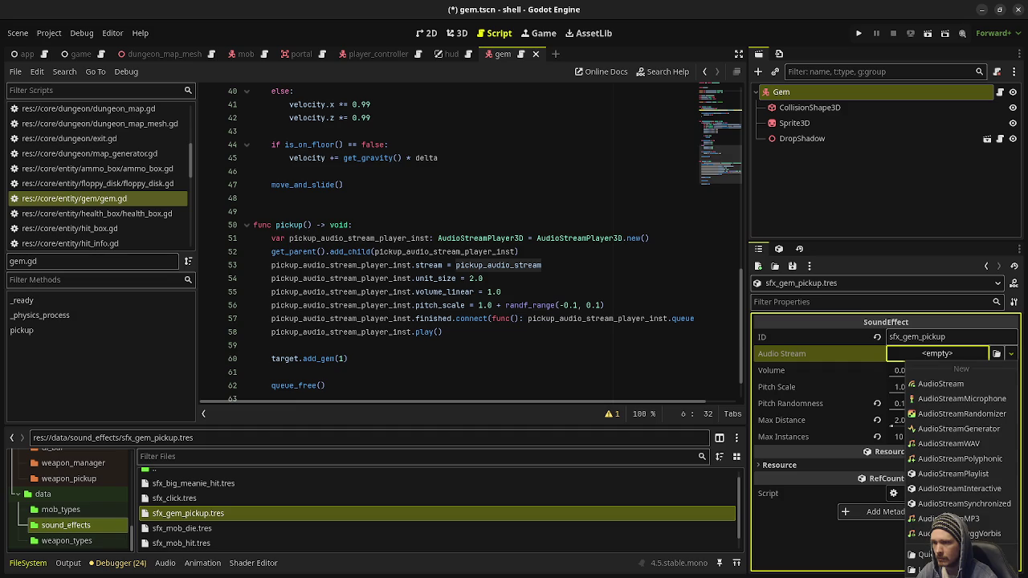
left_click(909, 545)
double_click(373, 268)
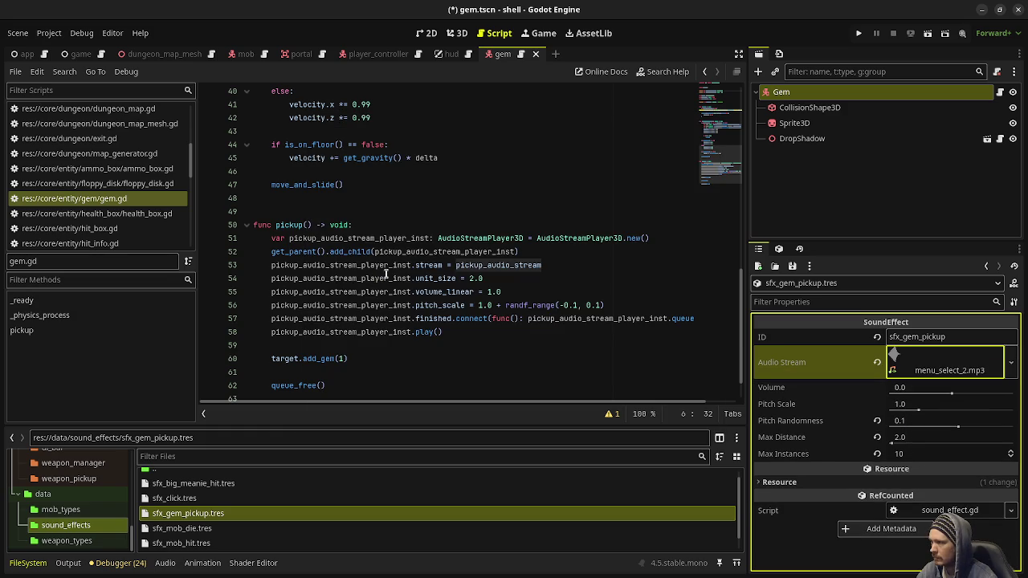
key("ctrl+s")
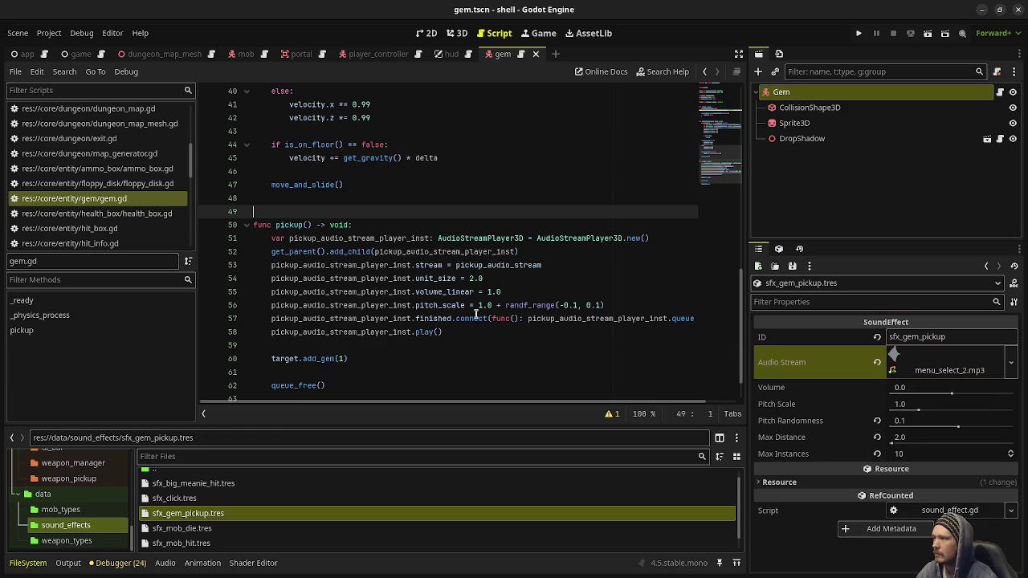
Comment out the old audio-player lines 51–58 in gem.gd's pickup().
left_click(448, 331)
mouse_move(448, 331)
left_mouse_down()
mouse_move(438, 239)
mouse_move(272, 241)
left_mouse_up()
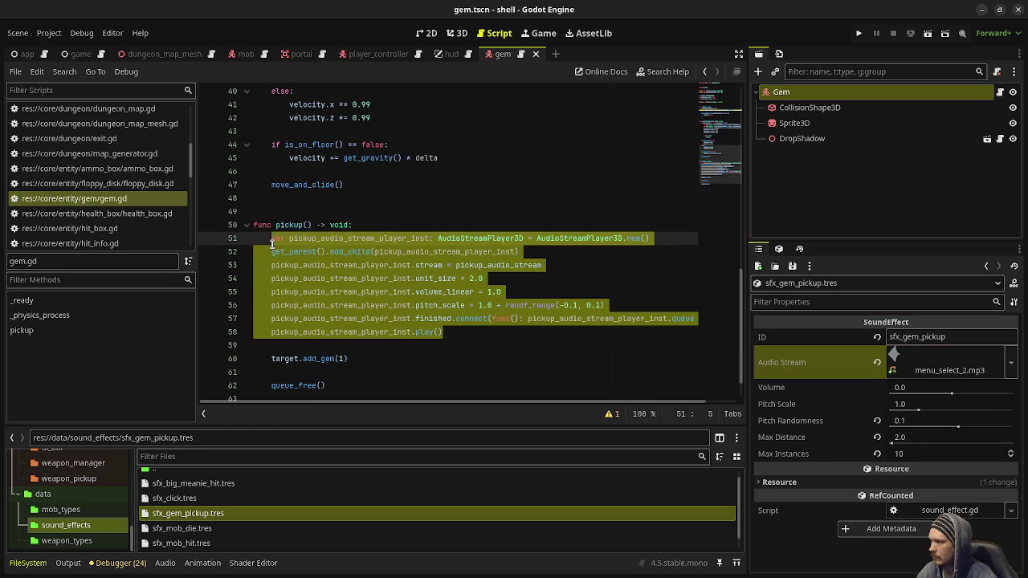
key("ctrl+k")
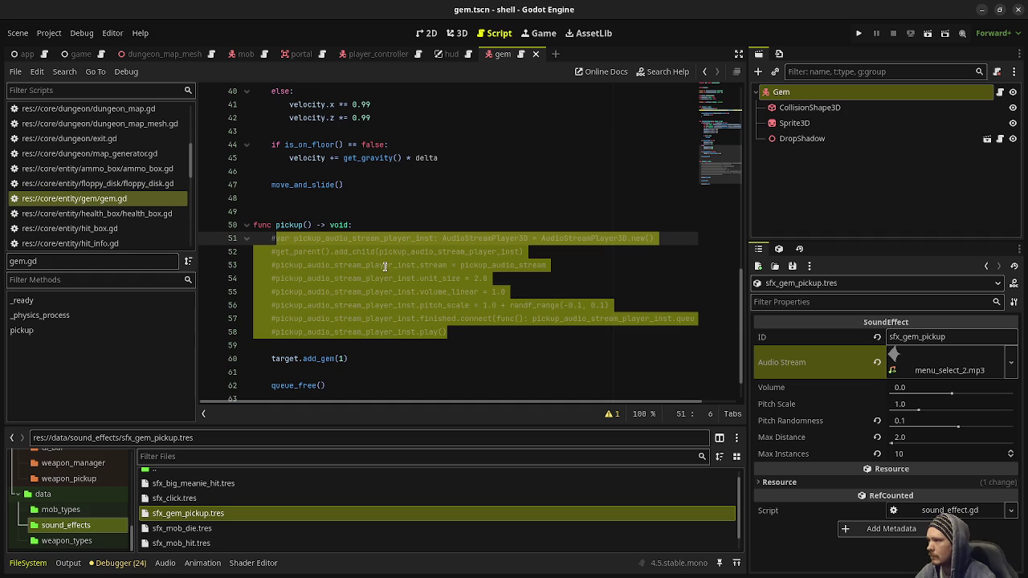
Add Game.instance.audio_manager.play_sound_effect_at("sfx_gem_pickup", global_position), save gem.gd, and run the game.
left_click(463, 332)
key("Return")
type("Game.i")
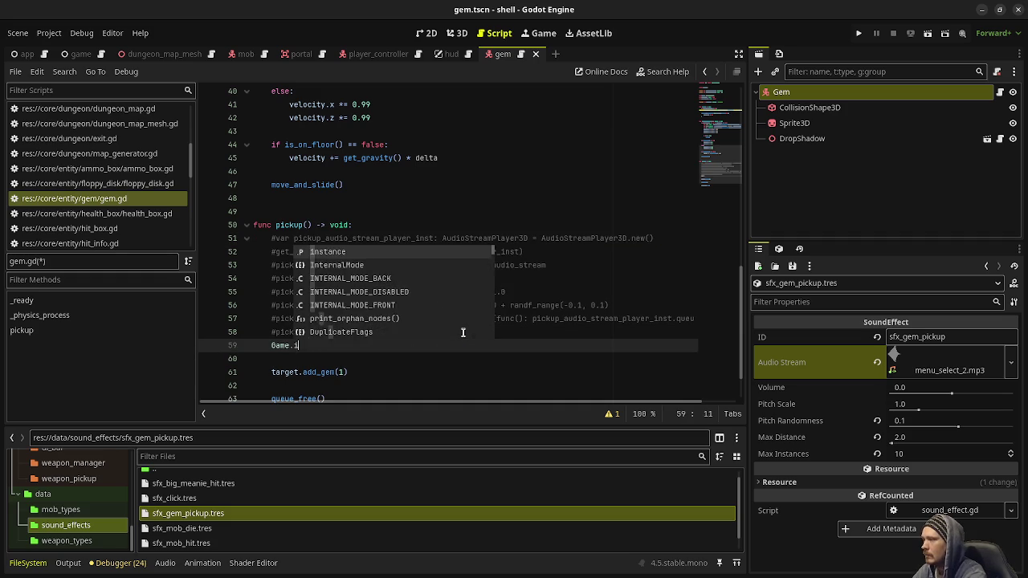
type("nstance.au")
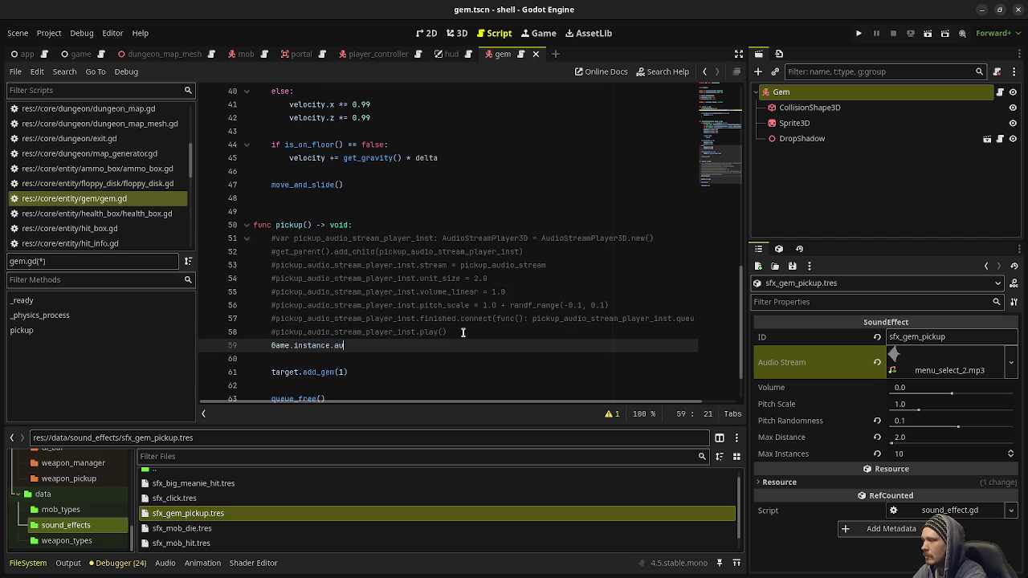
type("_manga")
type("age")
type("play_sound_effect_")
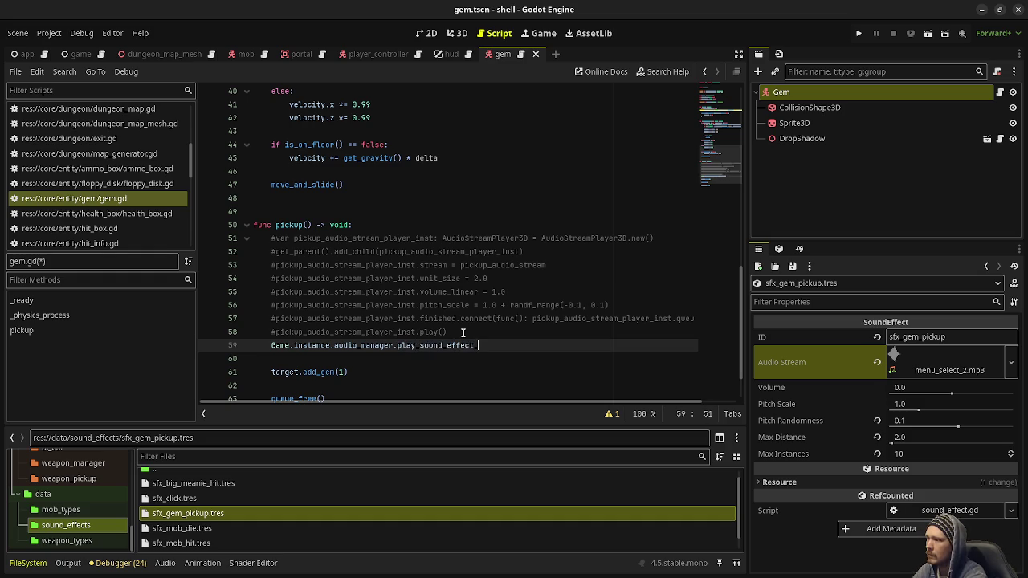
type("(")
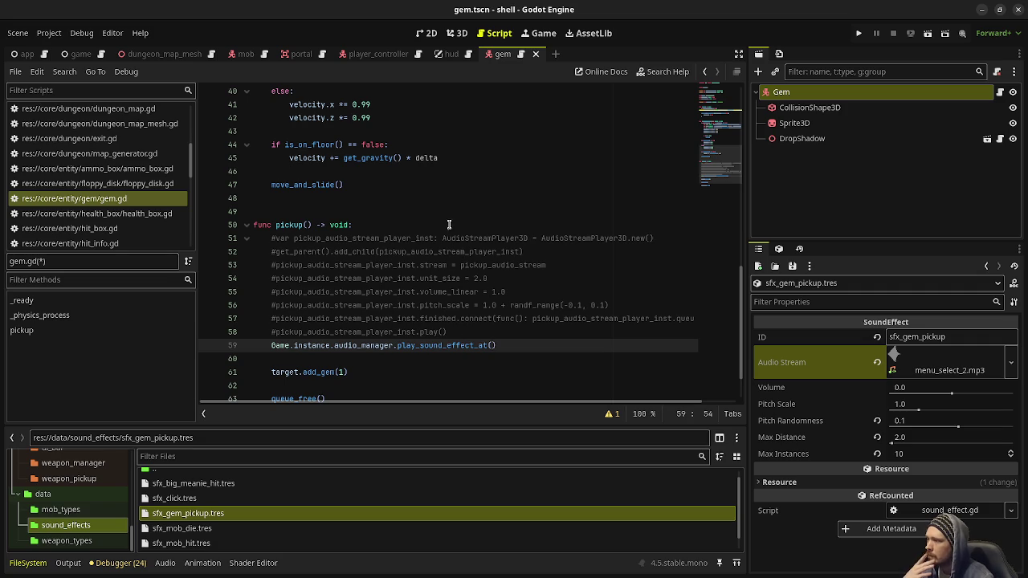
scroll(407, 404, "right", 2)
scroll(407, 404, "right", 1)
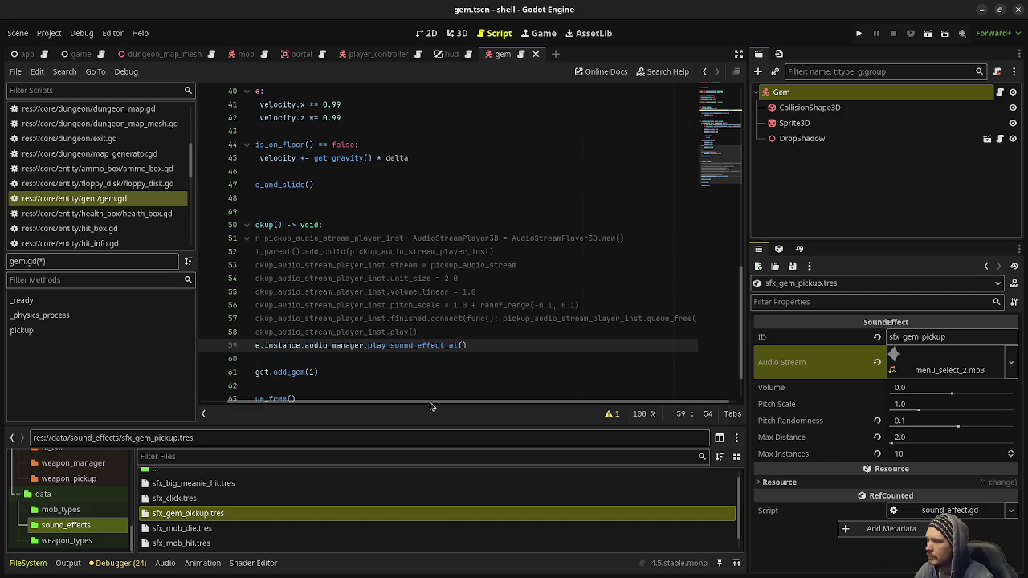
scroll(376, 405, "left", 2)
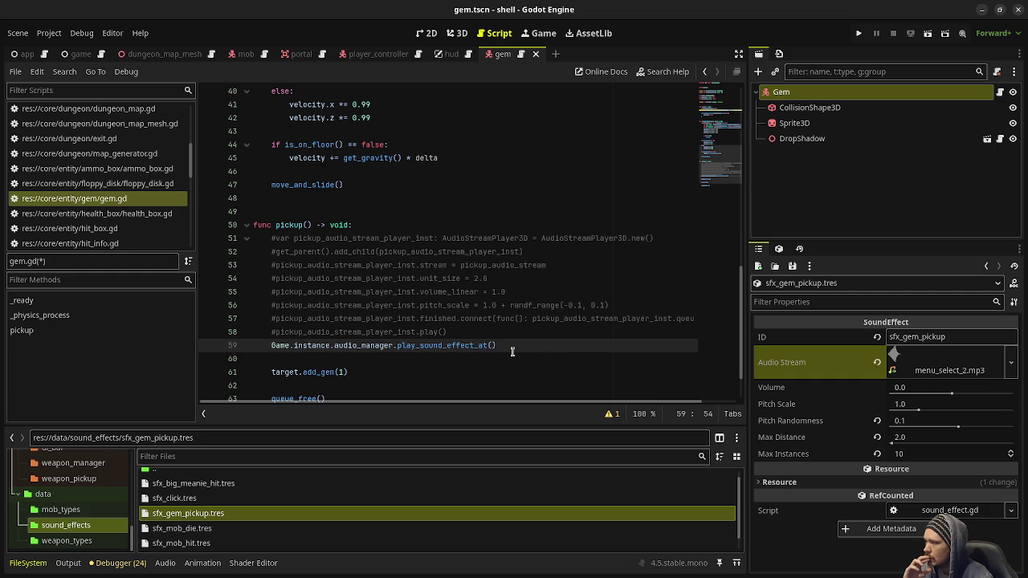
type("\"sfx_gem_pickup\", ")
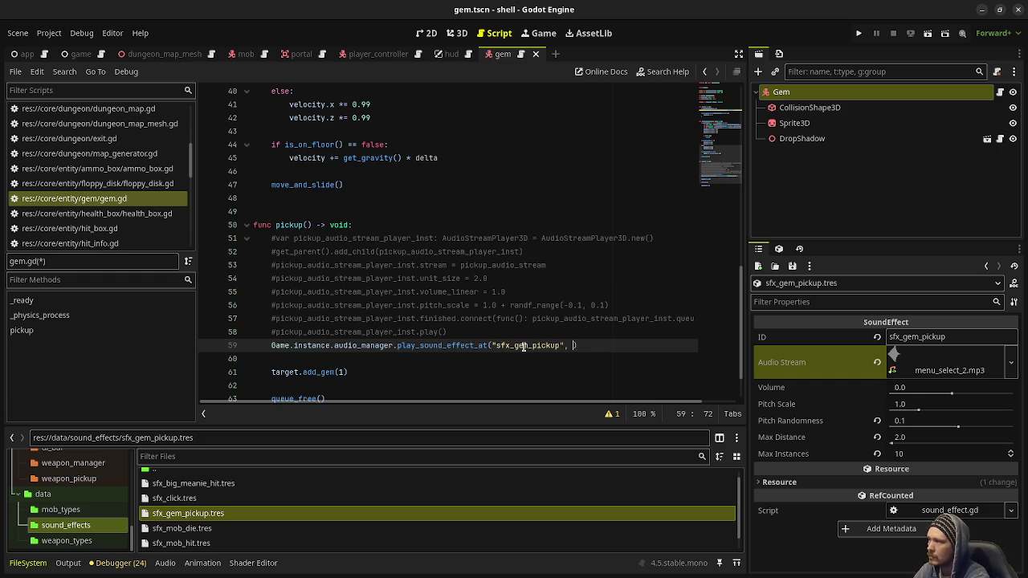
type("global_positio")
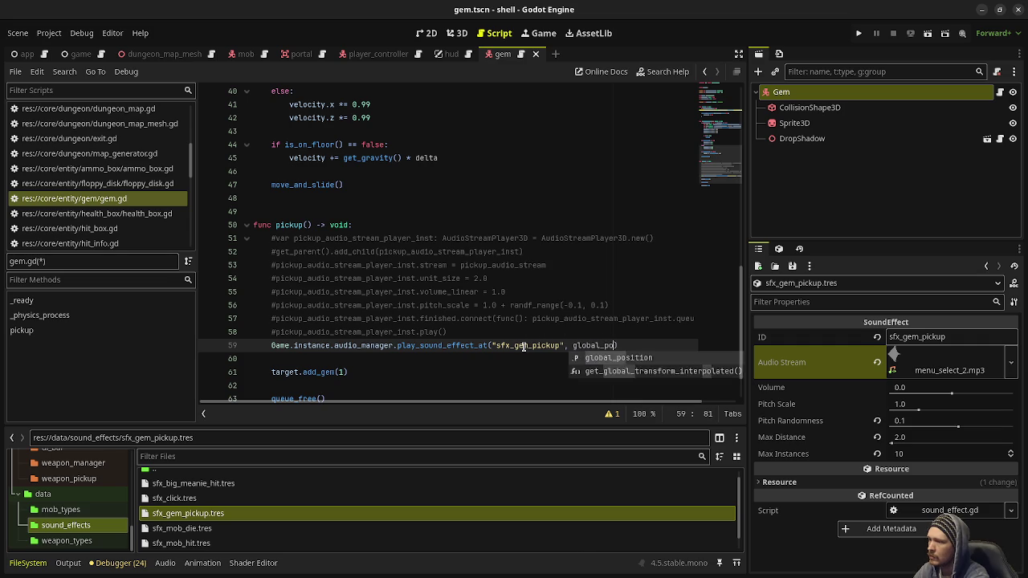
type("n")
key("ctrl+s")
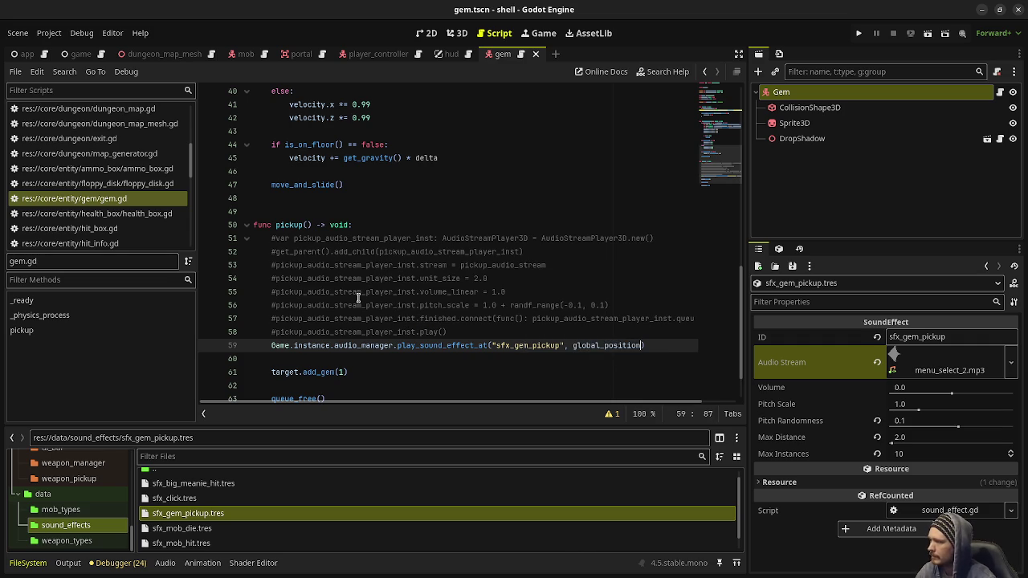
scroll(464, 287, "up", 3)
scroll(463, 287, "up", 5)
key("F5")
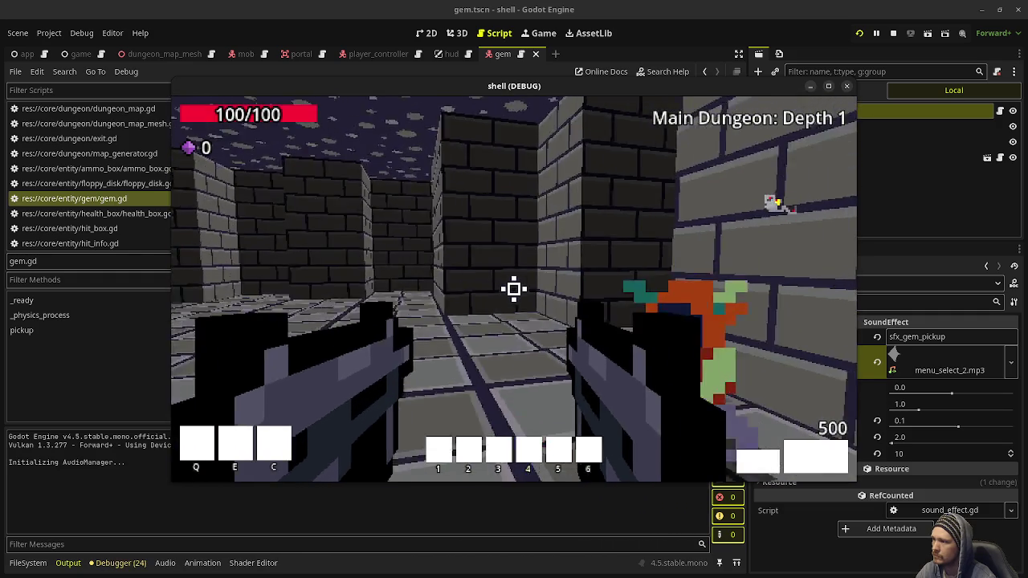
Kill an enemy, walk over its dropped gems, then stop the playtest and return to gem.gd.
left_click(514, 289)
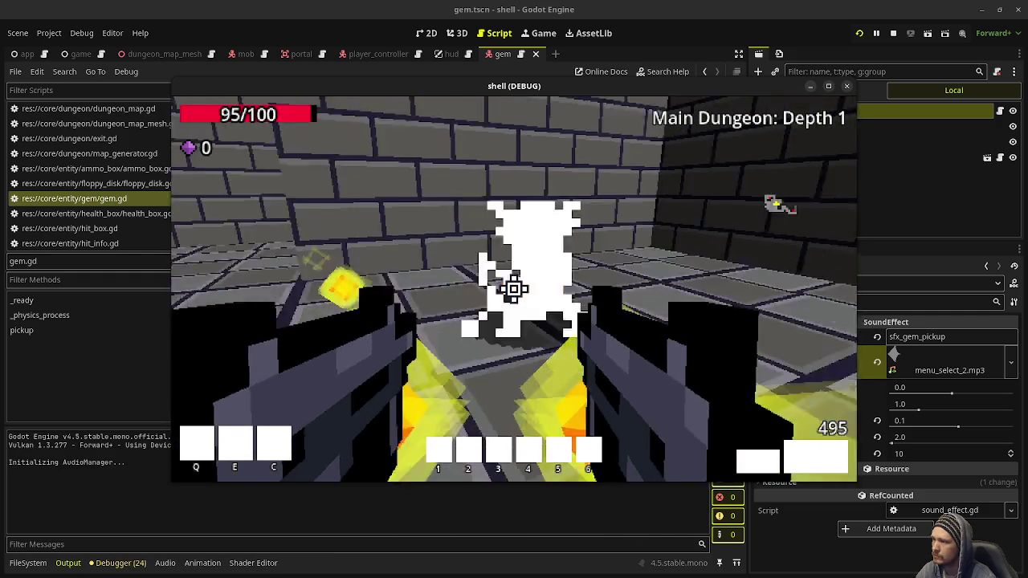
left_click(514, 290)
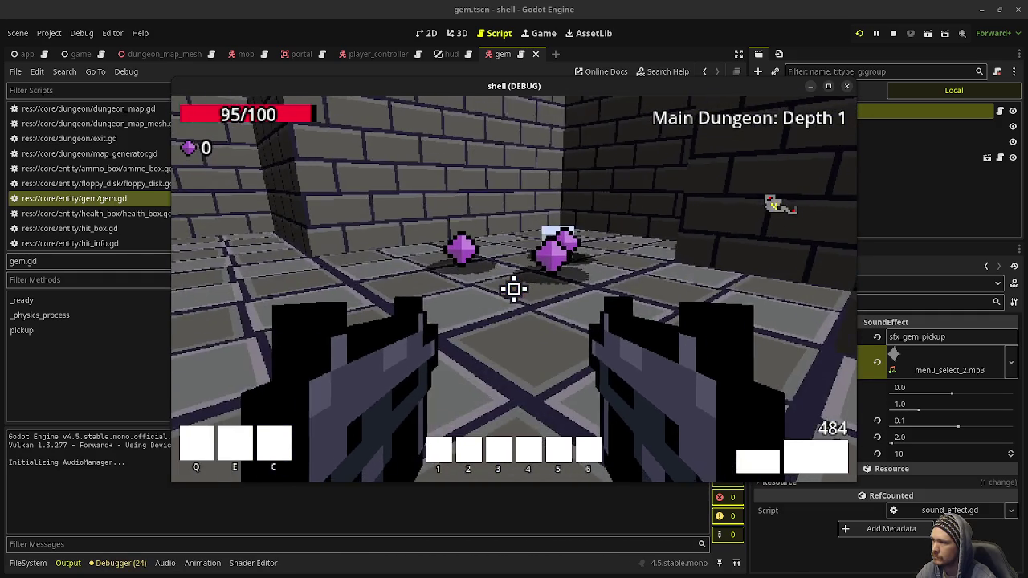
key("w")
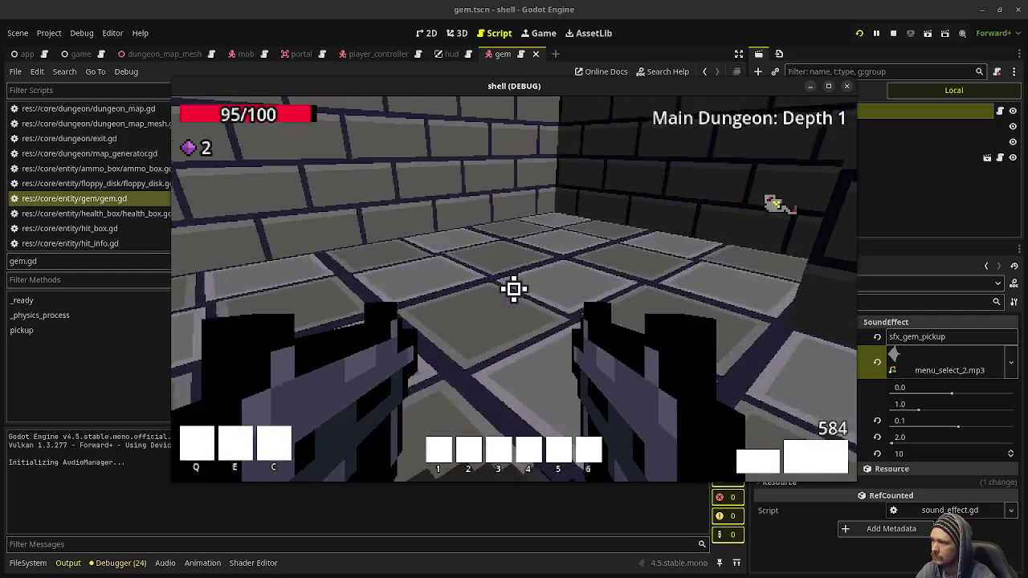
key("w")
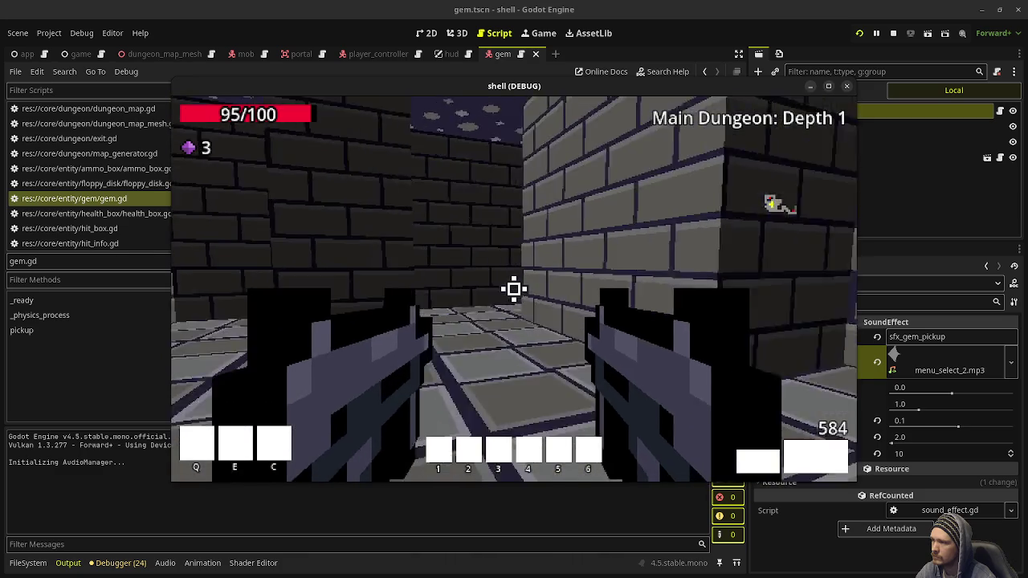
key("Escape")
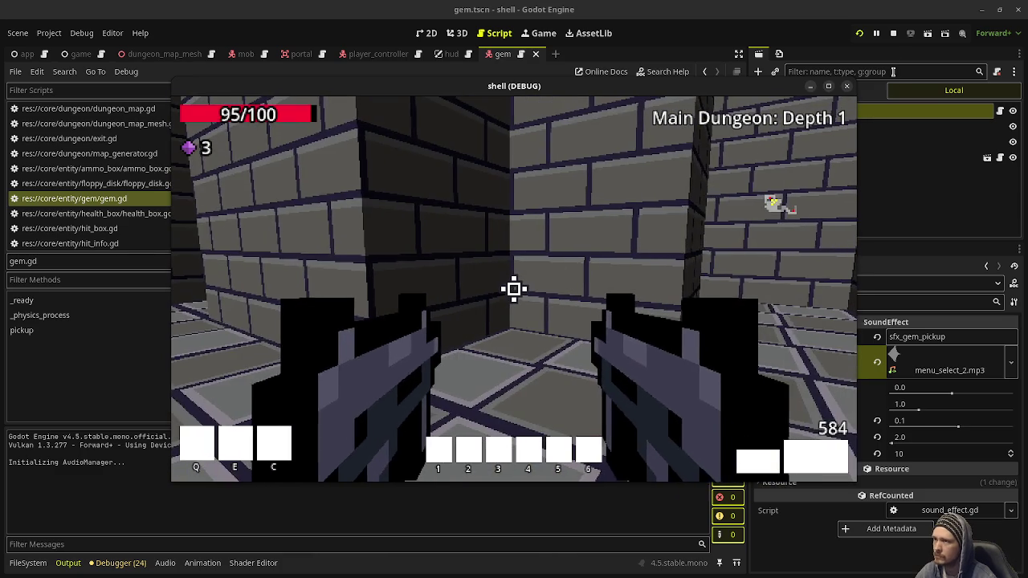
left_click(893, 34)
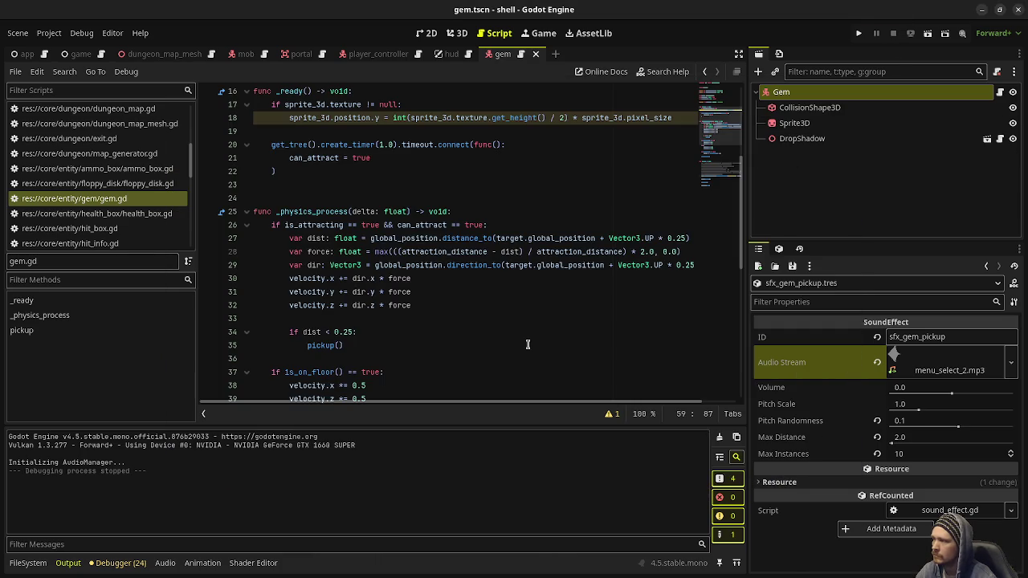
left_click(124, 202)
Comment out the play_sound_effect_at call on line 59, uncomment lines 51–58, and save gem.gd.
scroll(425, 242, "up", 5)
scroll(424, 242, "down", 14)
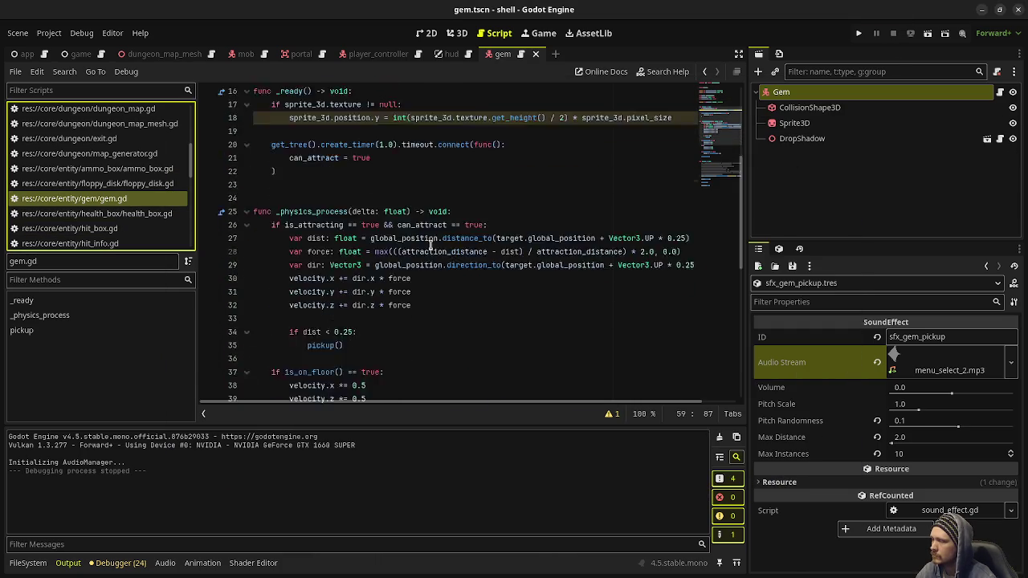
left_click(305, 292)
key("Home")
type("#")
left_click(271, 197, "shift")
left_click(272, 187, "shift")
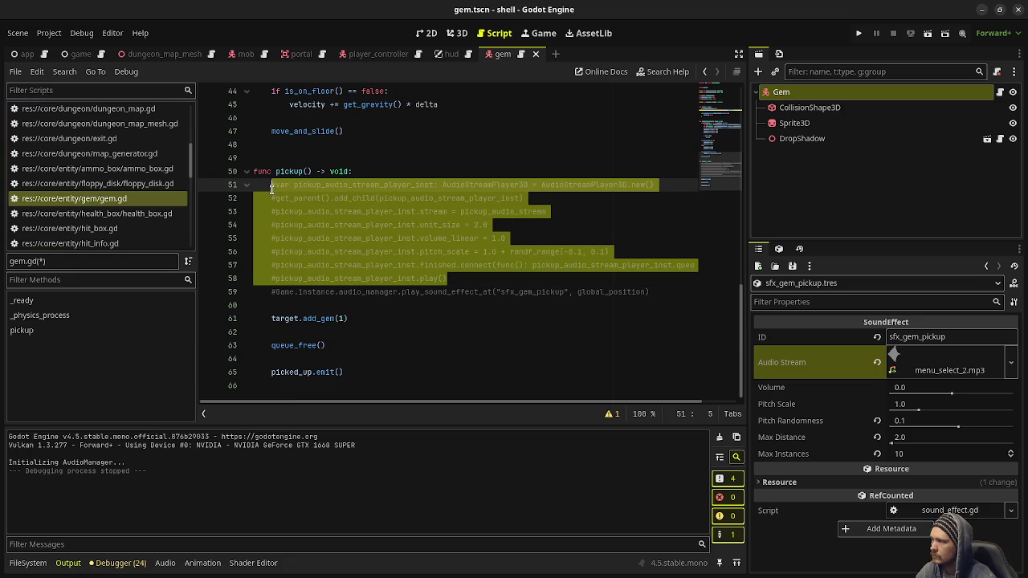
key("ctrl+k")
key("ctrl+s")
Run the game again, walking the corridor and shooting zombies to compare the sound.
key("F5")
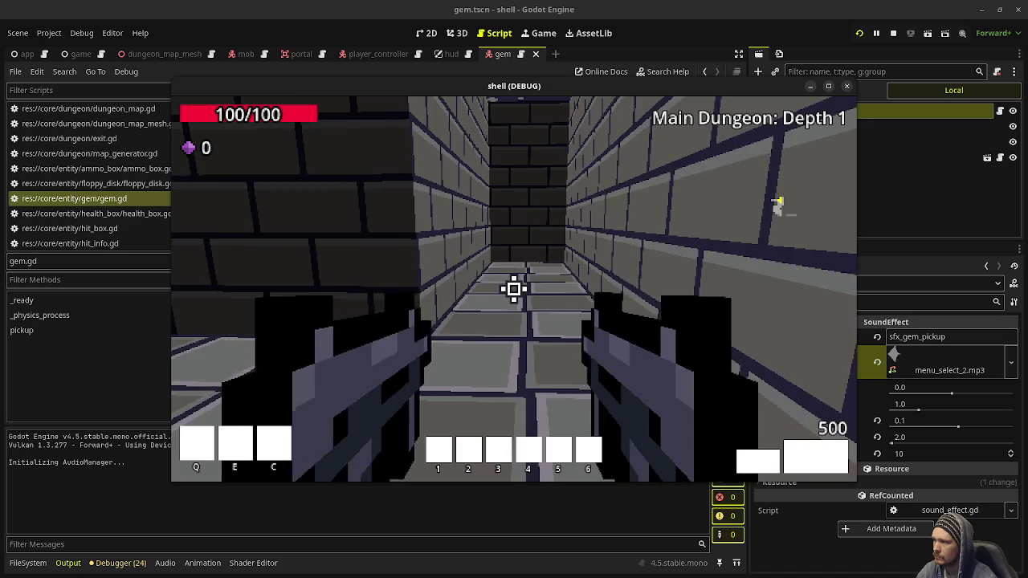
key("w")
key("w")
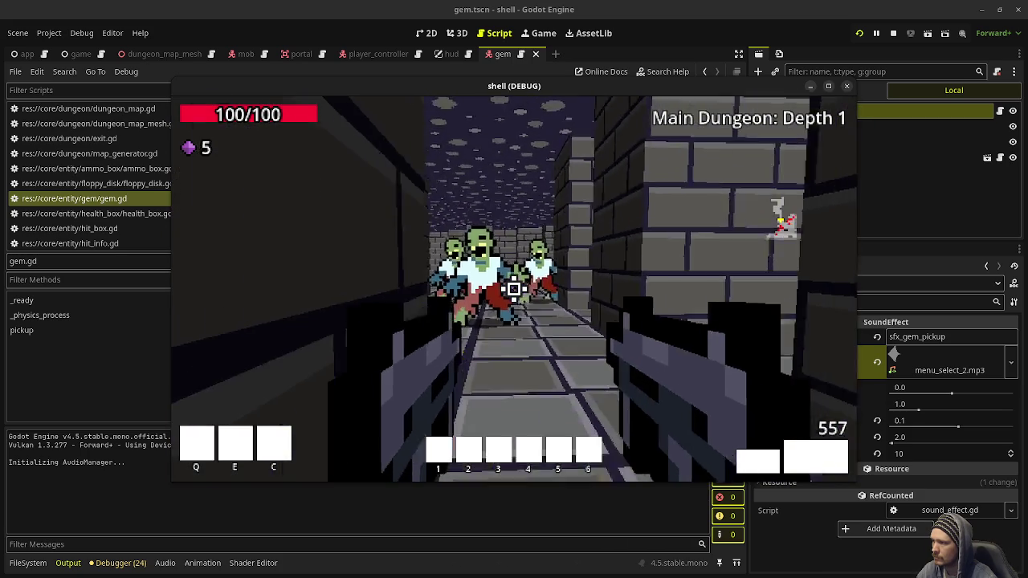
left_click(514, 290)
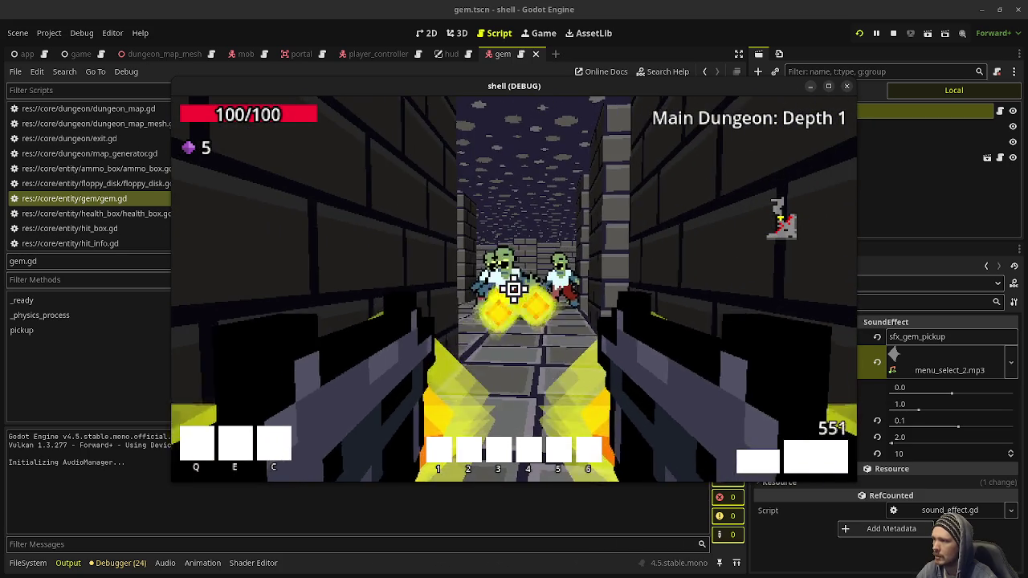